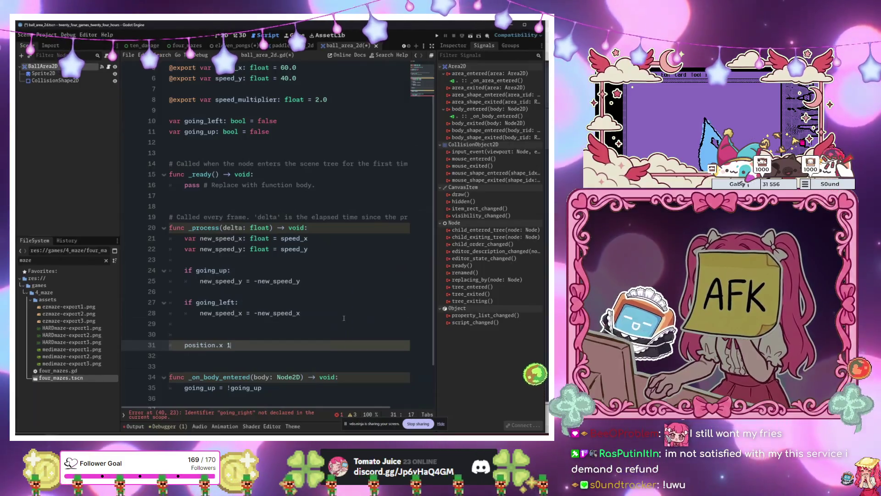
Add position.x and position.y lines moving by new_speed * delta * speed_multiplier.
type("new")
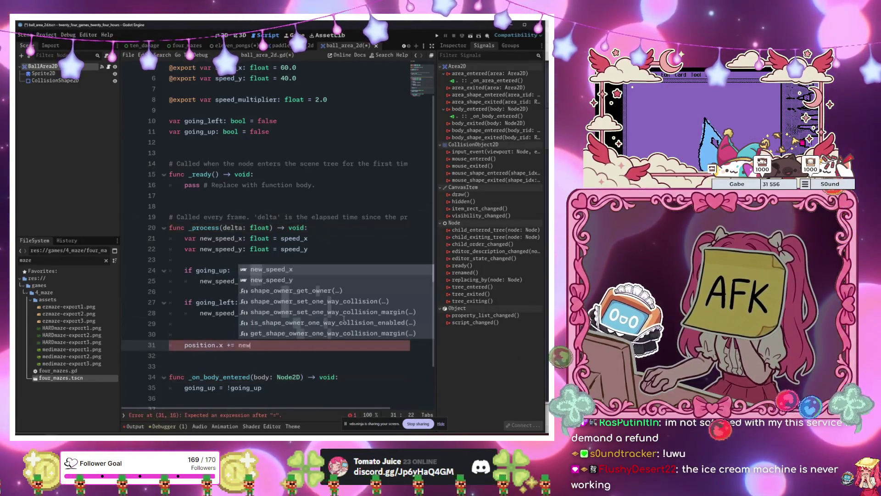
key("Return")
type("*")
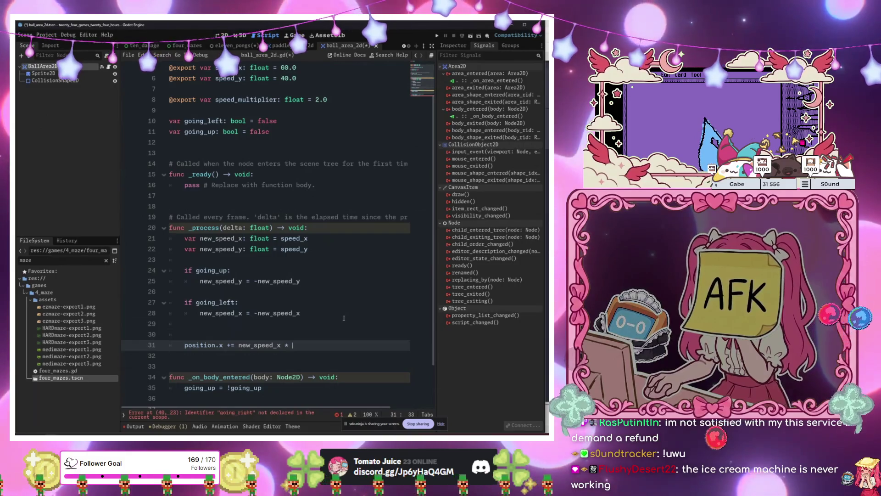
type("delta *")
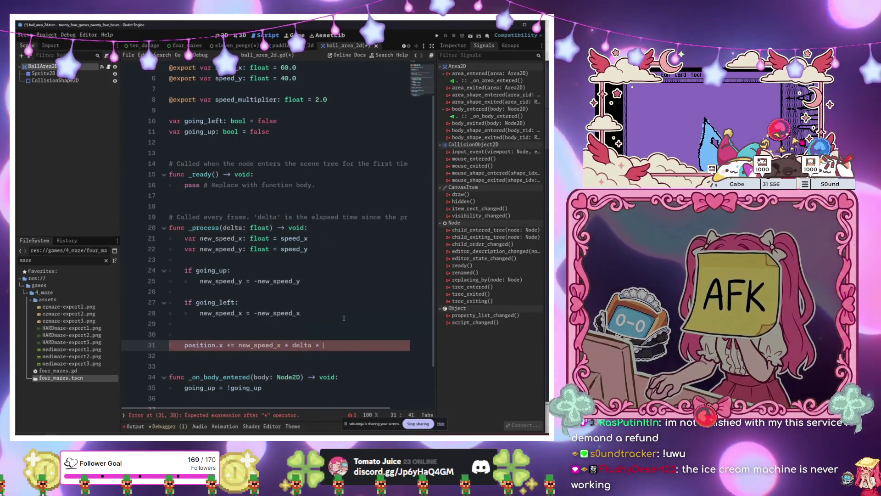
type("spe")
key("Return")
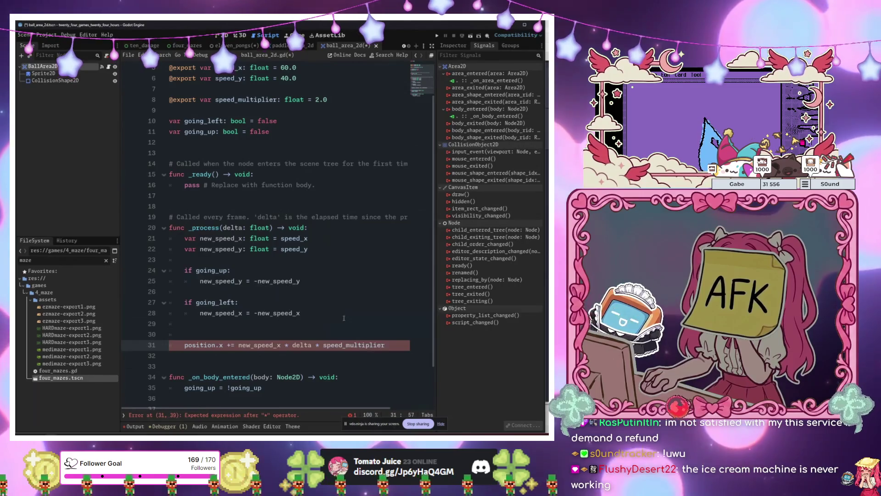
key("Return")
type("po")
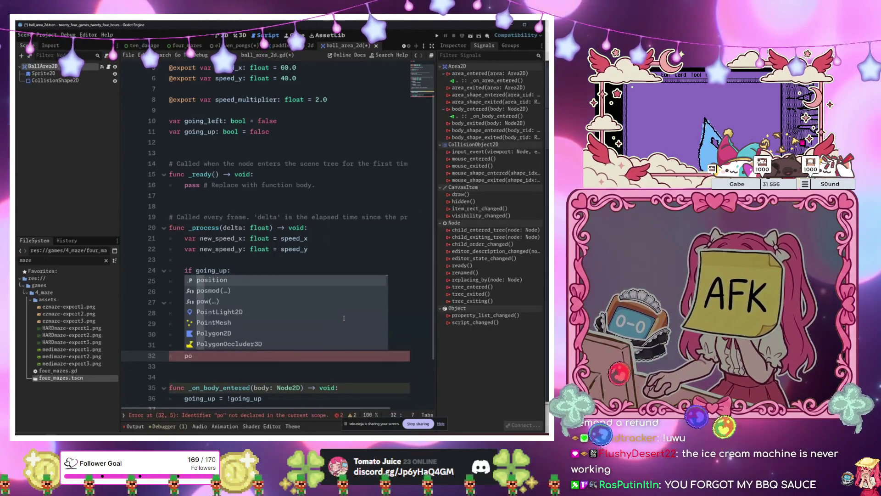
key("Return")
type(".y += new")
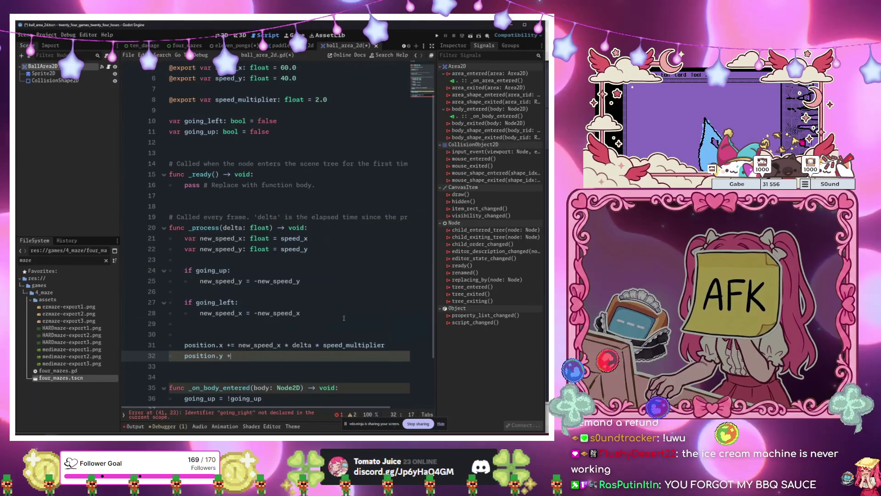
type("_speed_y ")
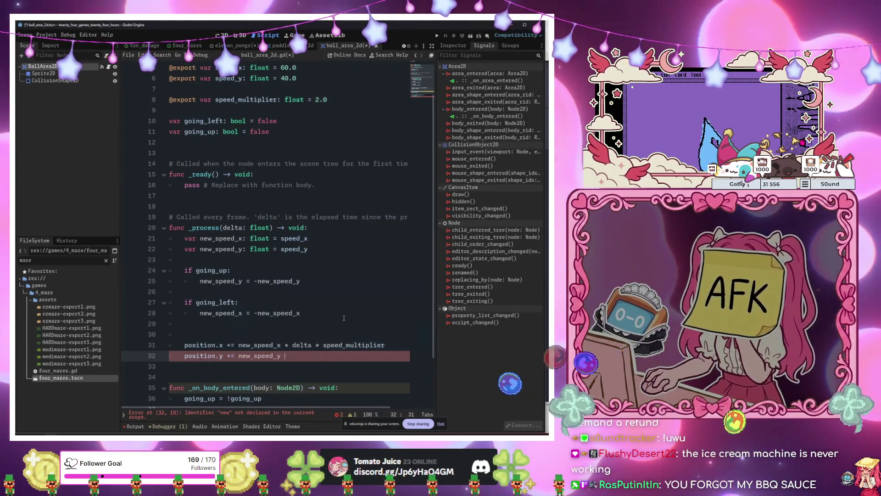
type("* delta")
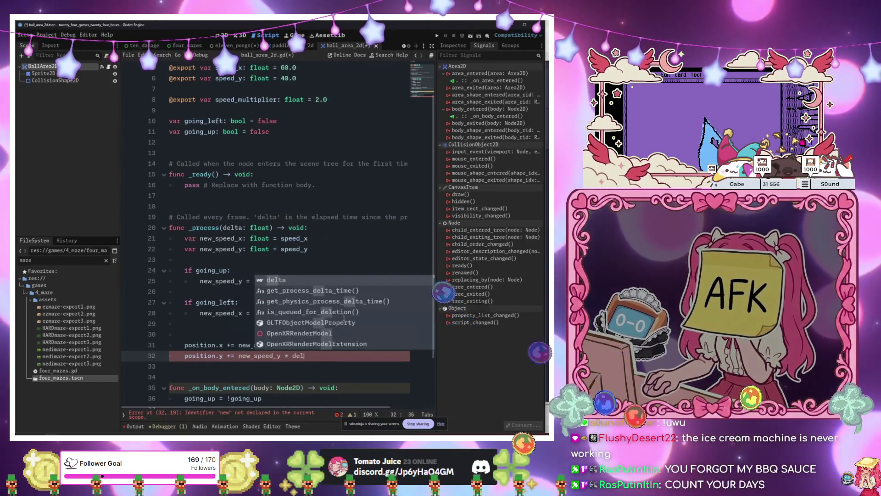
type(" * spee")
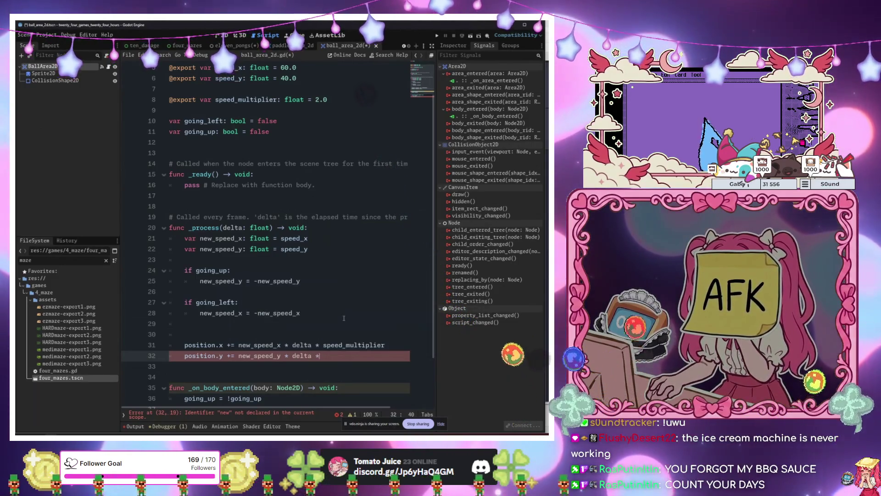
key("Return")
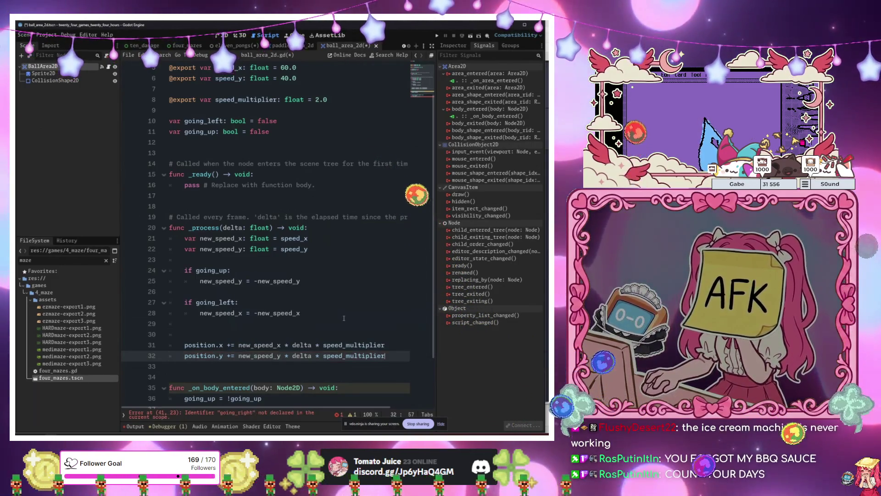
Change going_right to going_left in the Paddle branch of _on_area_entered.
scroll(337, 368, "down", 2)
left_click(336, 388)
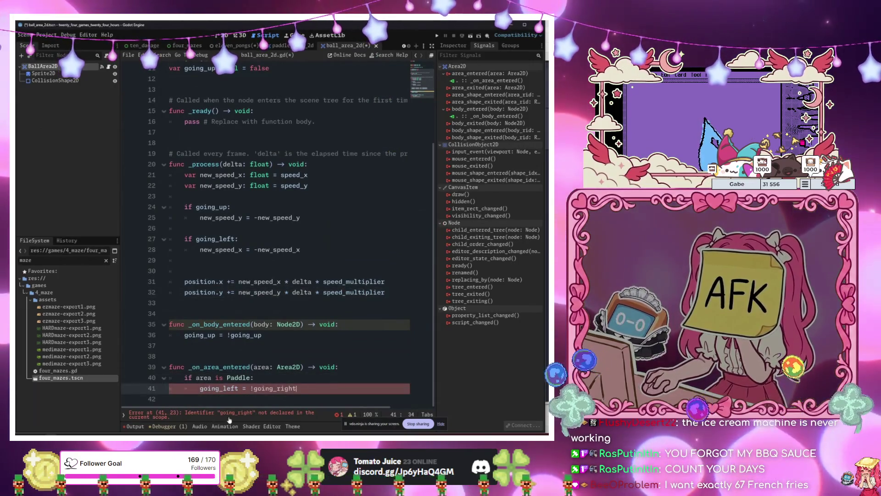
key("BackSpace")
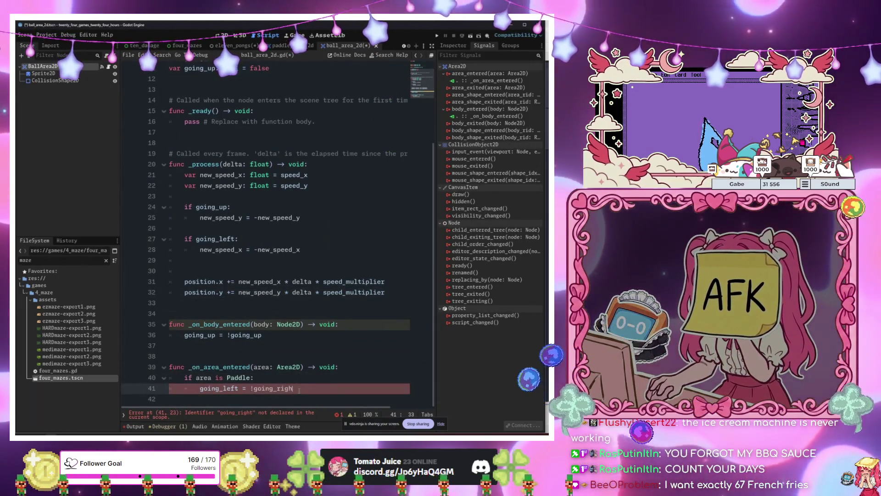
type("left")
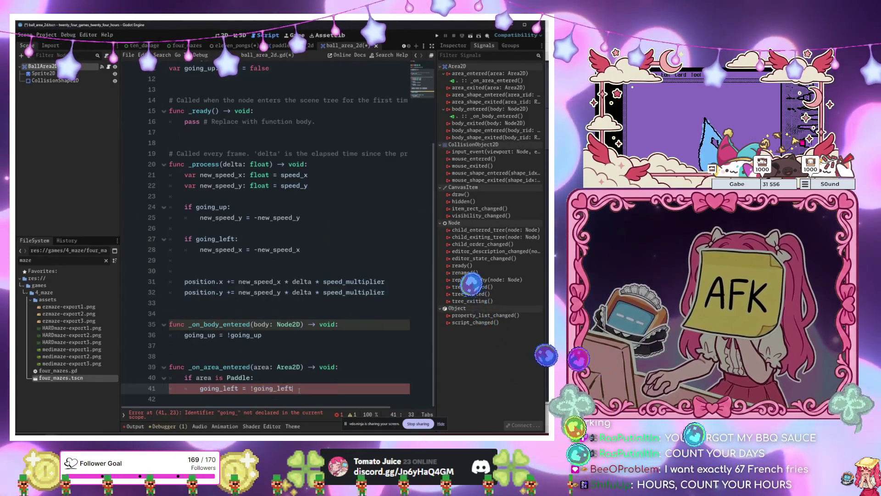
scroll(317, 363, "up", 1)
left_click(317, 365)
scroll(317, 356, "up", 3)
scroll(321, 367, "down", 4)
left_click(333, 390)
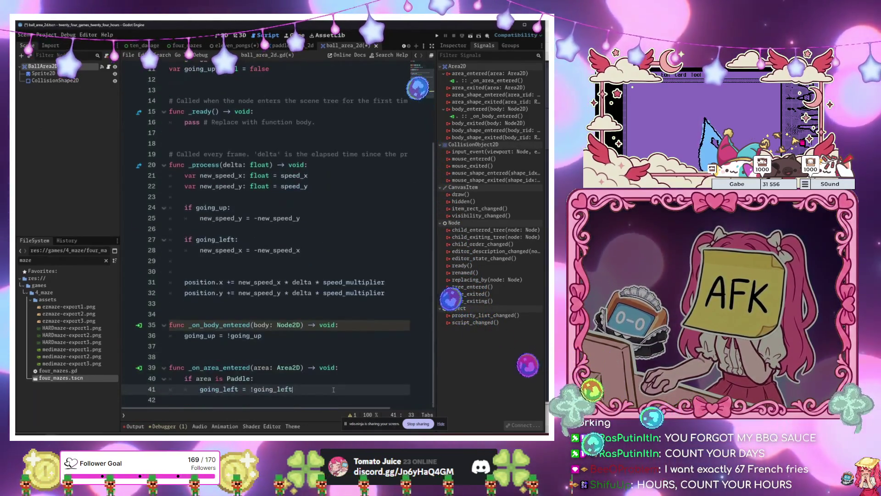
key("Return")
key("Return")
key("BackSpace")
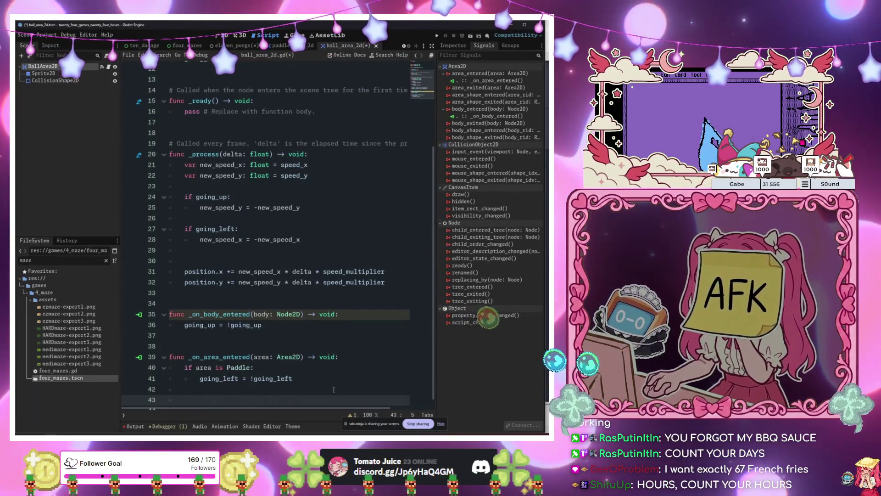
scroll(334, 390, "up", 5)
Declare a dies signal on line 3 and add an else branch emitting "dies" for non-Paddle areas.
left_click(235, 88)
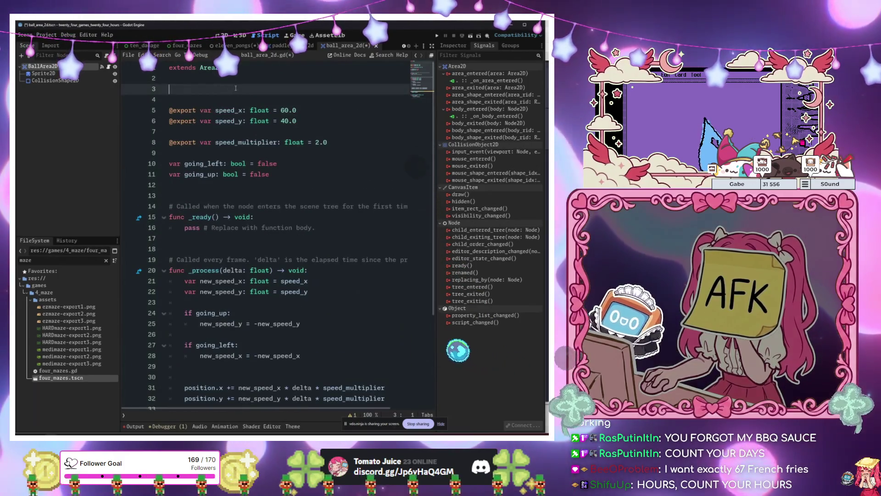
type("signal dies(")
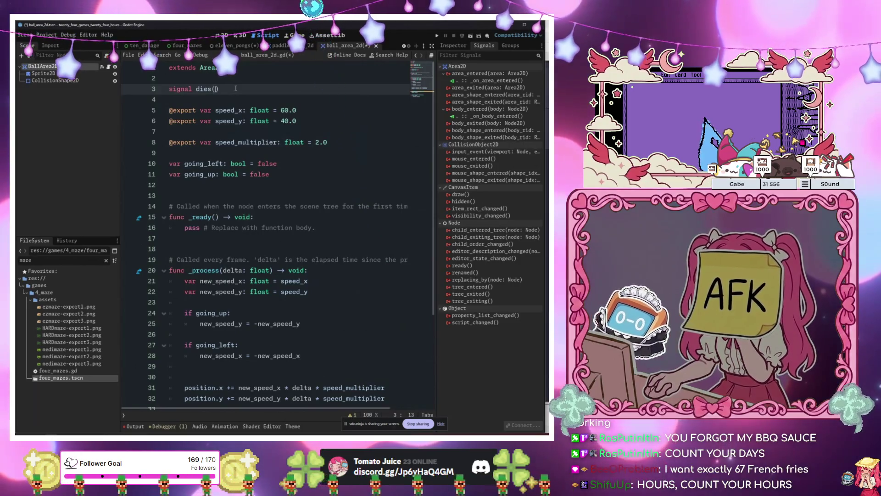
scroll(249, 378, "down", 4)
left_click(249, 378)
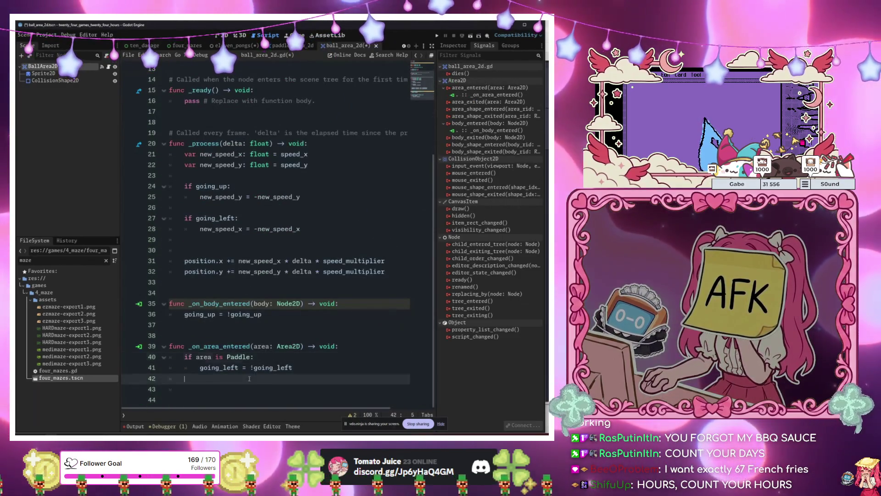
left_click(251, 388)
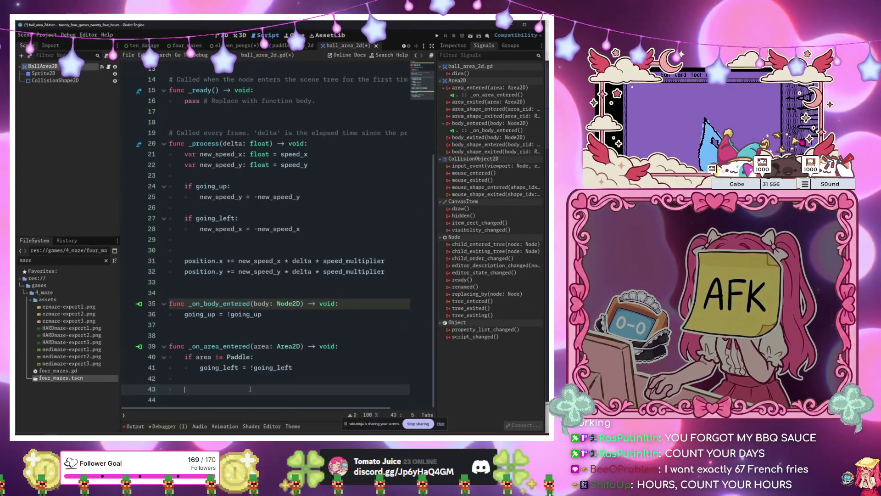
type("else")
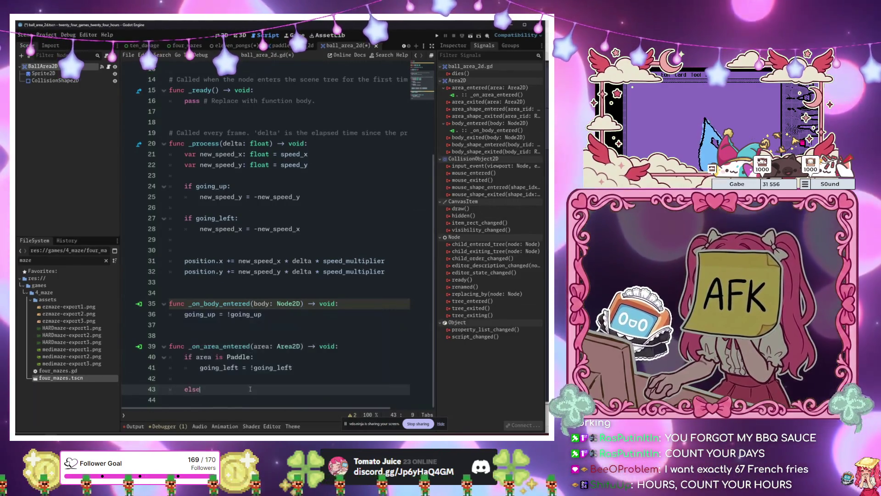
type(":")
key("Return")
type("emit_signal(")
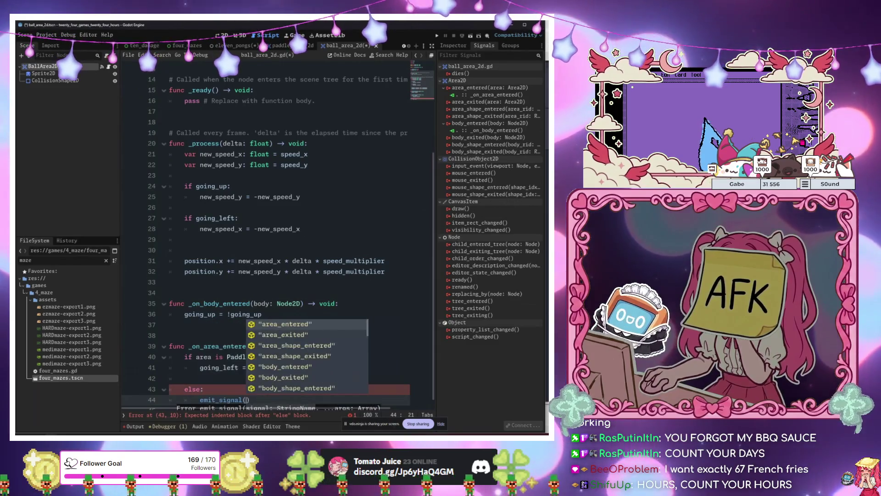
type("\"dies\"")
scroll(255, 343, "up", 1)
left_click(256, 343)
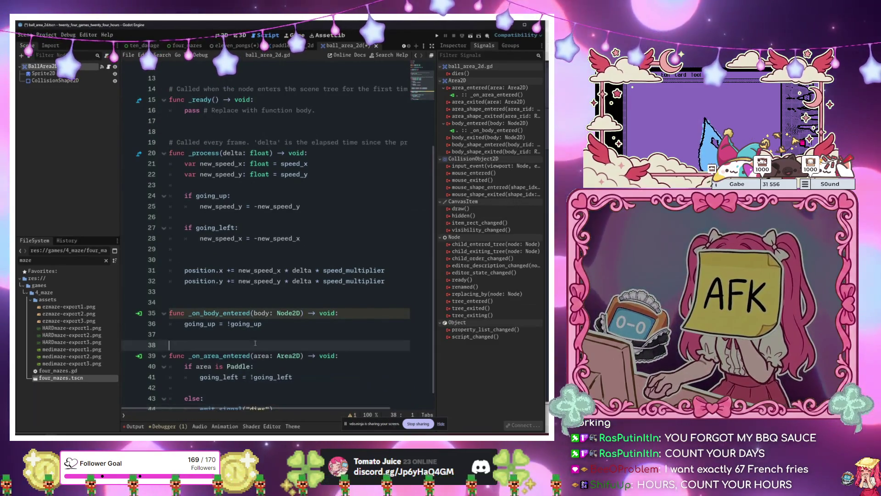
scroll(255, 343, "up", 4)
left_click(294, 248)
Save and test-run the game, stop it, and show the eleven_pongs scene in 2D.
key("F5")
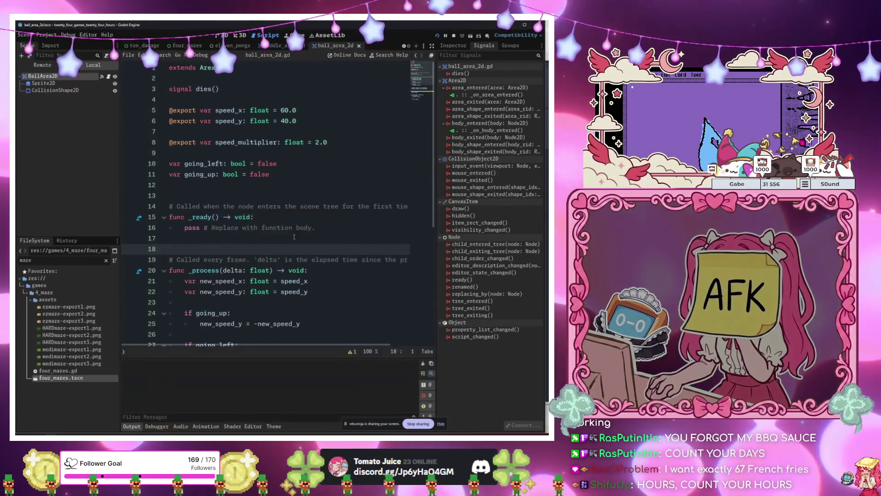
key("F8")
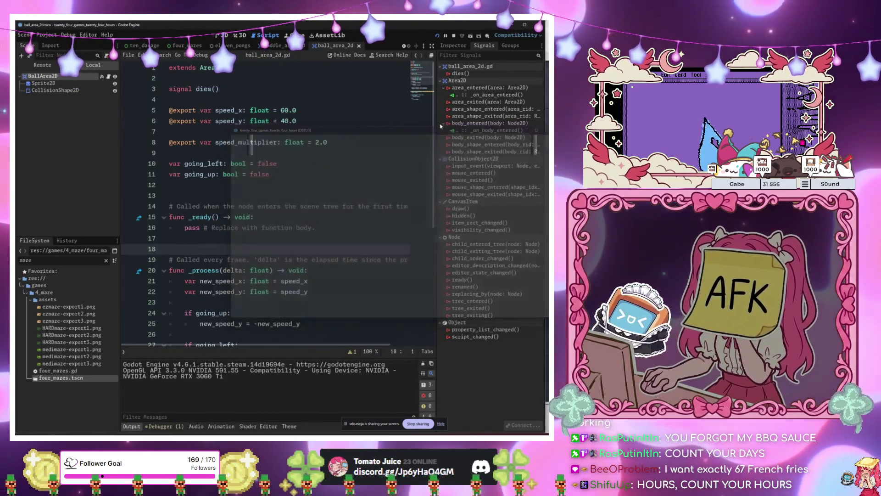
left_click(298, 131)
left_click(233, 46)
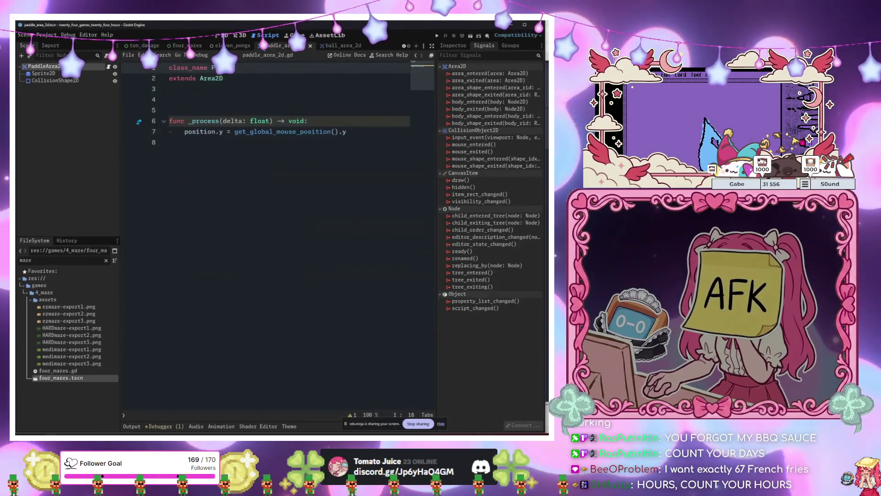
left_click(64, 123)
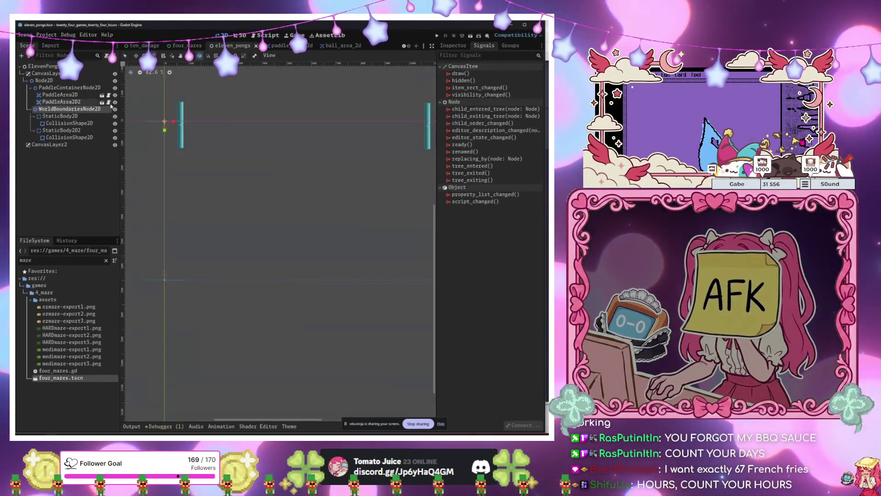
Add a Node2D named BallsNode2D to the eleven_pongs scene.
left_click(69, 137)
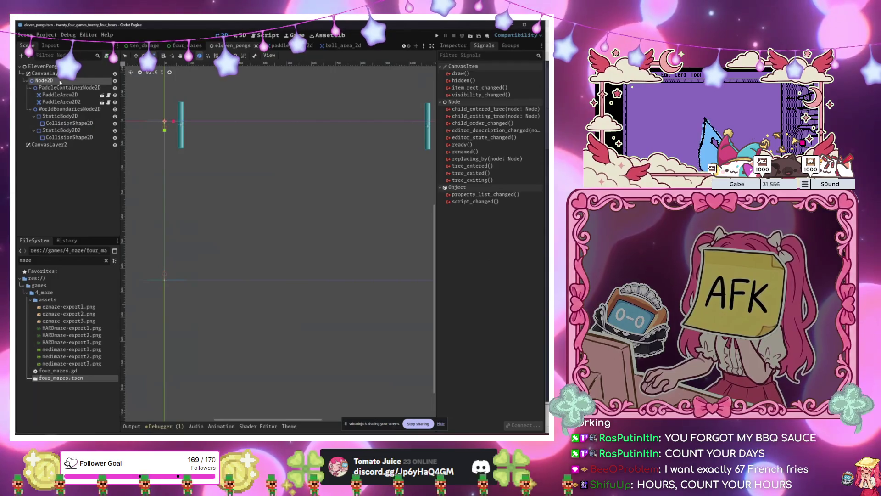
key("ctrl+a")
type("ba")
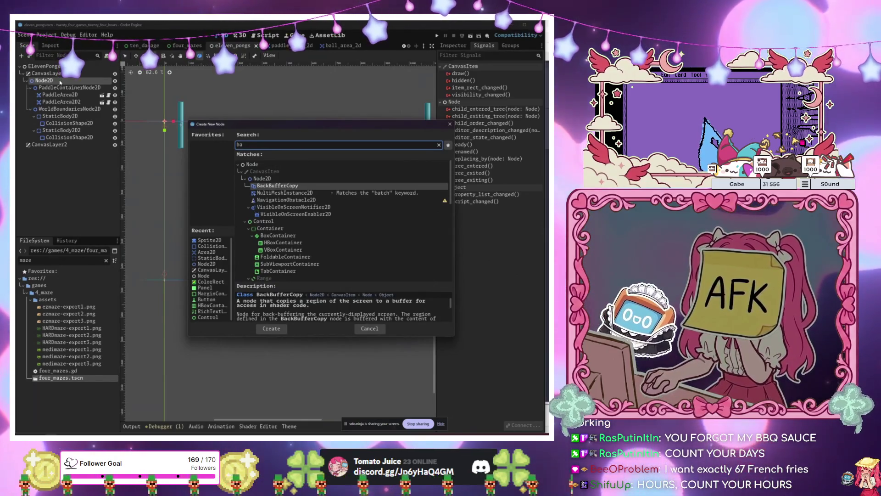
key("BackSpace")
key("BackSpace")
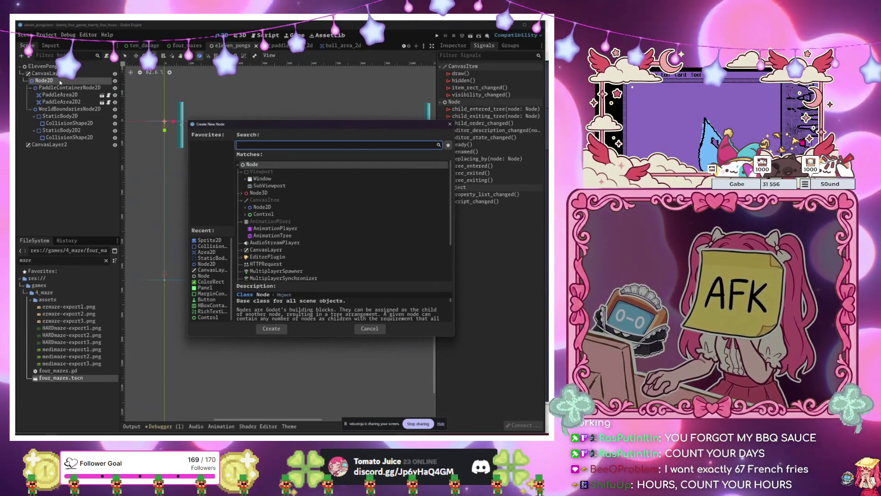
type("nod")
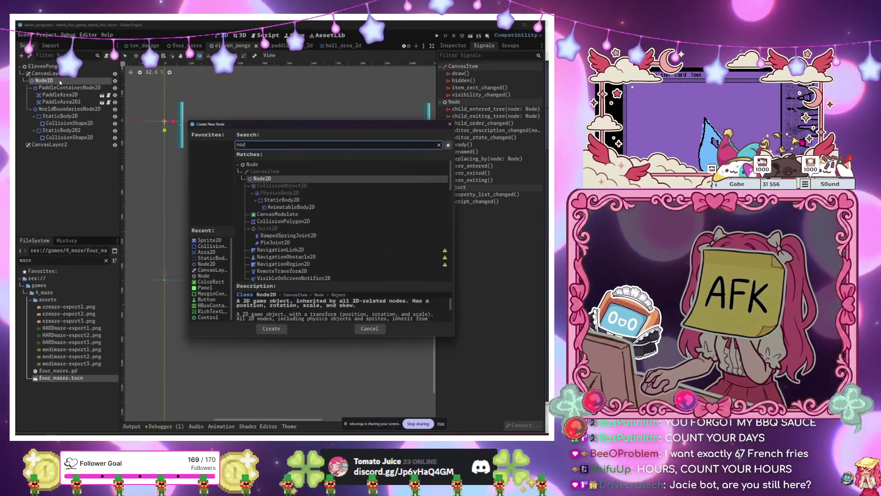
key("Return")
type("Baa")
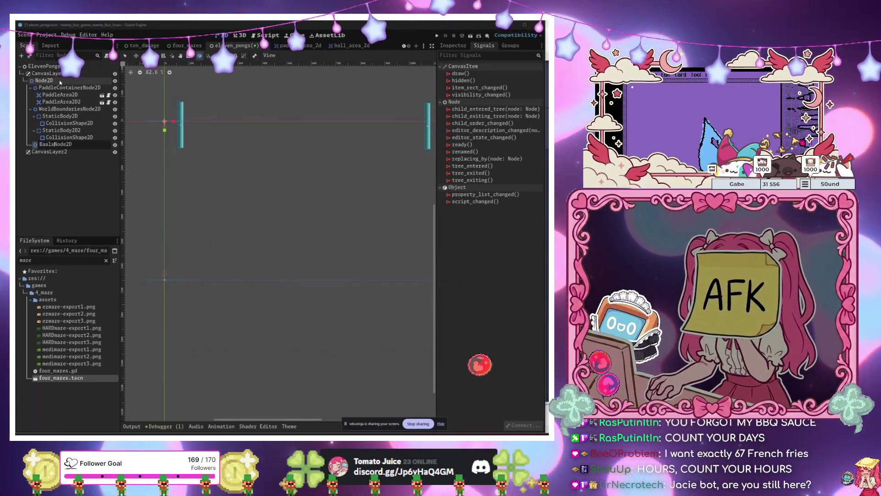
type("ls")
key("Return")
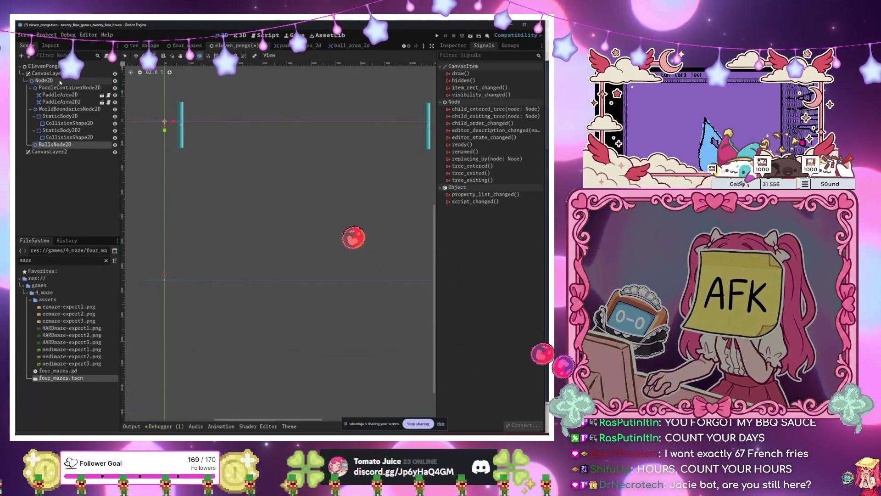
Instance the ball_area_2d scene as a child of BallsNode2D.
key("ctrl+a")
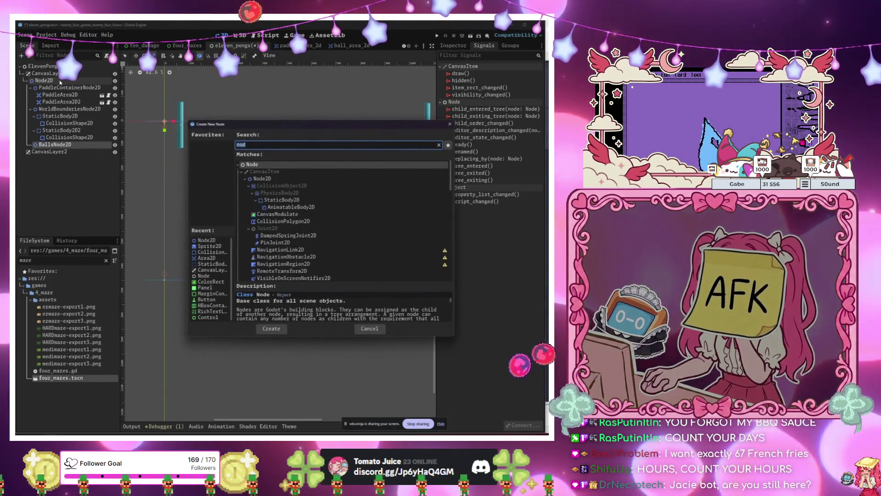
key("Escape")
key("ctrl+shift+o")
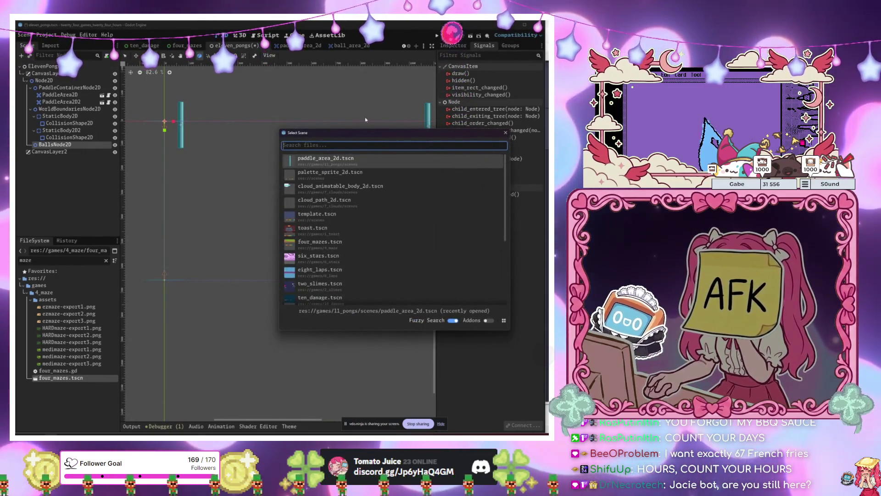
type("ball_area")
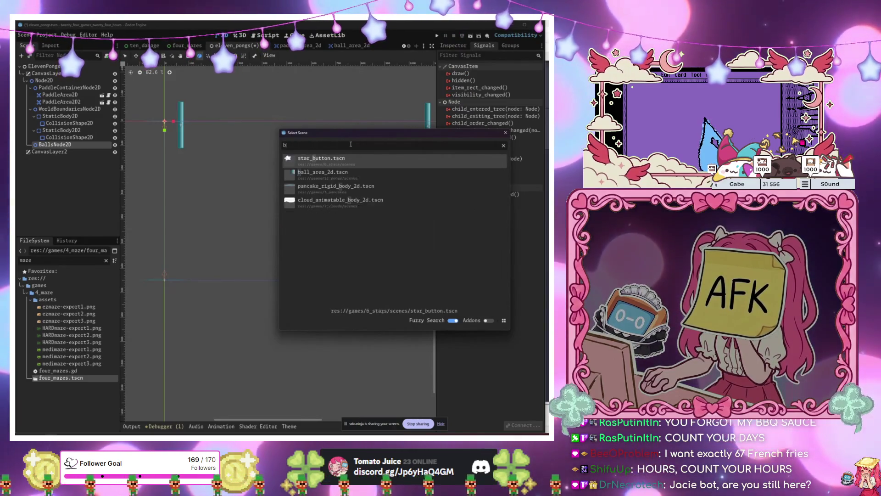
key("Return")
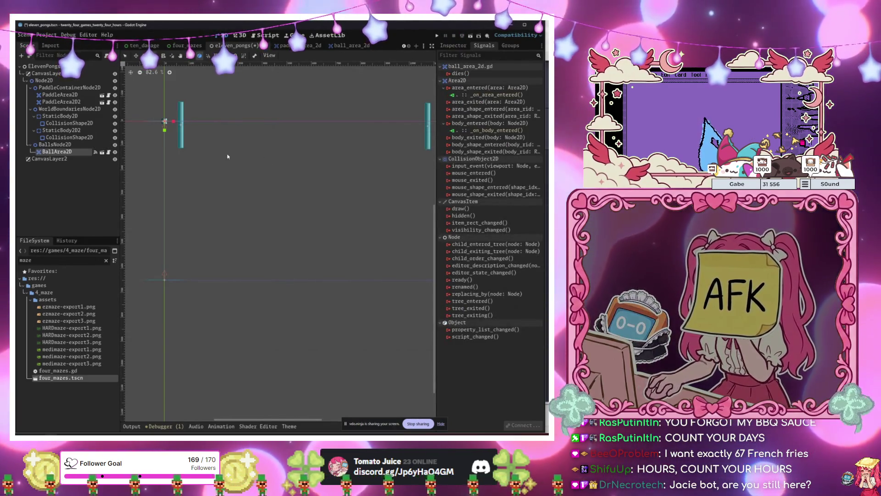
Test-run the pong scene, stop the game, and switch to the ball_area_2d scene.
key("F6")
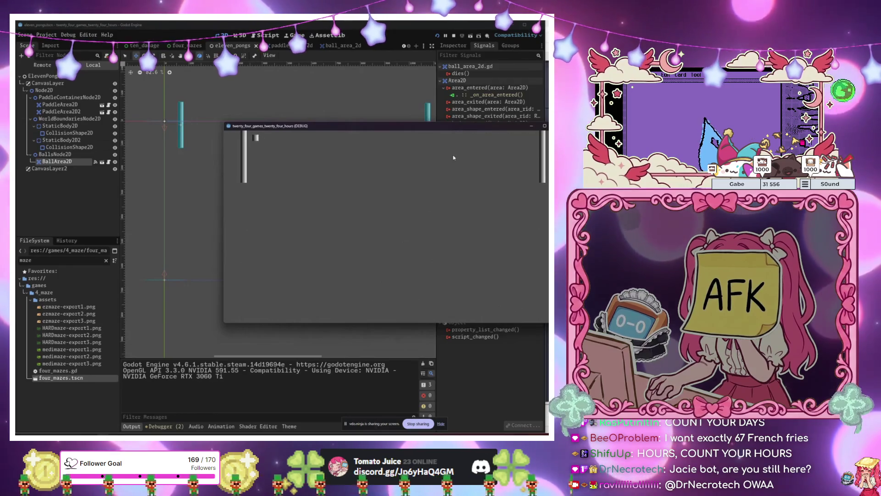
key("F8")
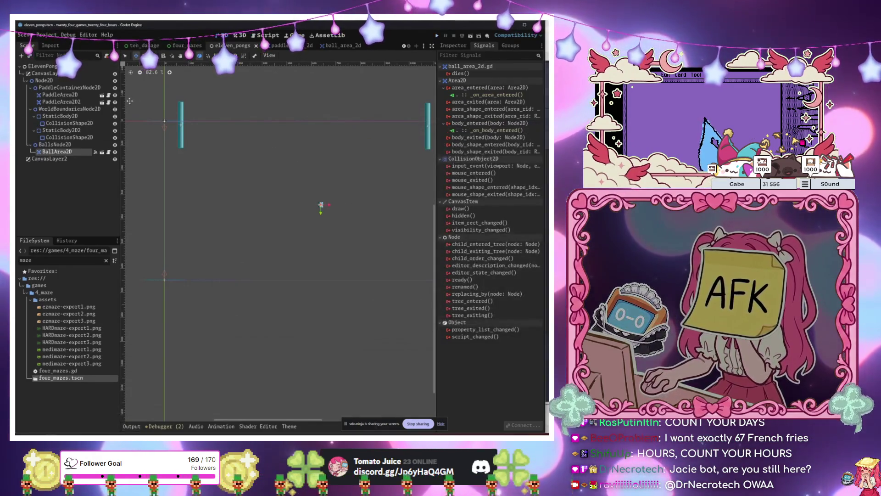
left_click(342, 46)
Open ball_area_2d.gd and change speed_multiplier on line 8 to 8.0, saving the script.
left_click(107, 67)
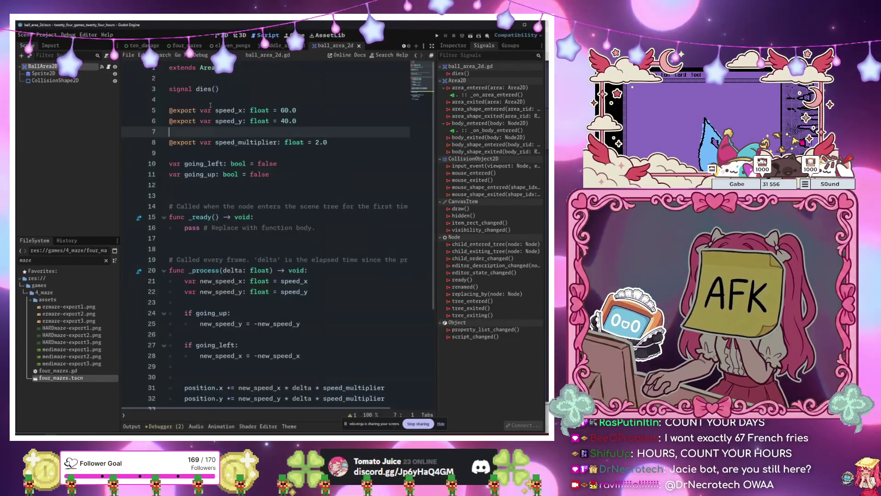
left_click(318, 142)
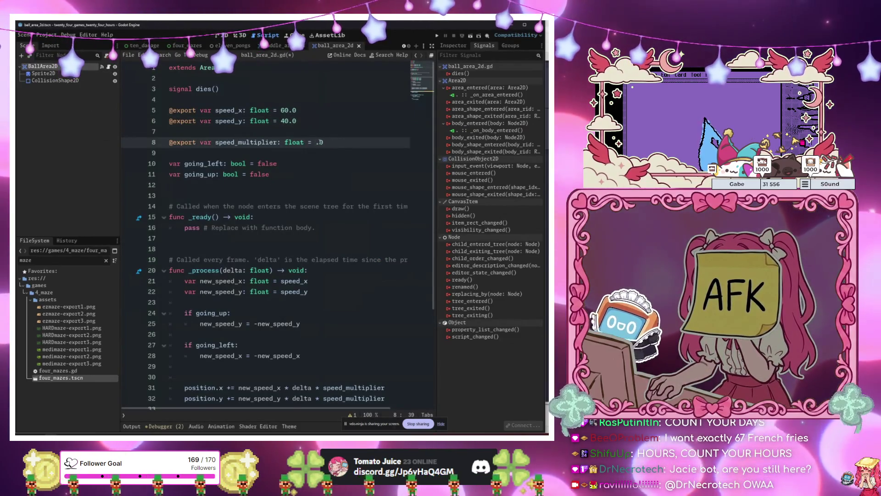
type("5")
left_click(349, 144)
key("ctrl+s")
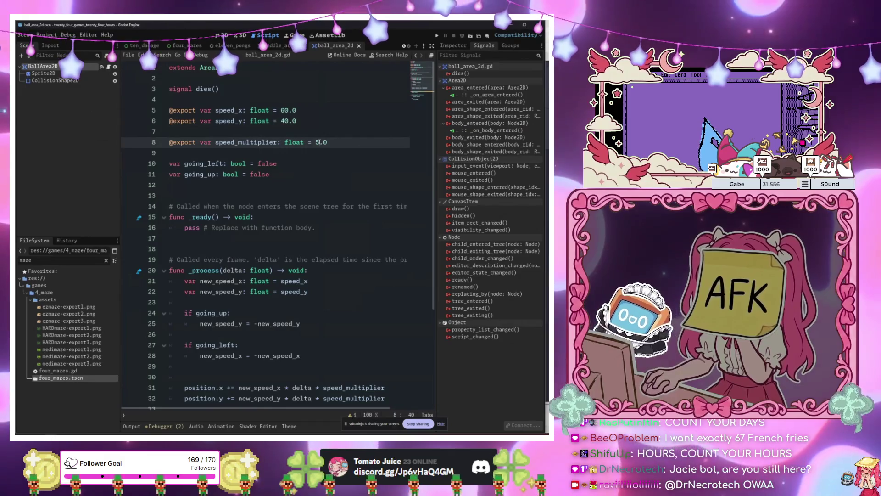
scroll(340, 229, "down", 5)
left_click(331, 305)
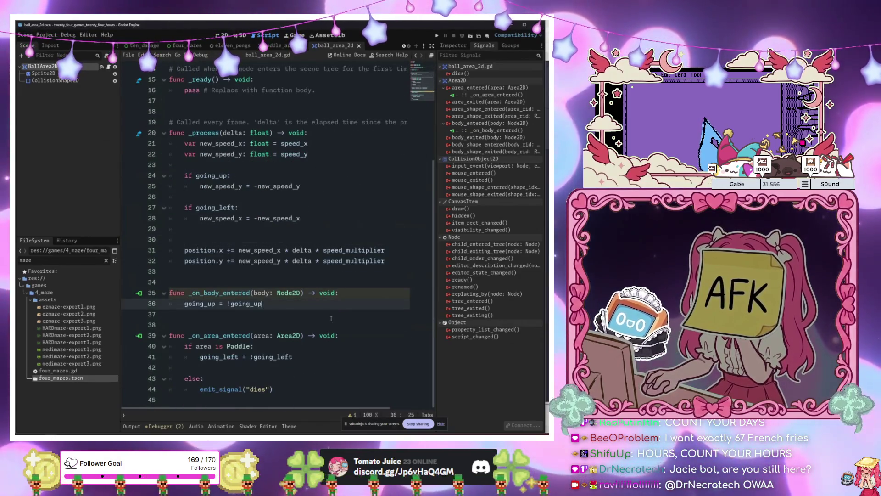
scroll(327, 323, "up", 5)
left_click(318, 142)
key("BackSpace")
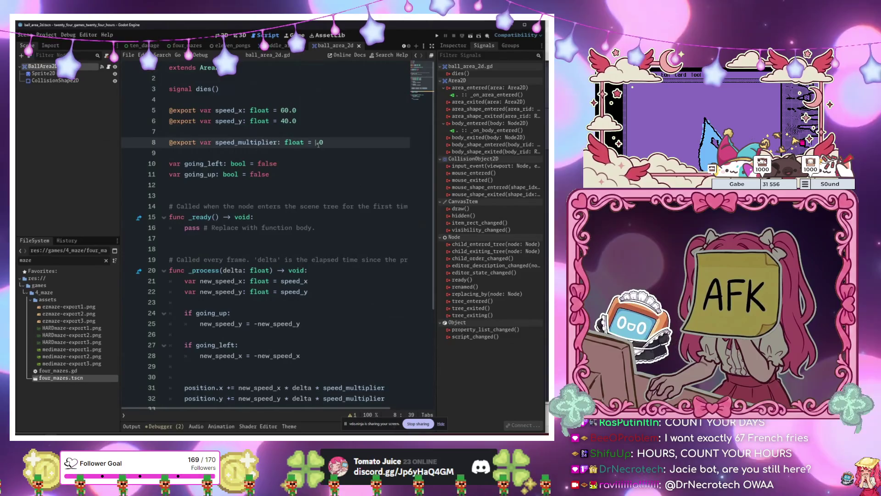
type("8")
scroll(319, 144, "down", 5)
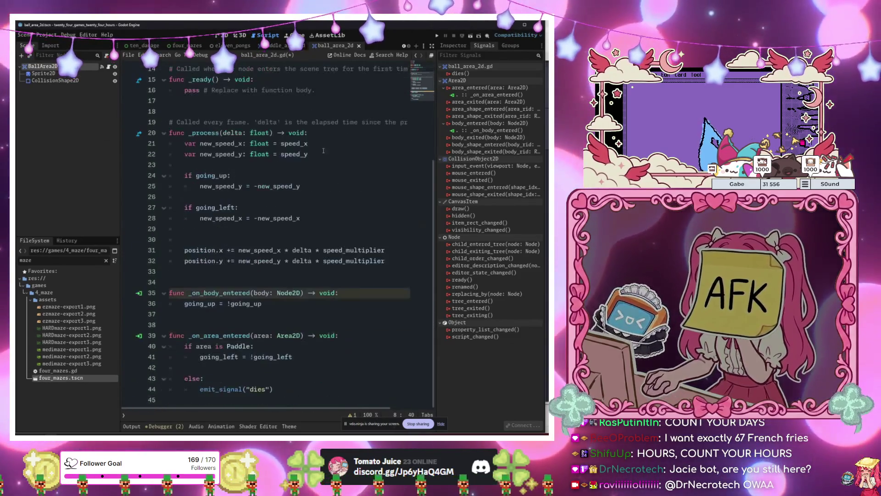
scroll(319, 219, "up", 5)
Delete the unused _ready function and its leftover blank lines.
mouse_move(319, 218)
left_mouse_down()
mouse_move(198, 208)
mouse_move(267, 188)
left_mouse_up()
key("Delete")
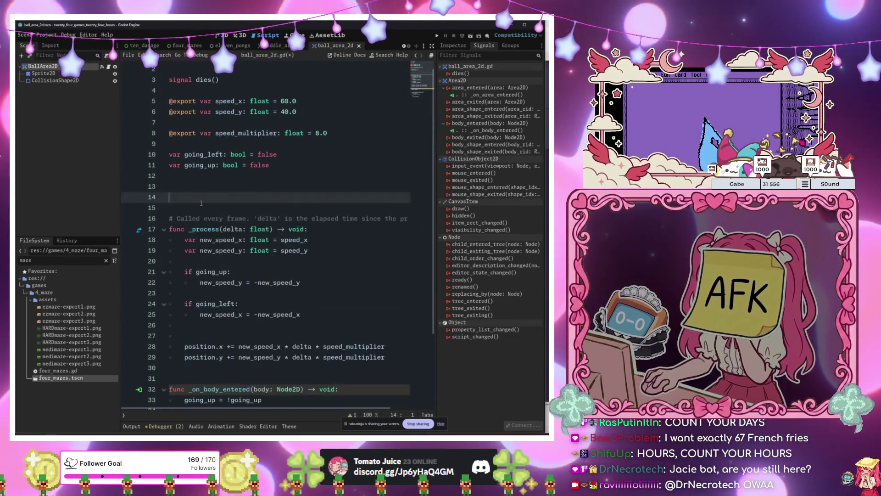
key("Delete")
key("Delete")
scroll(256, 197, "down", 2)
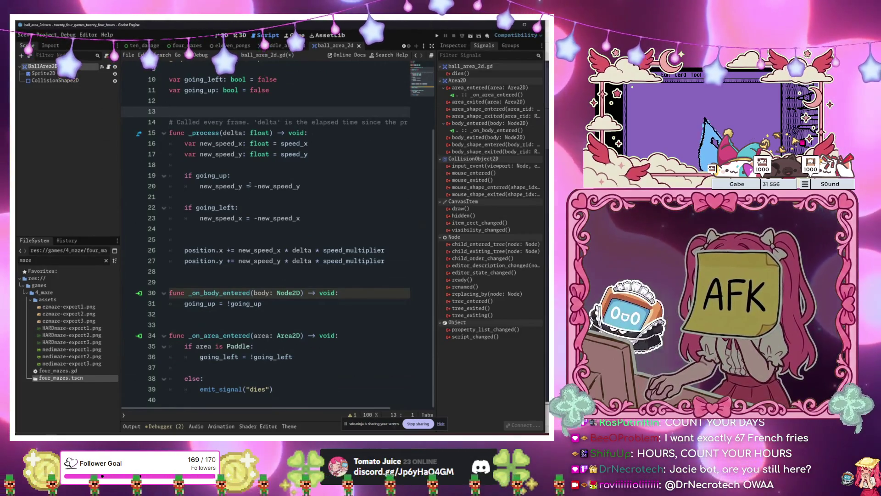
Look over the _process speed reversals and the area handler's going_left toggle.
right_click(237, 154)
key("Escape")
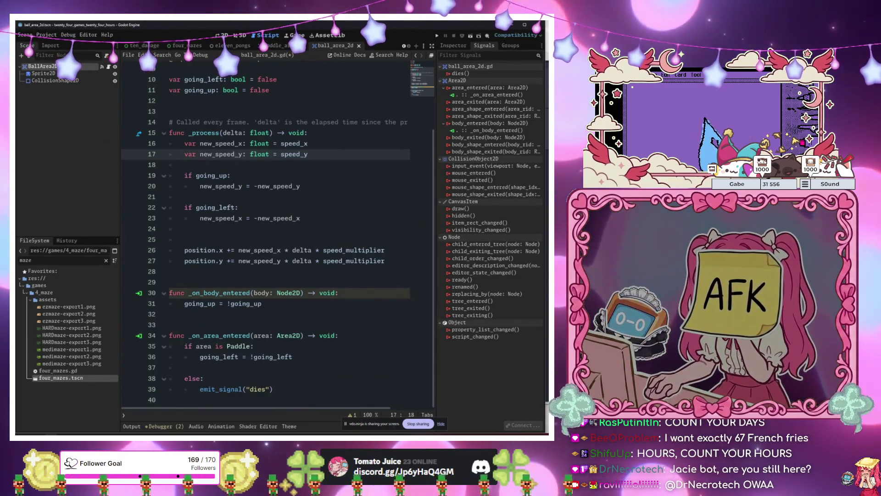
left_click(255, 217)
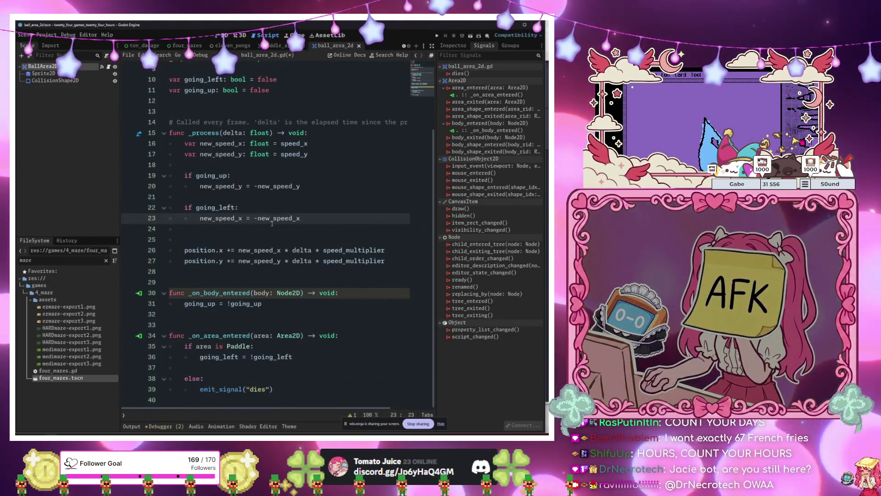
key("Down")
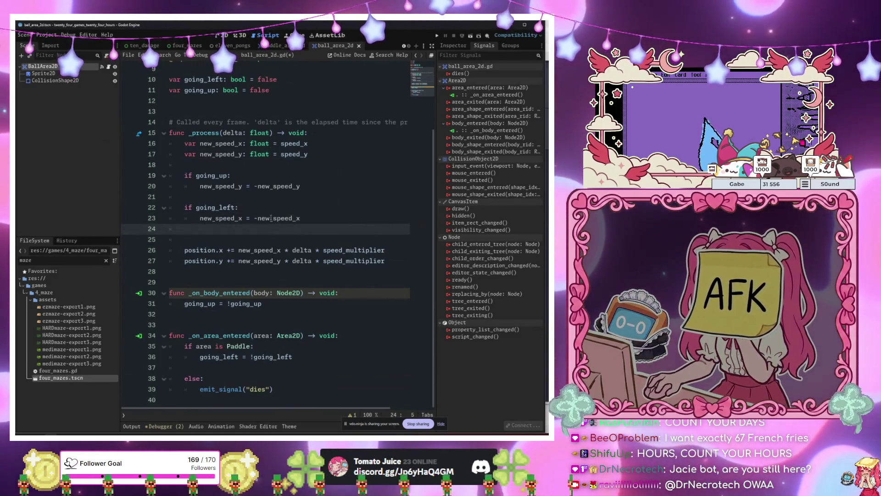
left_click(319, 260)
left_click(301, 336)
left_click(289, 367)
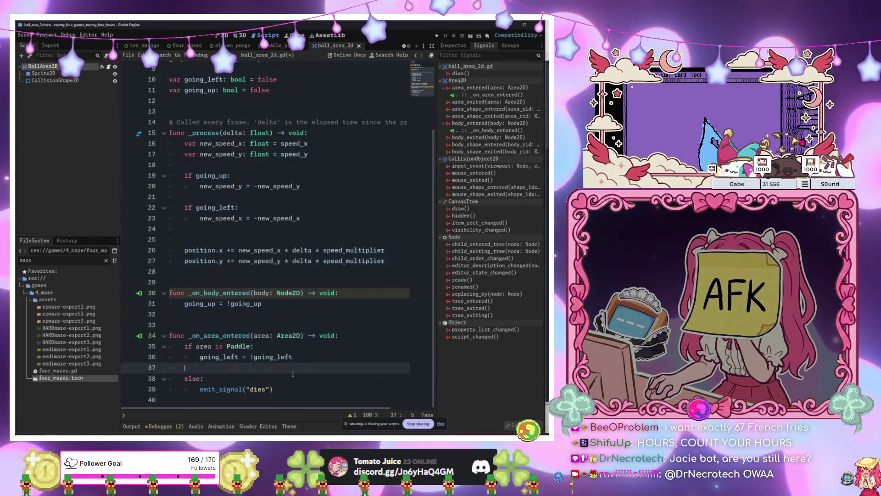
left_click(279, 388)
left_click(270, 367)
left_click(320, 356)
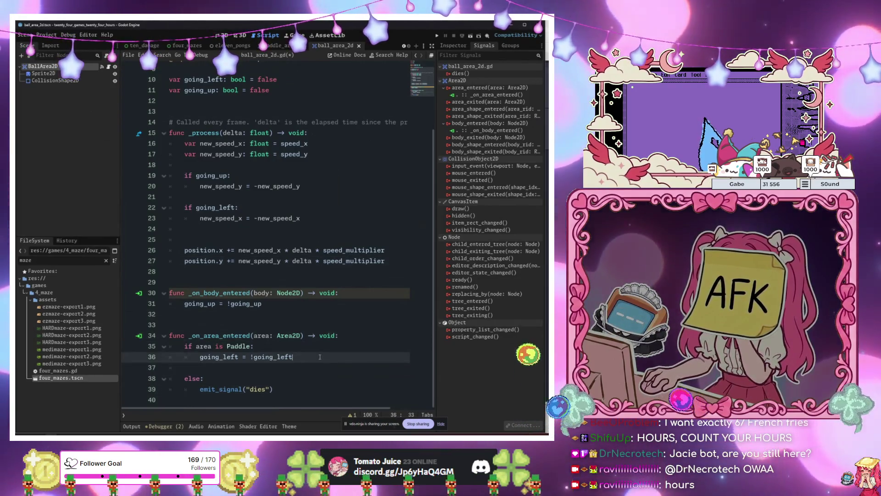
scroll(320, 357, "up", 3)
Declare a paddle_was_hit signal below the dies signal.
left_click(259, 91)
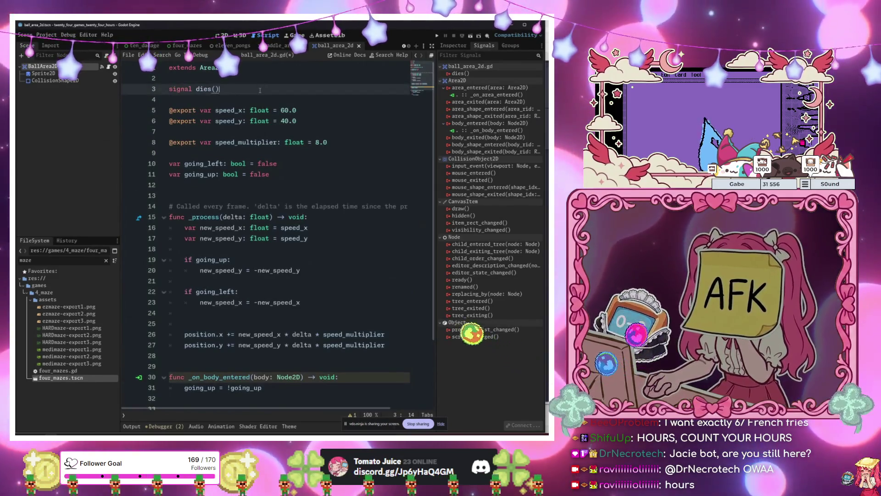
key("Return")
type("signal")
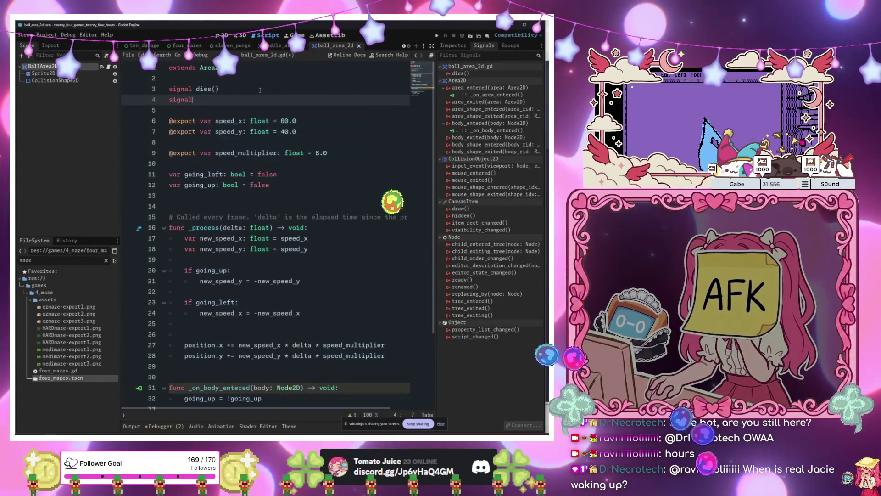
type("_was_hi")
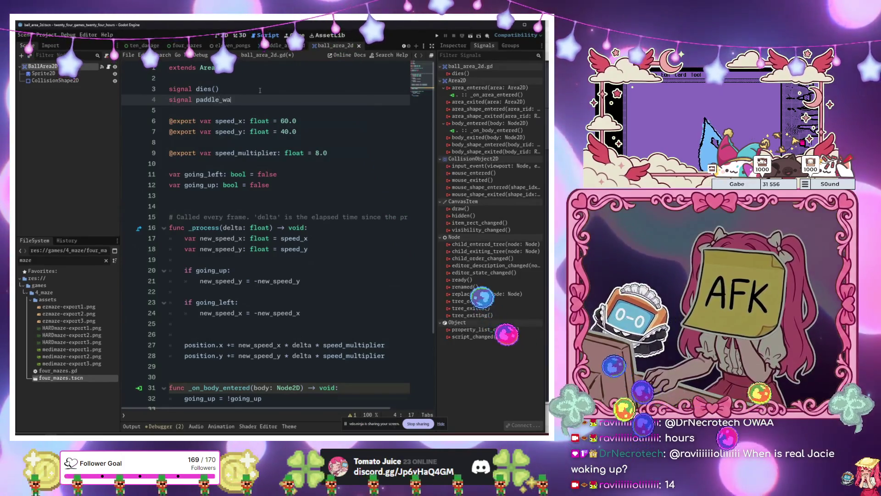
type("t(")
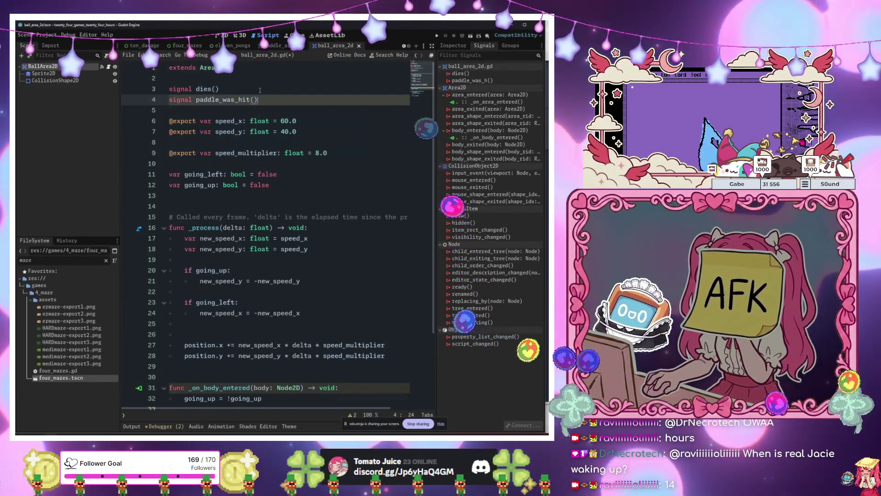
Emit paddle_was_hit in the Paddle branch, then test-run and stop the game.
scroll(266, 275, "down", 3)
left_click(269, 356)
key("Return")
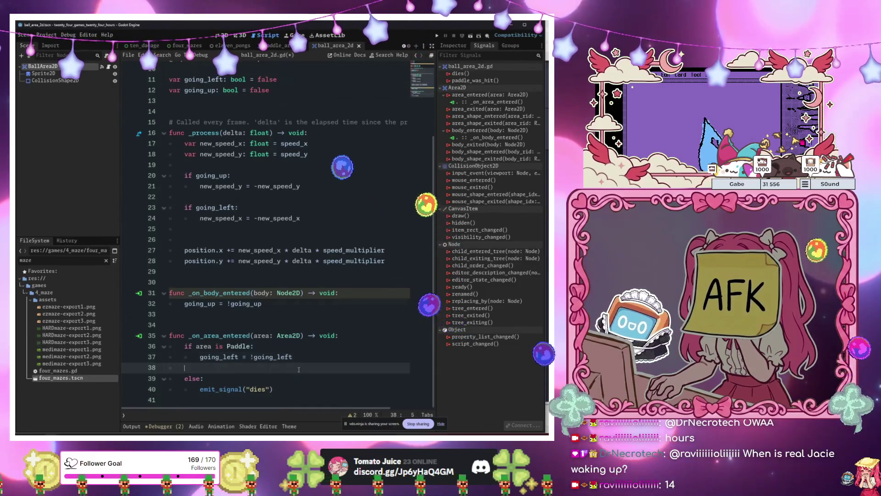
type("emit_signal(\"")
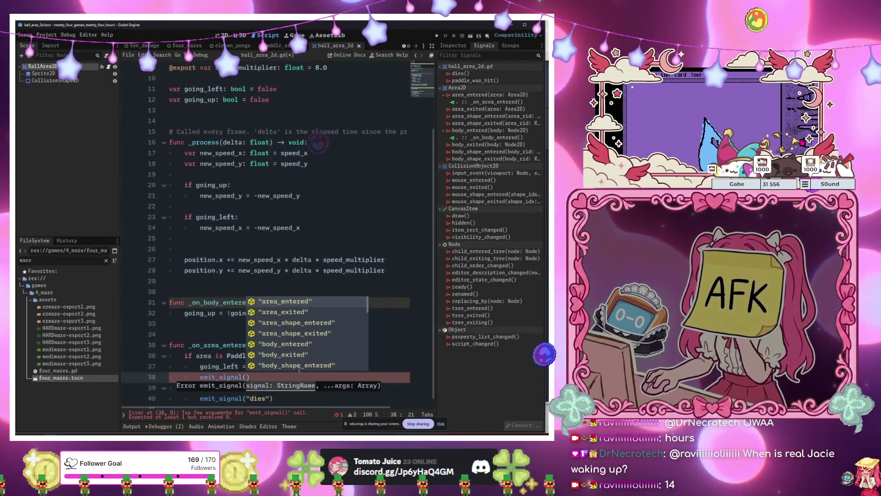
type("paddle_was_hit")
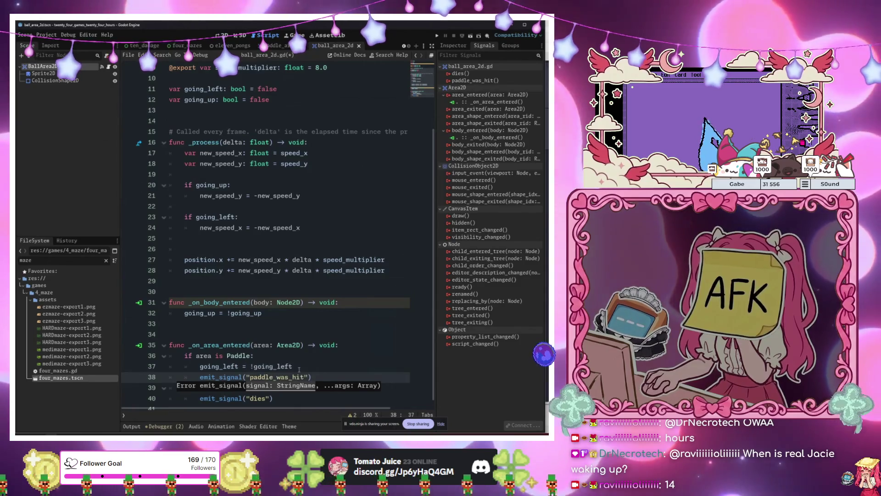
key("F5")
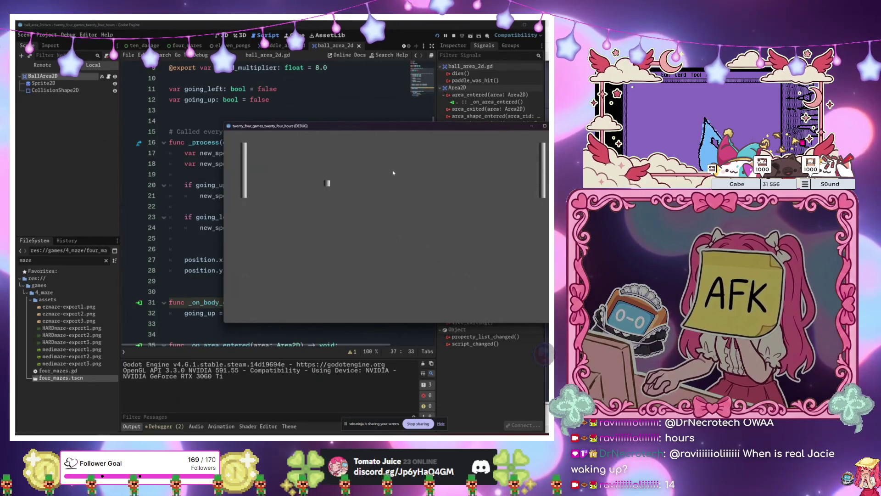
key("F8")
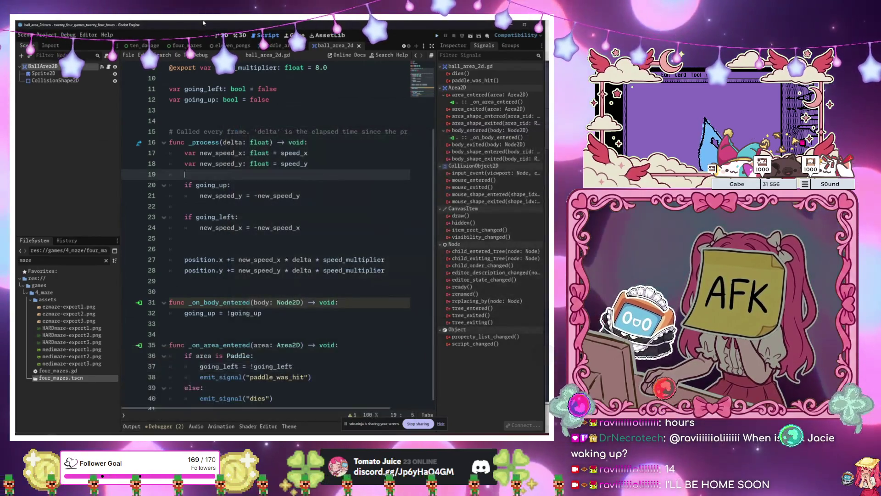
Switch to the eleven_pongs scene and create its eleven_pongs.gd script.
left_click(272, 46)
left_click(231, 45)
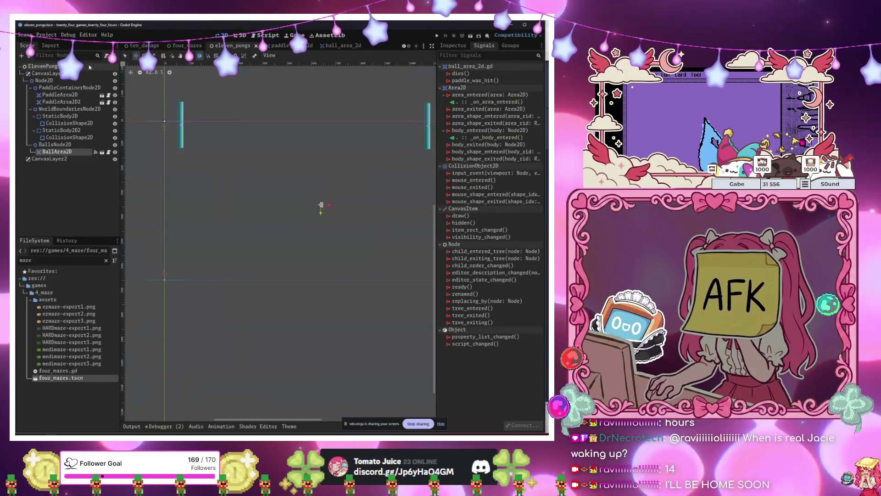
left_click(361, 301)
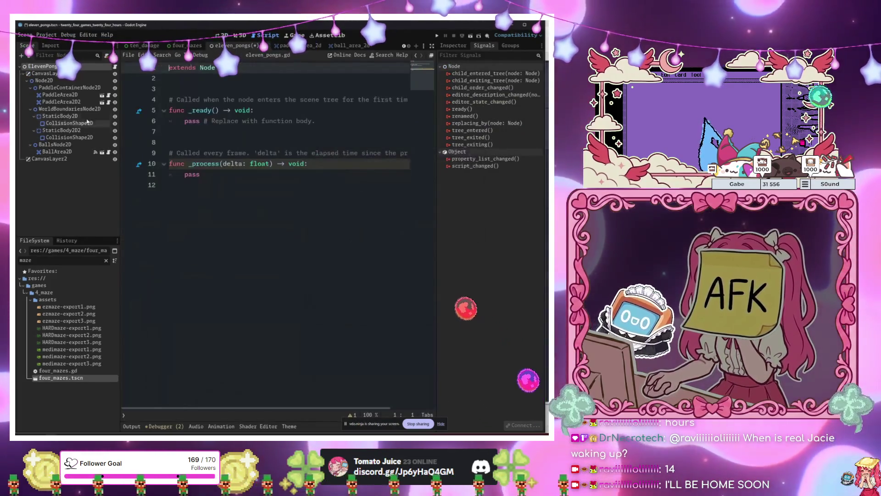
Connect BallArea2D's paddle_was_hit and dies signals to handlers in eleven_pongs.gd.
left_click(57, 151)
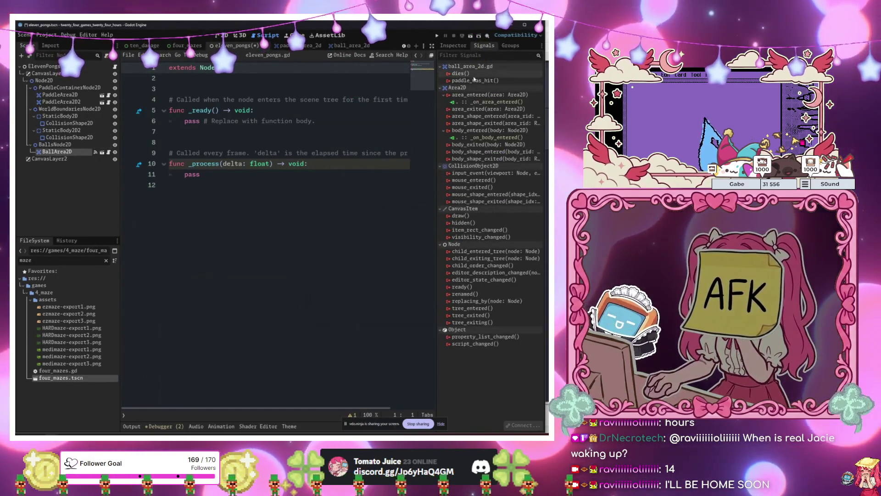
double_click(475, 80)
left_click(367, 300)
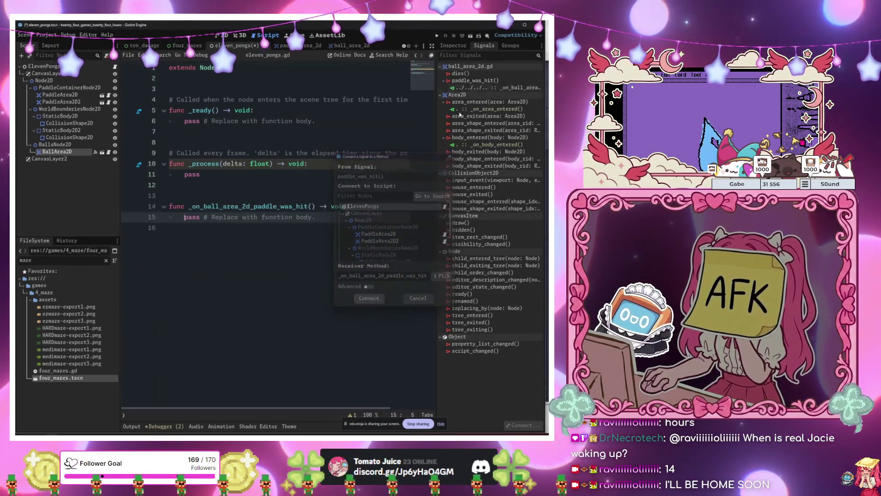
double_click(460, 74)
left_click(367, 300)
Insert a blank line below extends Node at the top of eleven_pongs.gd.
left_click_drag(319, 259, 186, 260)
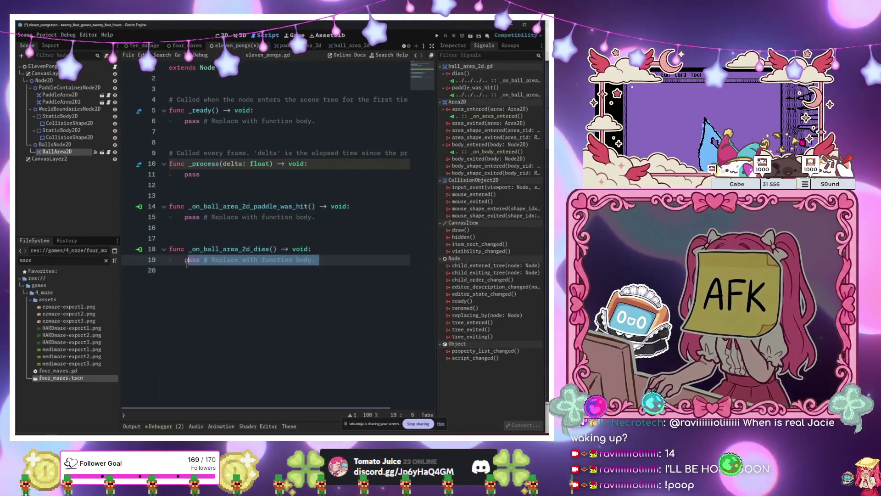
left_click(212, 216)
left_click(226, 120)
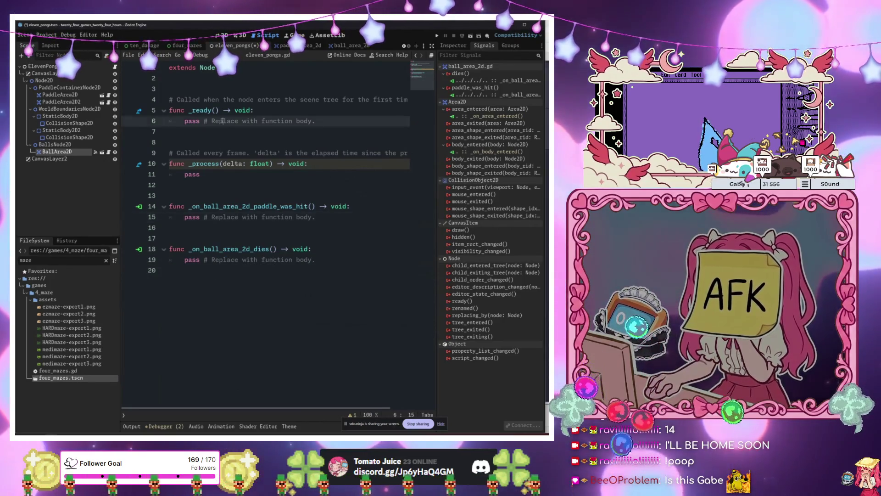
left_click(232, 88)
key("Return")
key("Return")
key("Return")
key("Return")
Declare var points: int = 0 and add a paddle_hit() function doing points += 1.
key("Up")
key("Up")
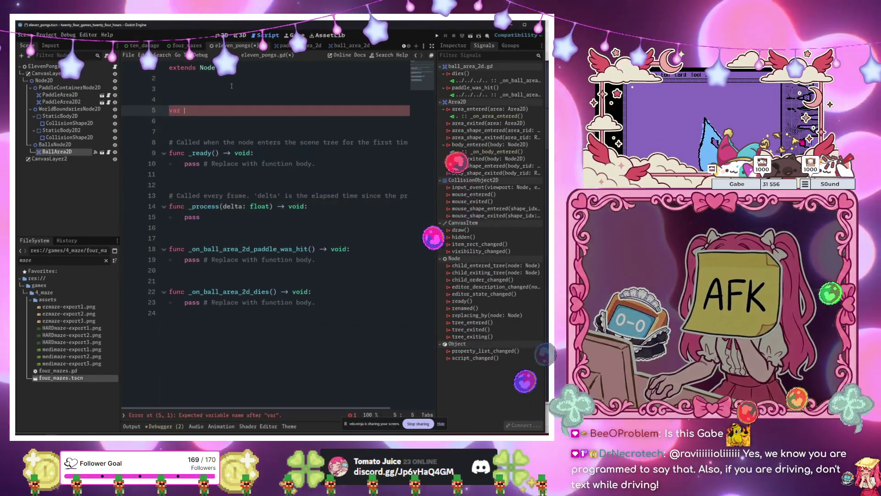
type("points: int ")
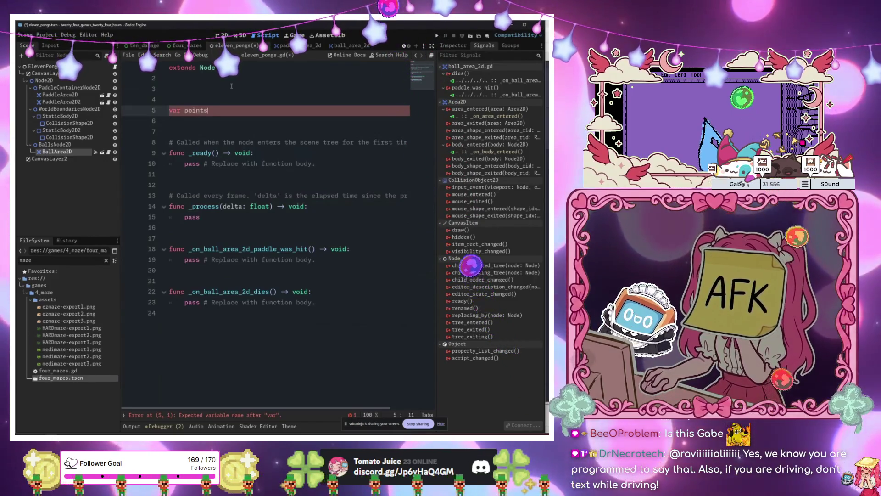
type("= 0")
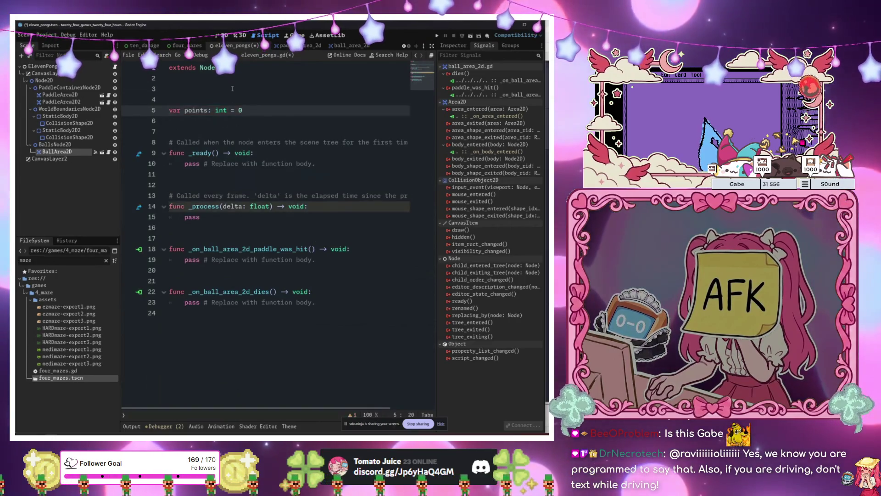
left_click(308, 272)
key("Up")
key("Up")
key("Up")
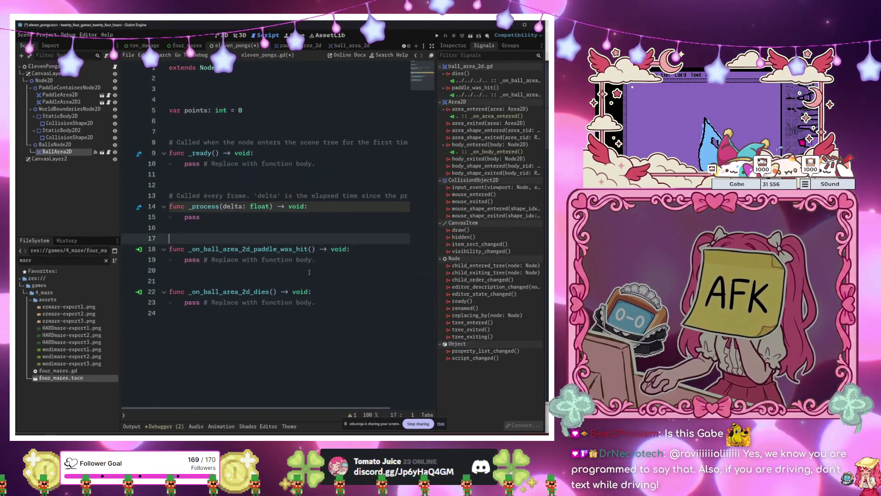
key("Return")
key("Return")
key("Up")
type("func paddle_")
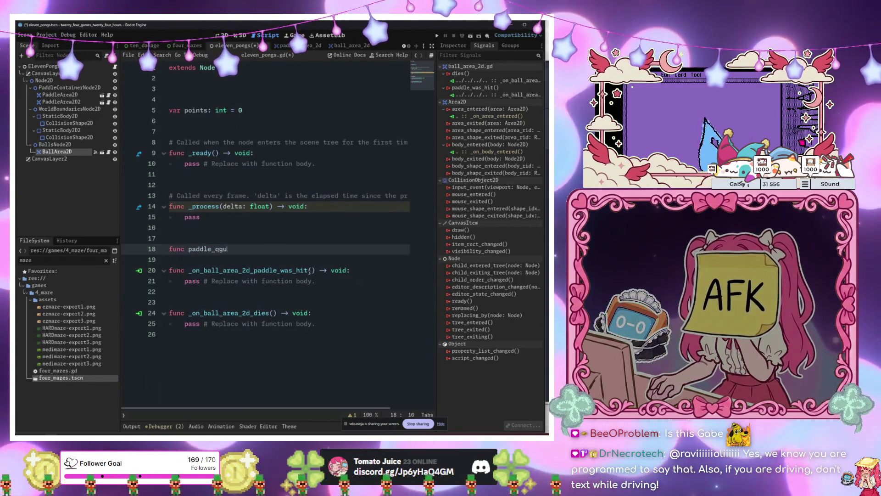
type("hit() ->")
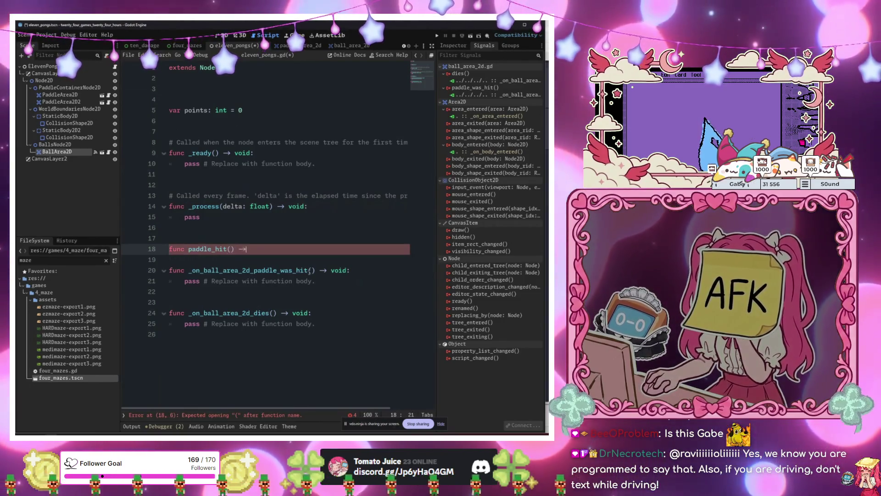
type(" void:")
key("Return")
type("points ")
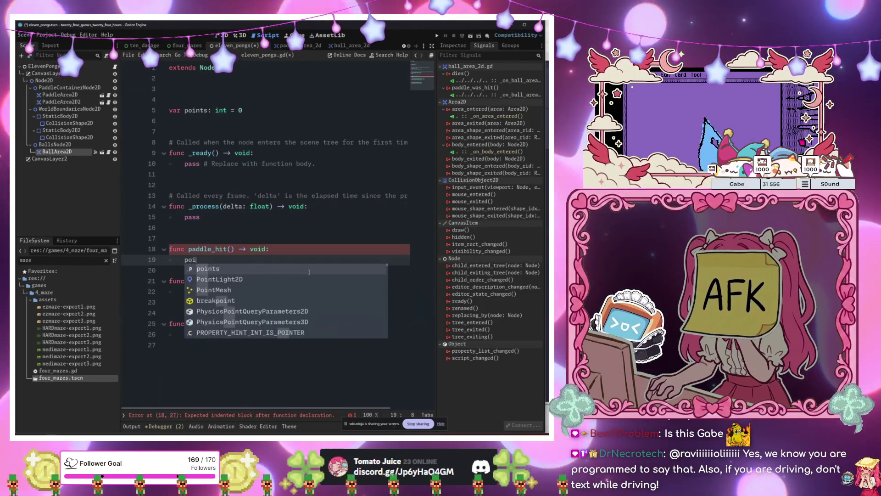
type("1")
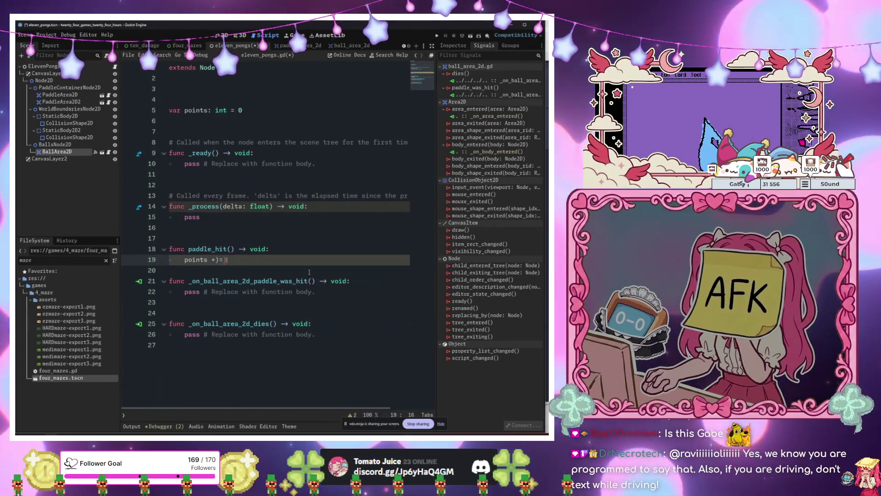
type("= 1")
key("Return")
key("Return")
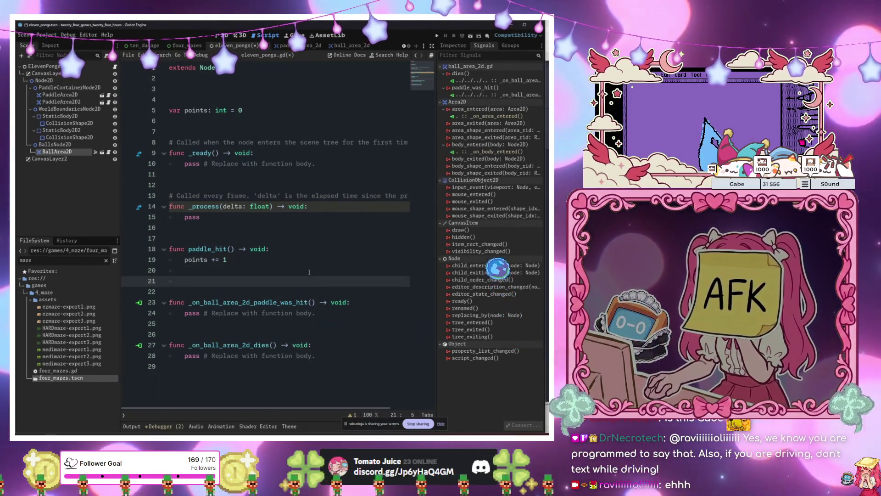
Add 'if points == 11: win()' inside paddle_hit.
left_click(310, 272)
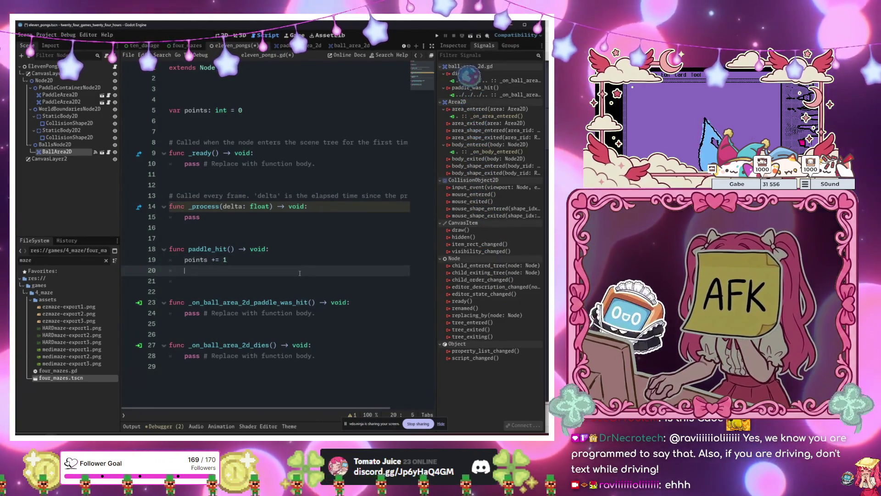
key("Return")
type("if po")
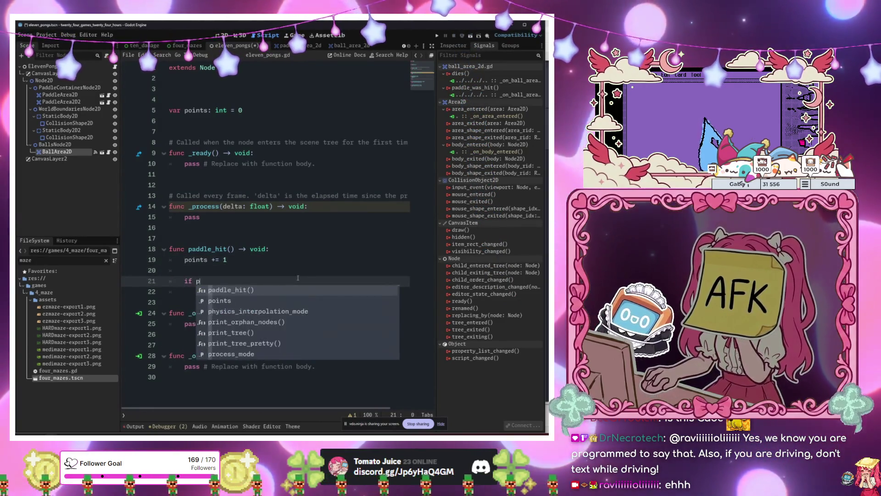
type("ints = 1")
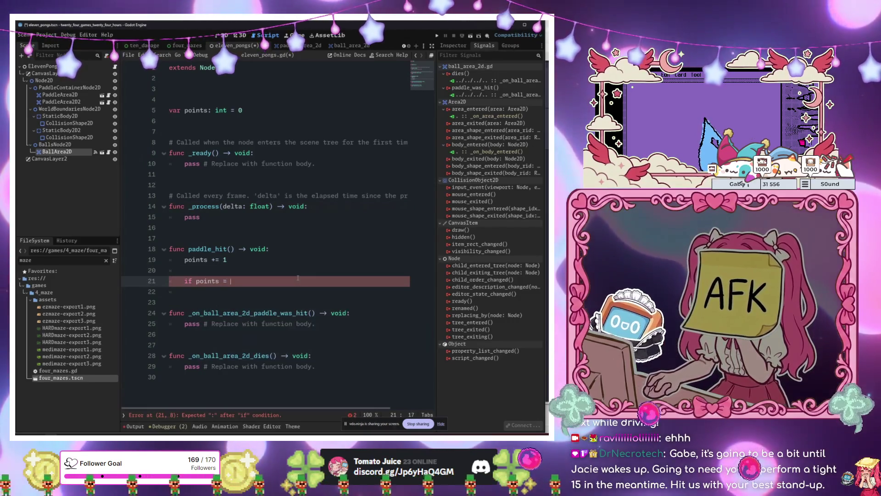
key("BackSpace")
type("= 11:")
key("Return")
type("wi")
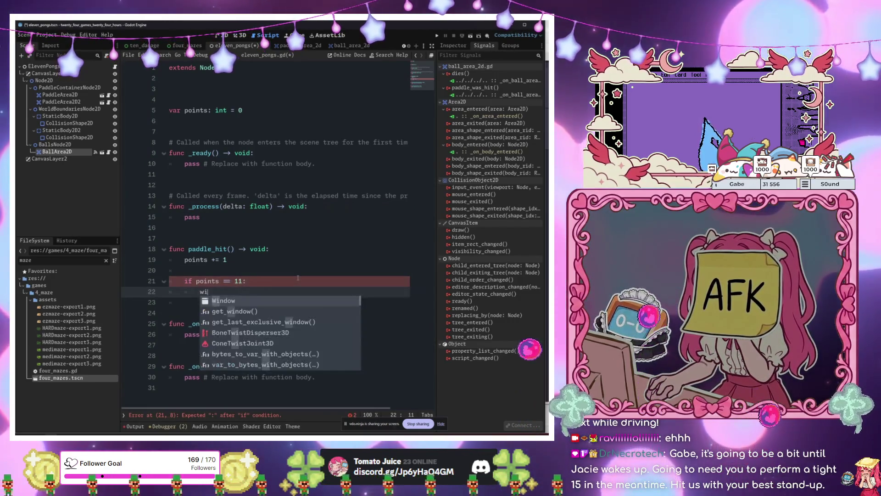
type("n()")
Define a win() function above paddle_hit that prints "You Win".
key("Up")
key("Up")
key("Up")
key("Return")
key("Return")
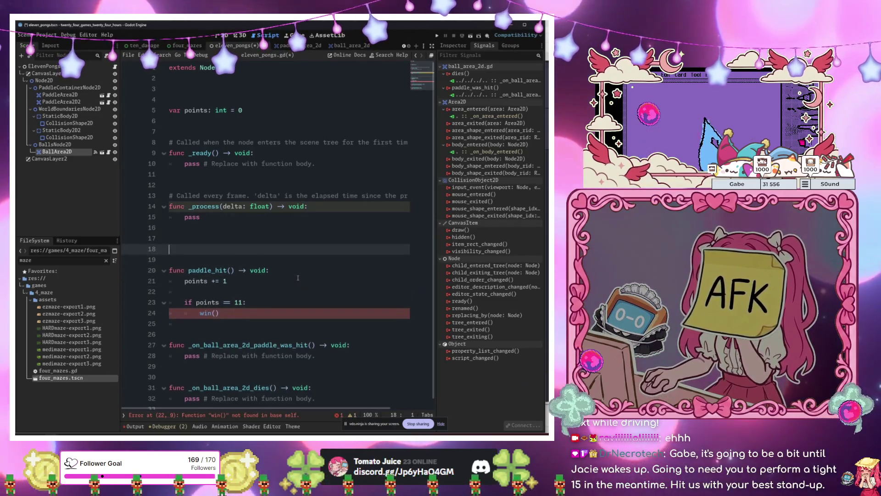
key("Return")
key("Up")
type("func win() ->")
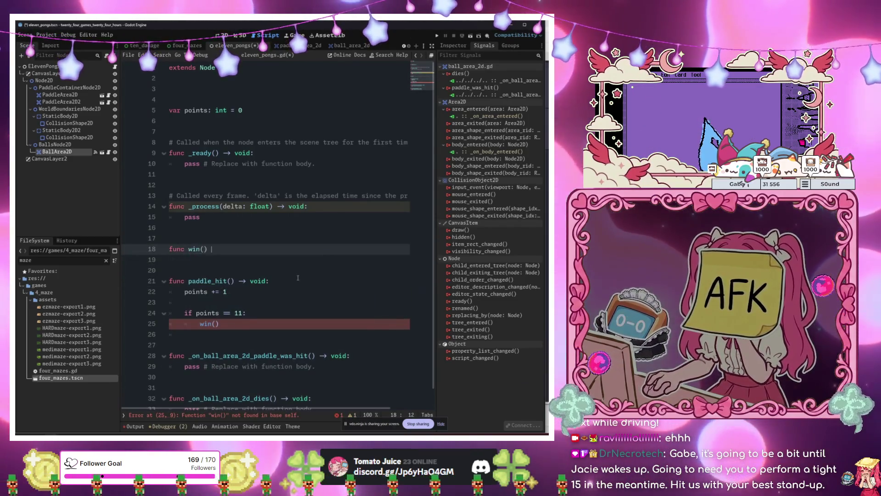
type(" void:")
key("Return")
type("prin")
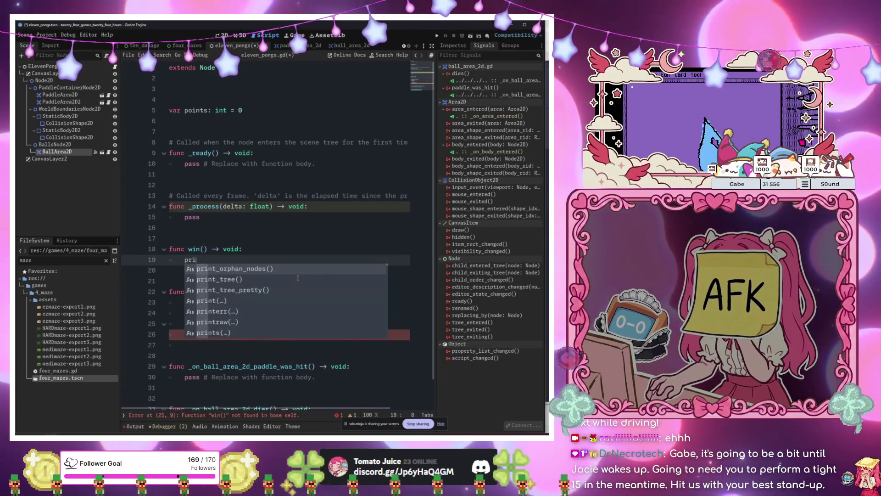
key("Down")
key("Down")
key("Down")
key("Return")
type("\"You ")
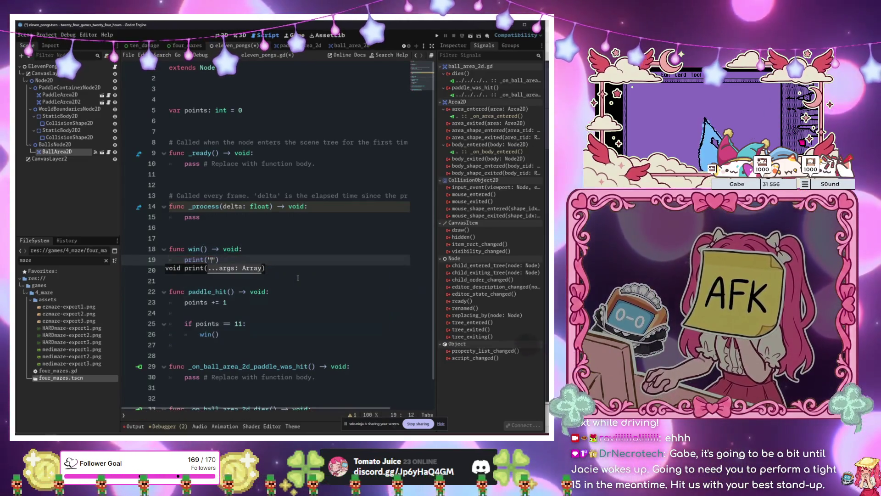
type("Wn")
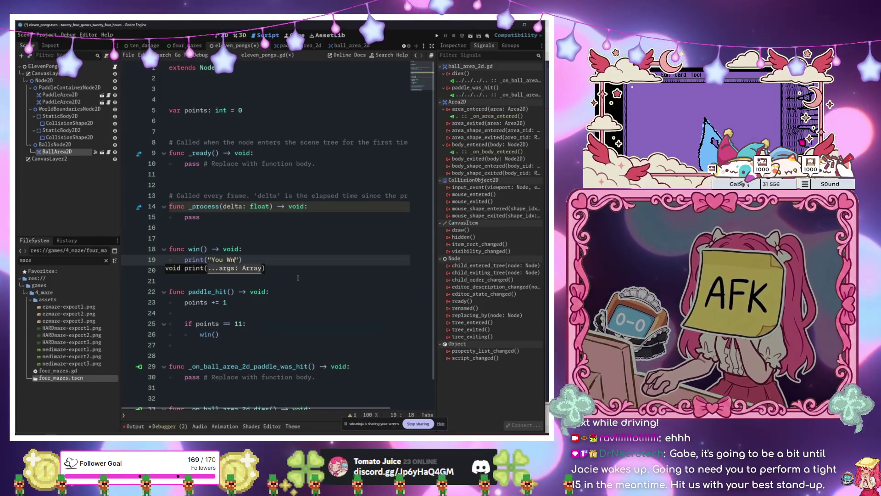
Select the pass placeholder line in the paddle_was_hit handler.
scroll(297, 278, "down", 1)
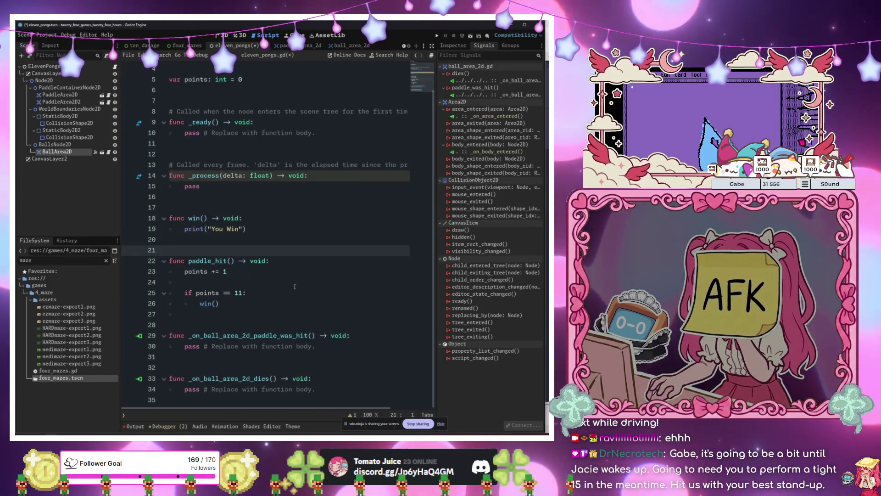
left_click(321, 352)
left_click_drag(321, 352, 185, 347)
Replace the placeholder pass in the paddle_was_hit handler with a paddle_hit() call.
key("BackSpace")
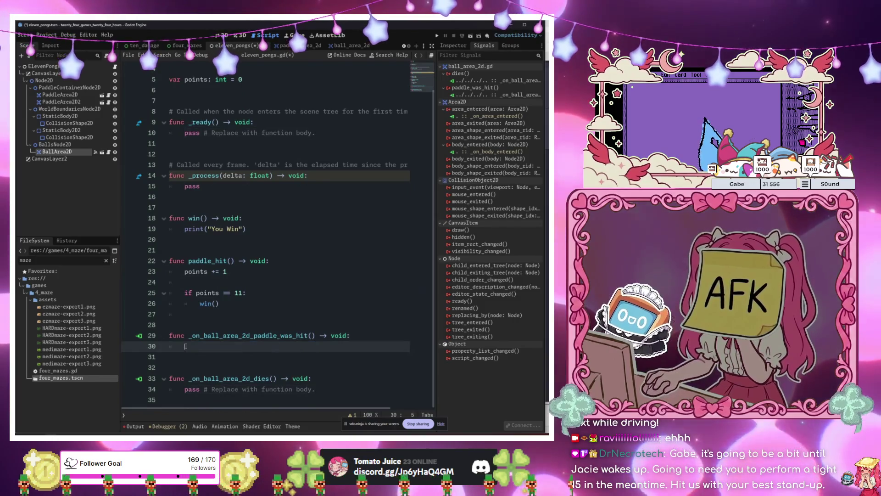
type("pad")
key("Return")
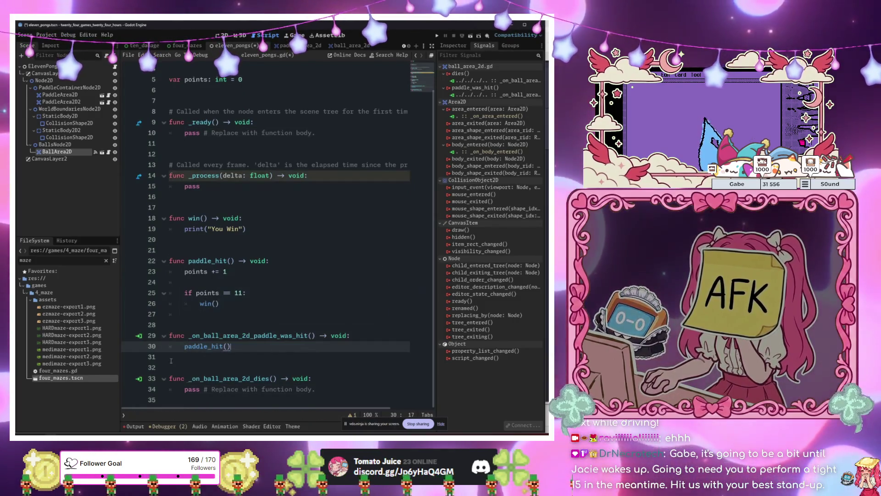
left_click(247, 283)
scroll(247, 283, "up", 1)
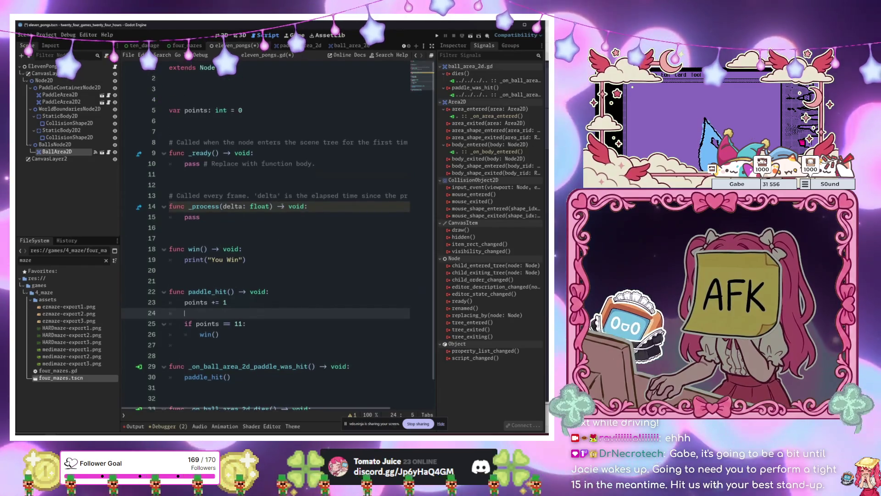
mouse_move(57, 152)
left_mouse_down()
mouse_move(175, 147)
mouse_move(230, 111)
mouse_move(249, 153)
left_mouse_up()
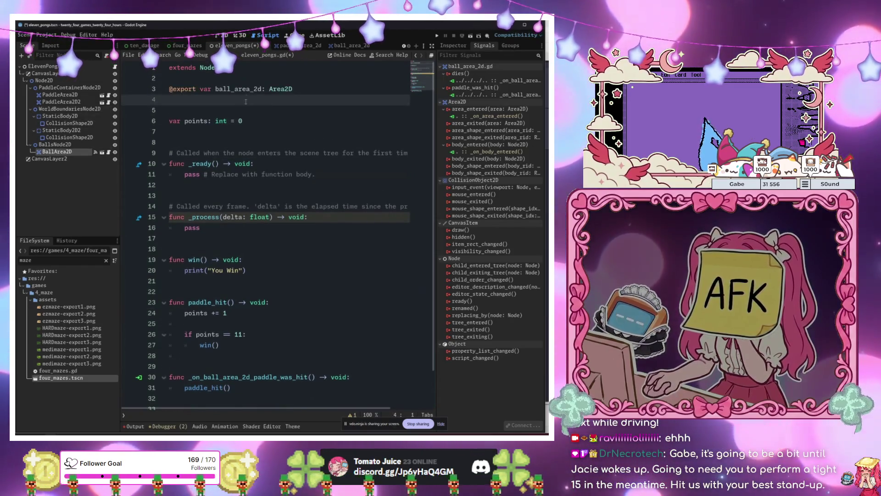
scroll(248, 293, "down", 2)
Start a 'ball_area_2d.' reference on a new line under the win() call.
left_click(234, 304)
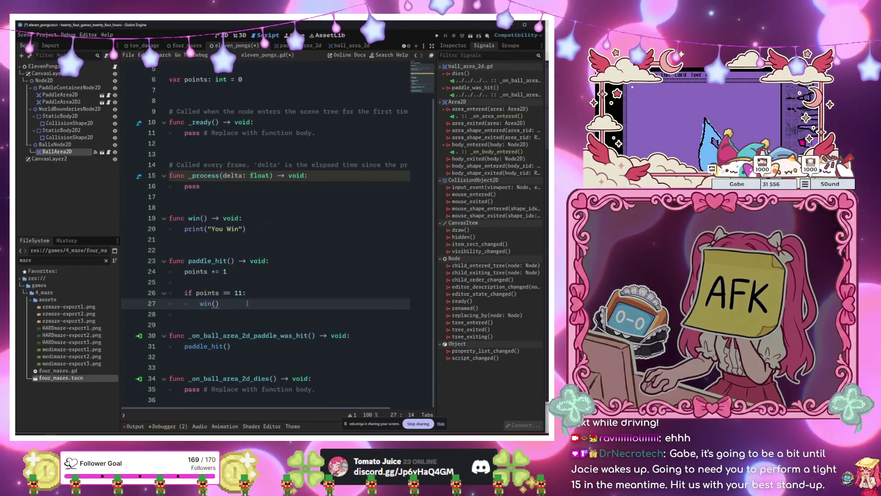
key("Return")
key("Return")
key("BackSpace")
type("ball_area_2d.")
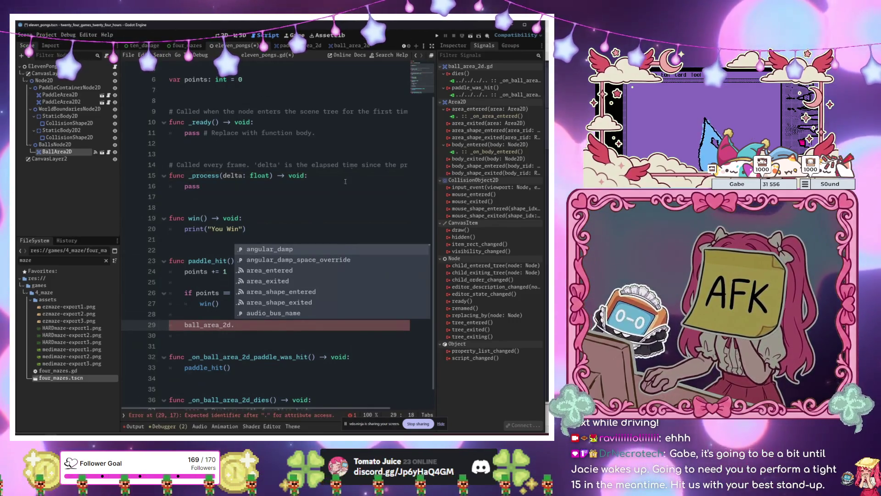
Add a class_name line above extends Area2D in the ball_area_2d script.
left_click(348, 48)
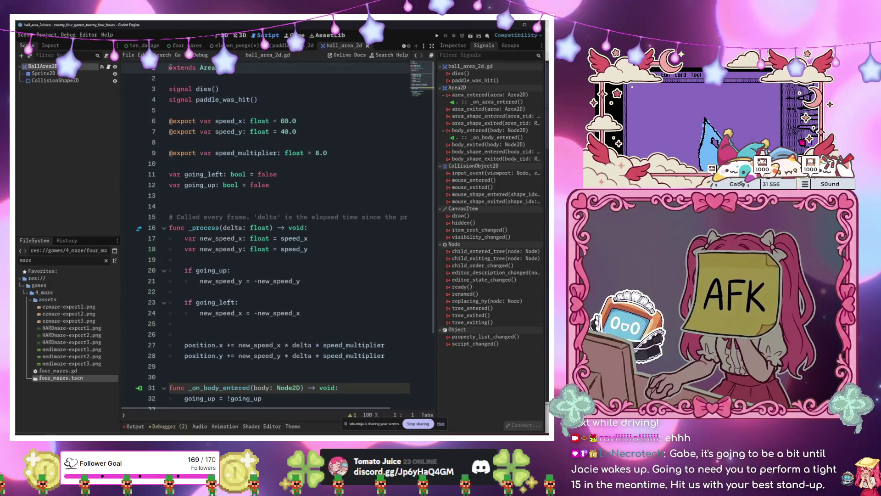
key("Return")
key("Up")
type("class")
key("Escape")
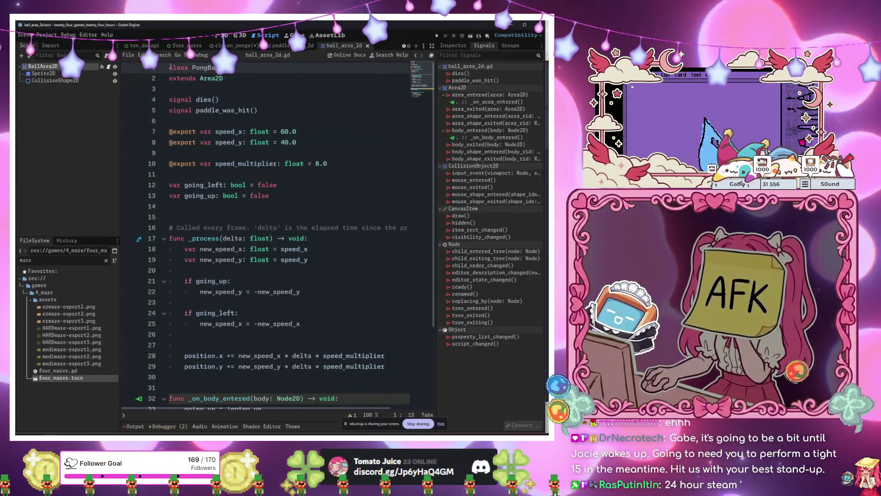
Change the exported ball_area_2d variable's type from Area2D to PongBall in eleven_pongs.gd.
left_click(232, 45)
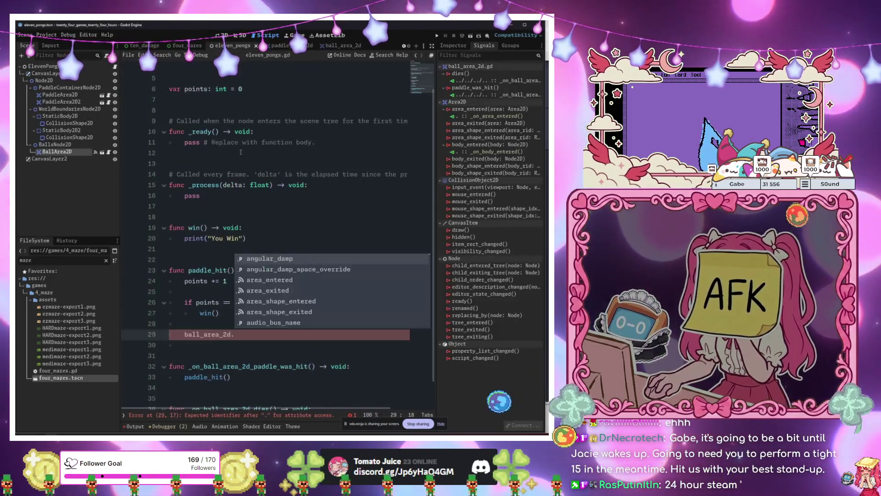
left_click(241, 152)
scroll(257, 138, "up", 1)
left_click(296, 91)
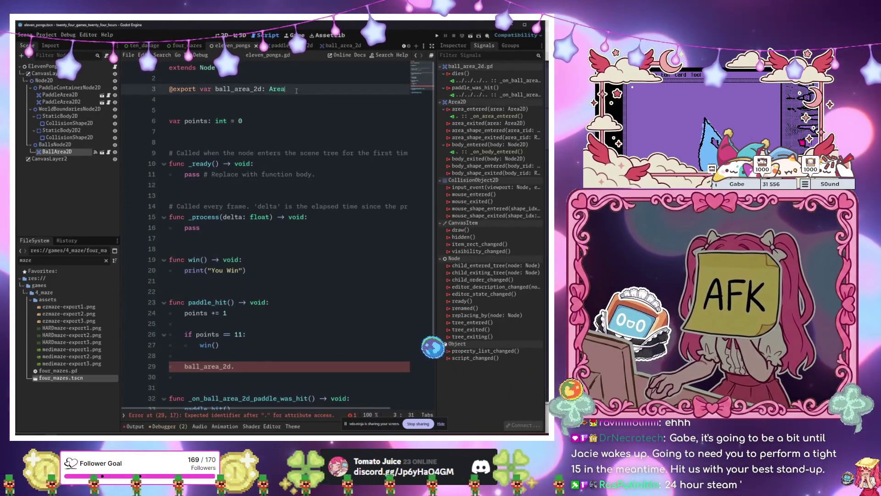
key("BackSpace")
key("BackSpace")
key("BackSpace")
type("Pn")
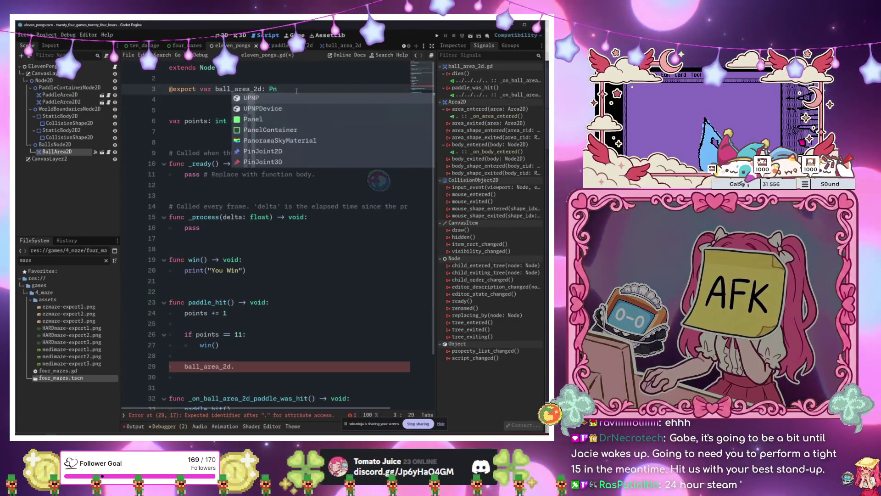
key("BackSpace")
type("ongBall")
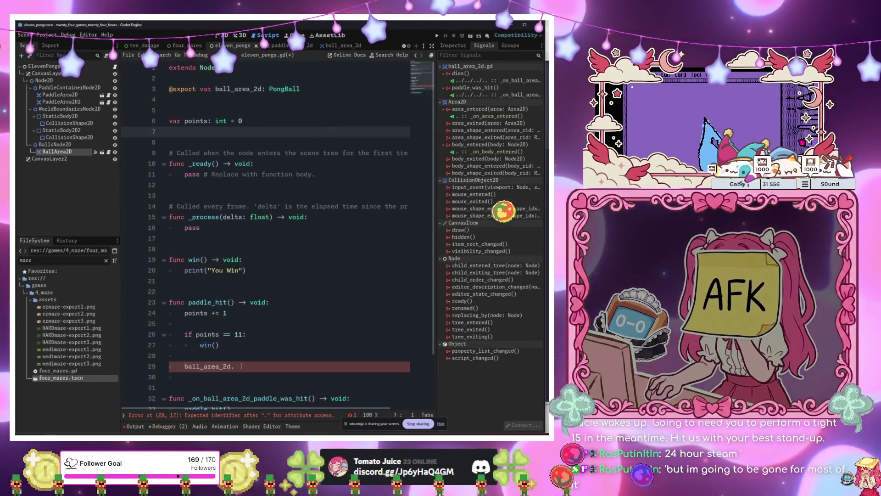
Complete line 29 as ball_area_2d.speed_multiplier after checking the ball script's variables.
left_click(243, 367)
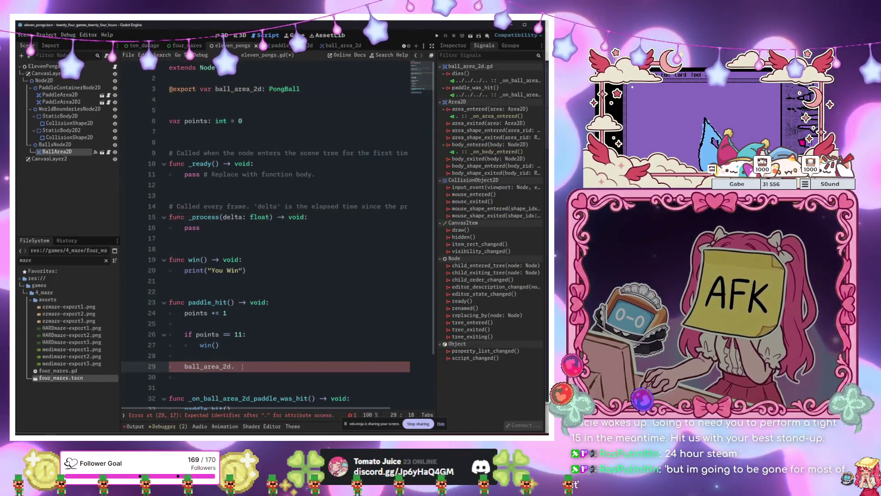
type("d.p")
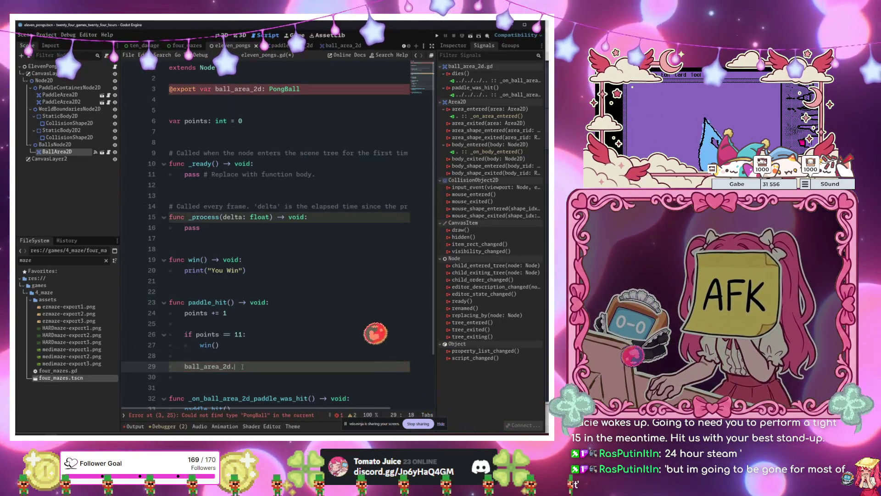
left_click(345, 46)
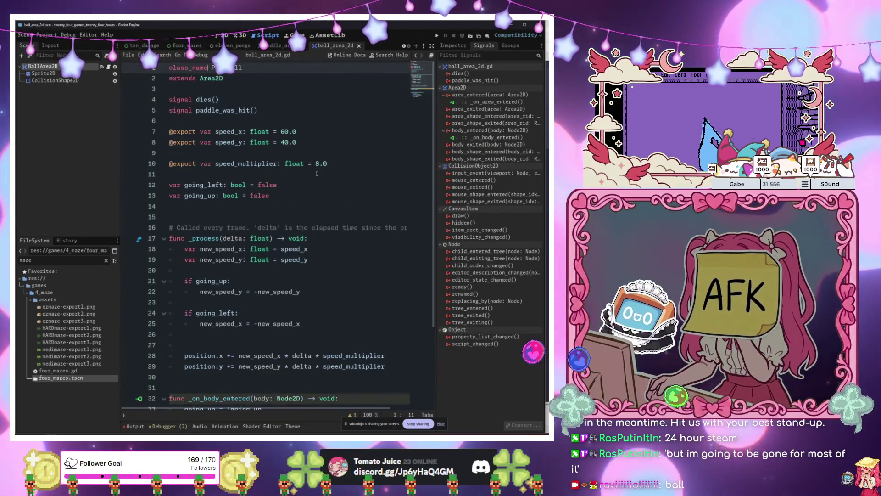
left_click(232, 45)
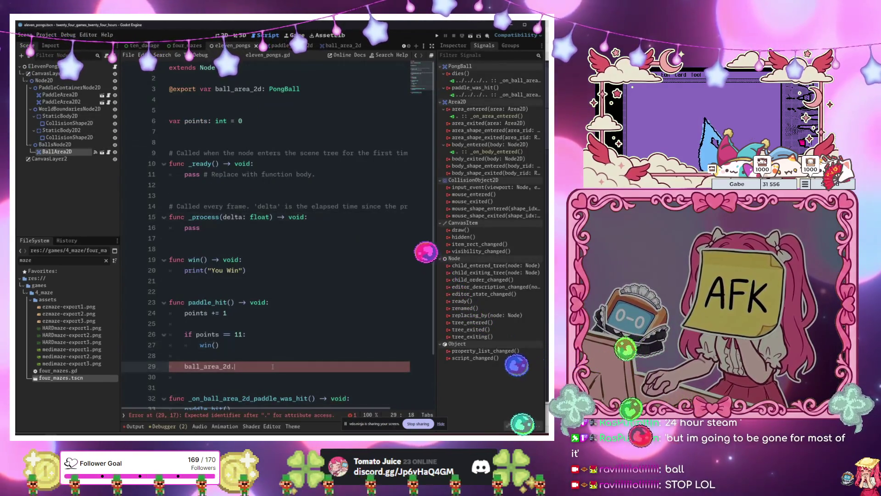
key("ctrl+space")
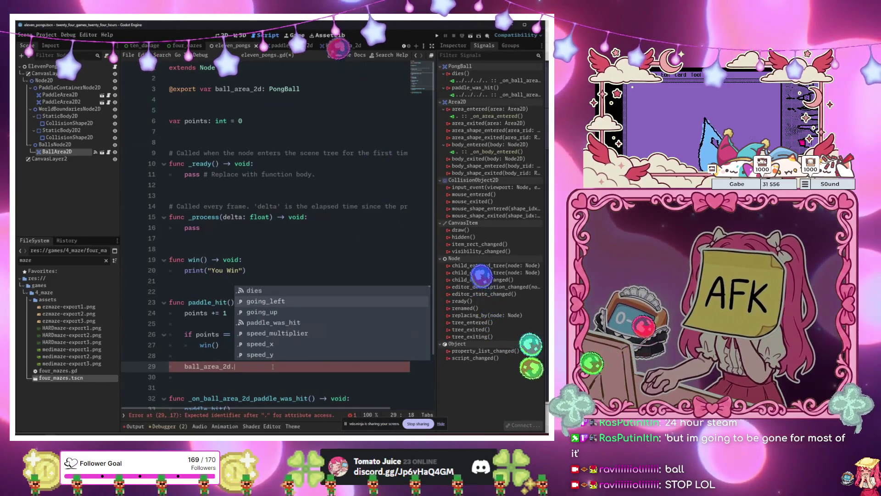
key("Down")
key("Down")
key("Return")
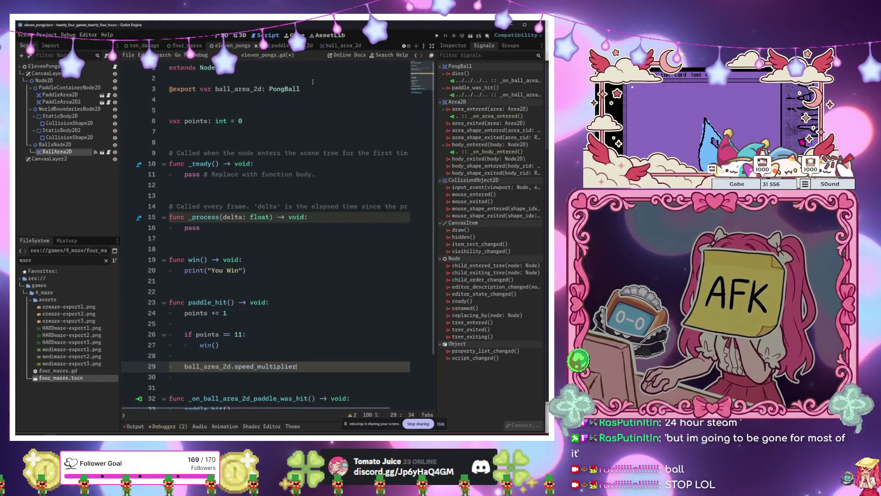
left_click(330, 47)
Rename the ball's exported speed_multiplier to original_speed_multiplier.
left_click(286, 173)
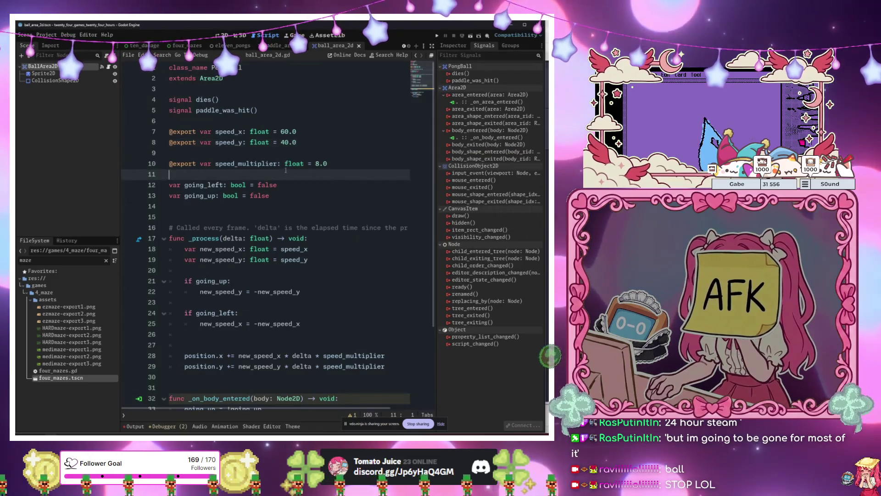
left_click(216, 164)
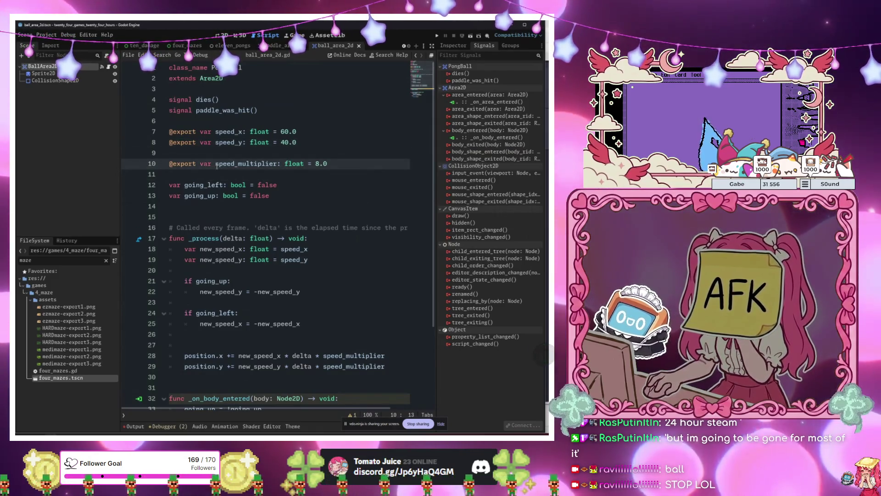
type("ginal_")
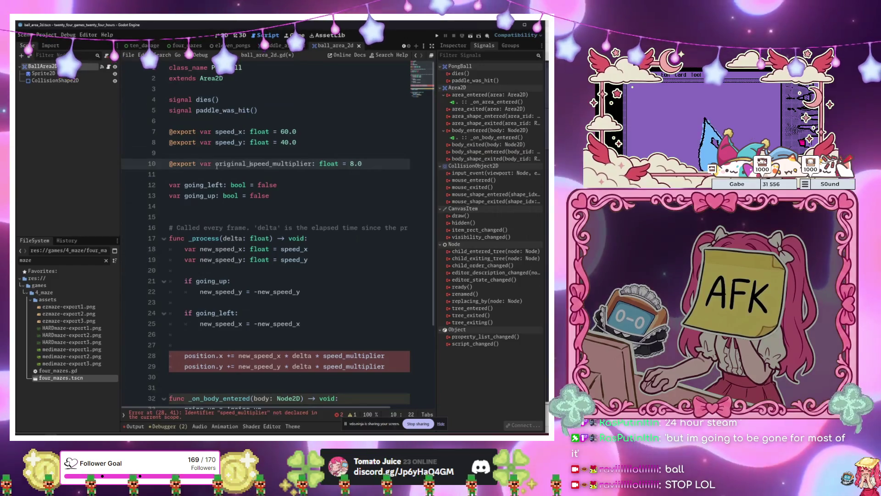
key("Down")
key("Down")
key("Down")
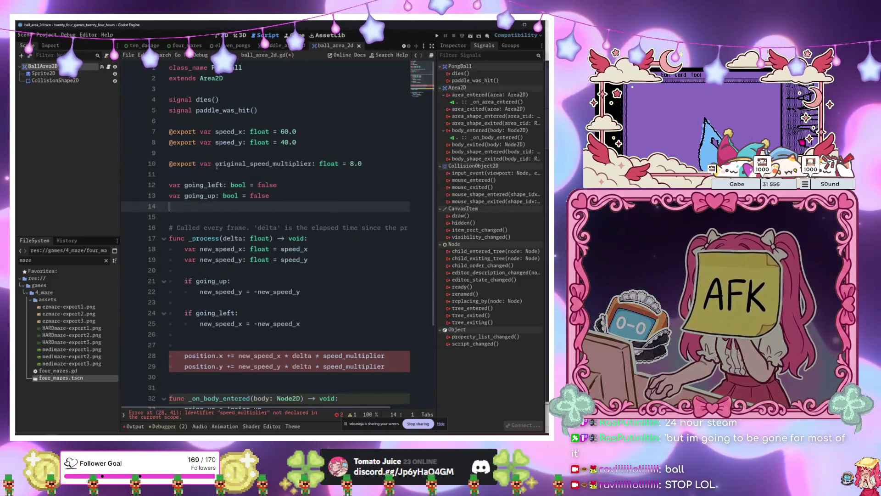
key("Return")
type("var speed_mu")
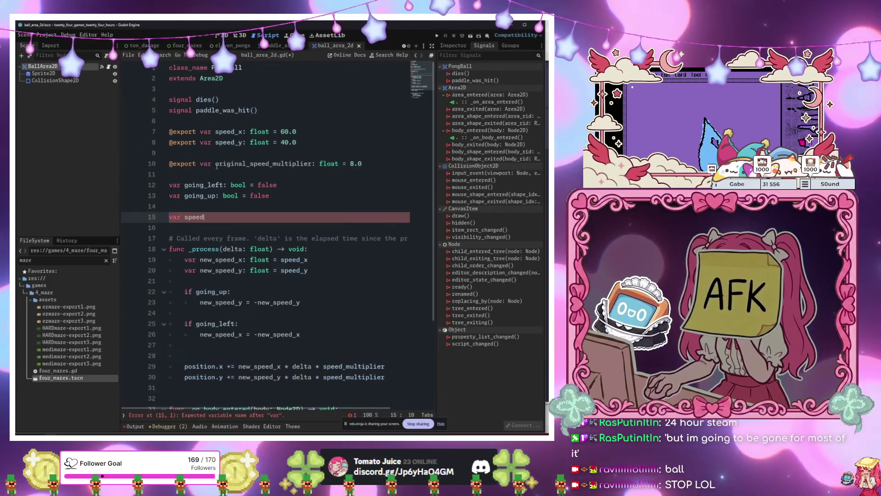
type("ltiplier")
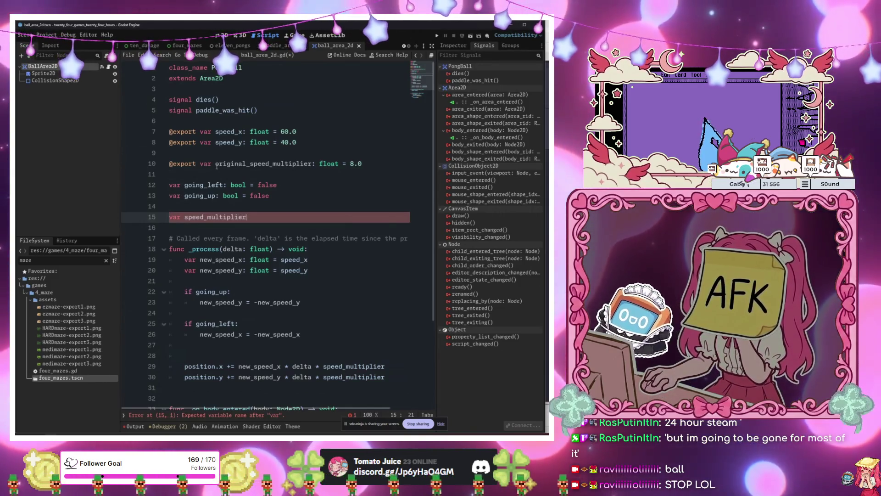
type(": float = or")
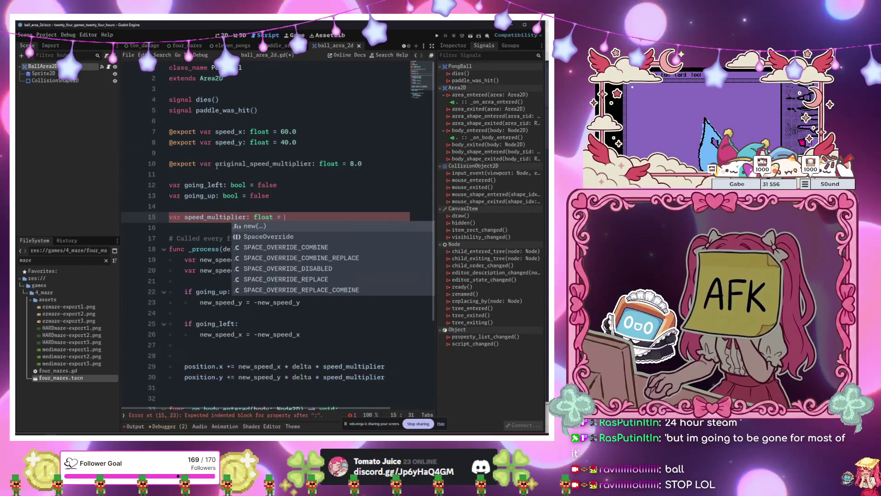
type("i")
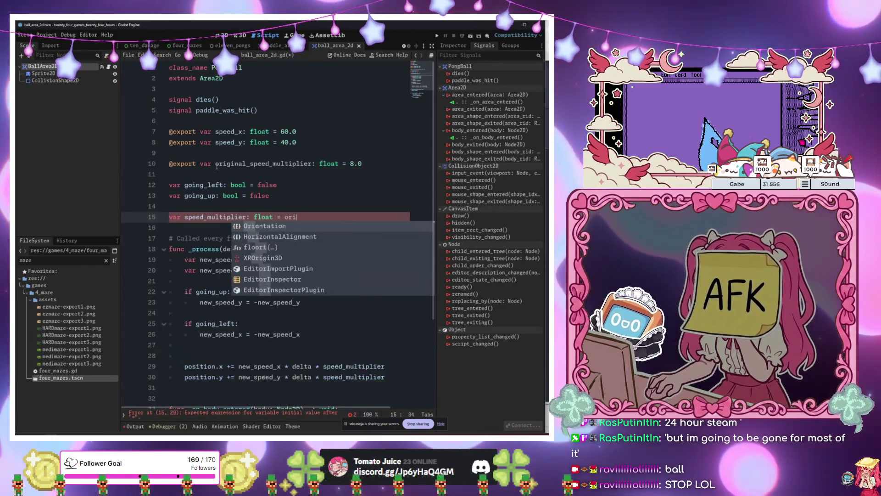
type("ginal_speed_multipl")
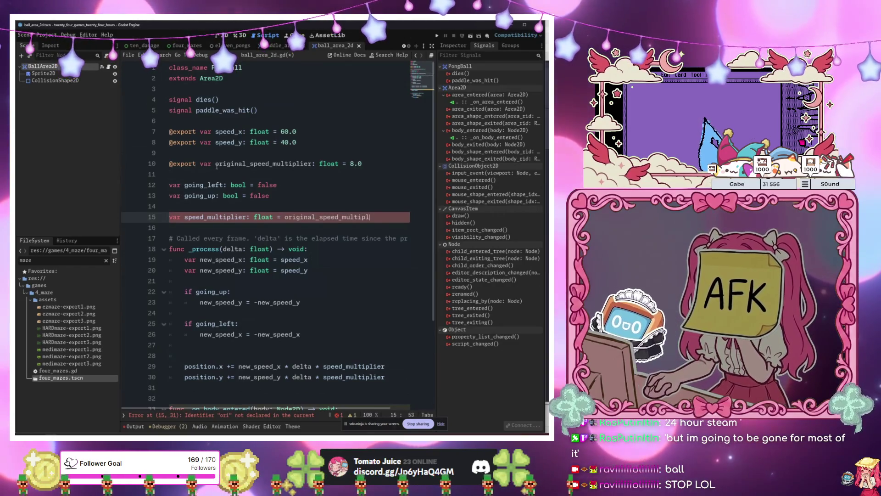
type("ier")
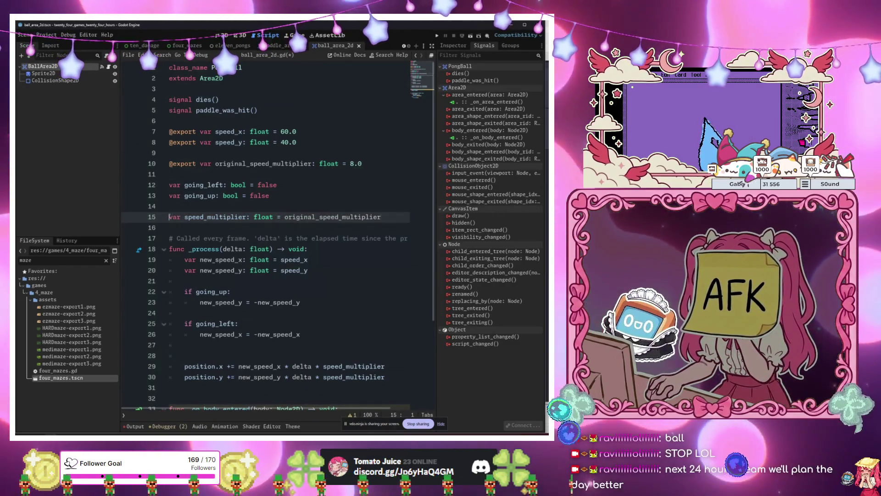
type("@o")
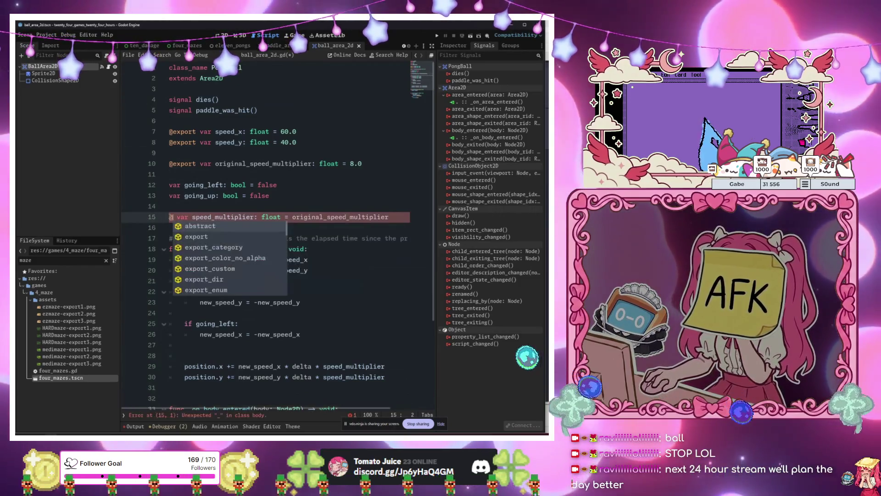
key("Return")
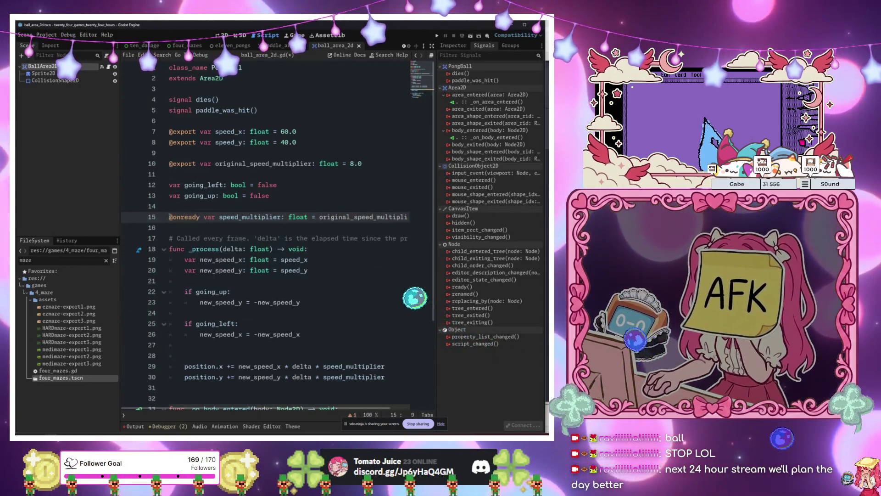
left_click(278, 238)
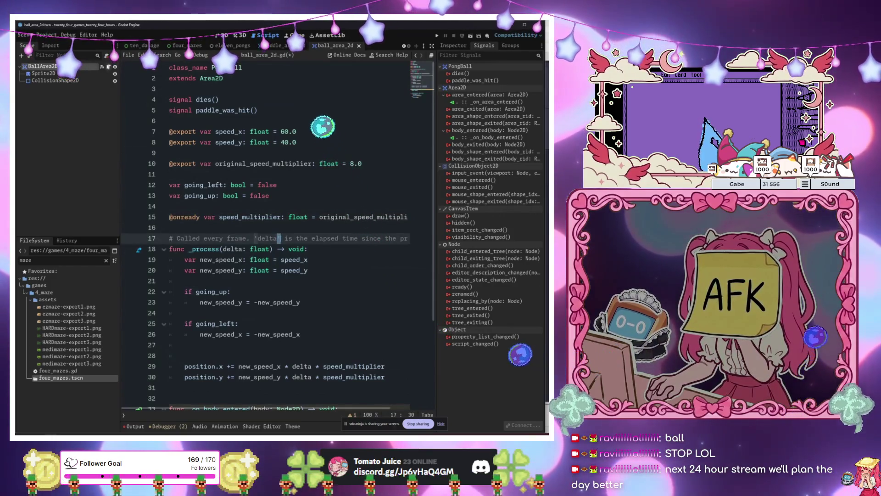
left_click(245, 196)
left_click(281, 45)
In eleven_pongs.gd, replace the call on line 37 with reset().
left_click(221, 36)
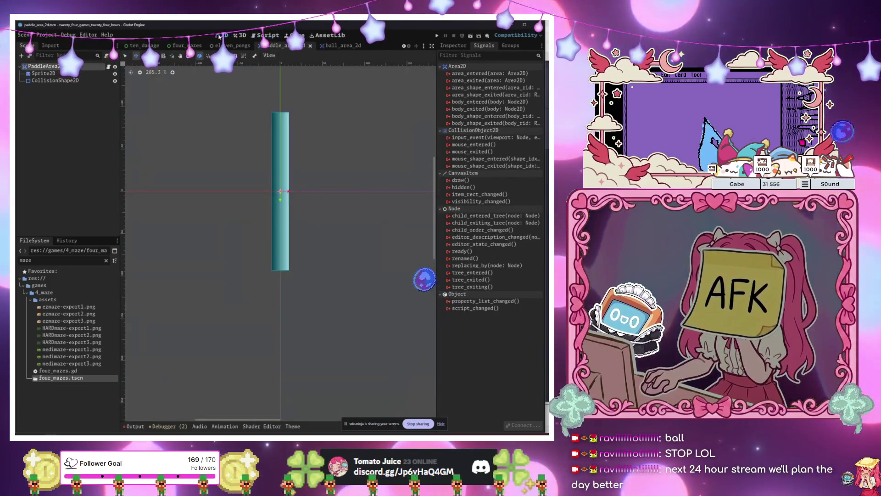
left_click(231, 48)
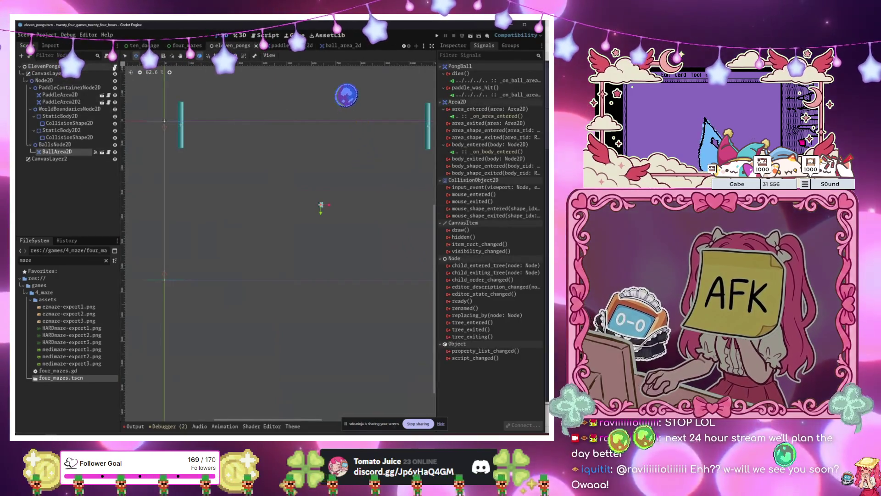
left_click(115, 67)
scroll(275, 229, "down", 2)
left_click_drag(315, 389, 185, 391)
type("die(")
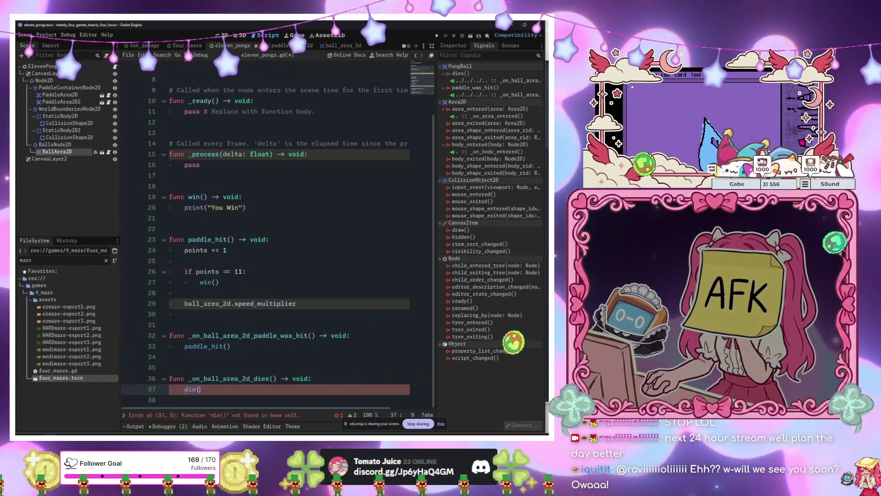
key("BackSpace")
key("BackSpace")
key("BackSpace")
type("reset()")
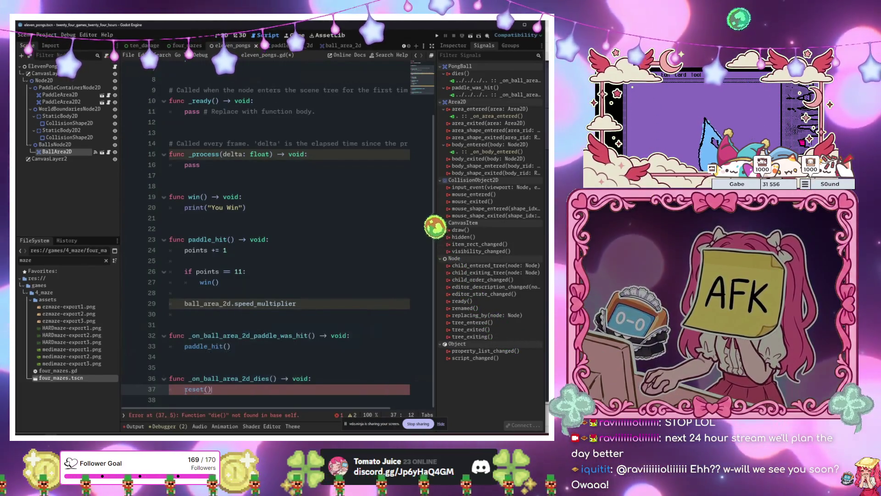
Write func reset() -> void setting ball_area_2d.speed_multiplier = ball_area_2d.original_speed_multiplier.
left_click(231, 231)
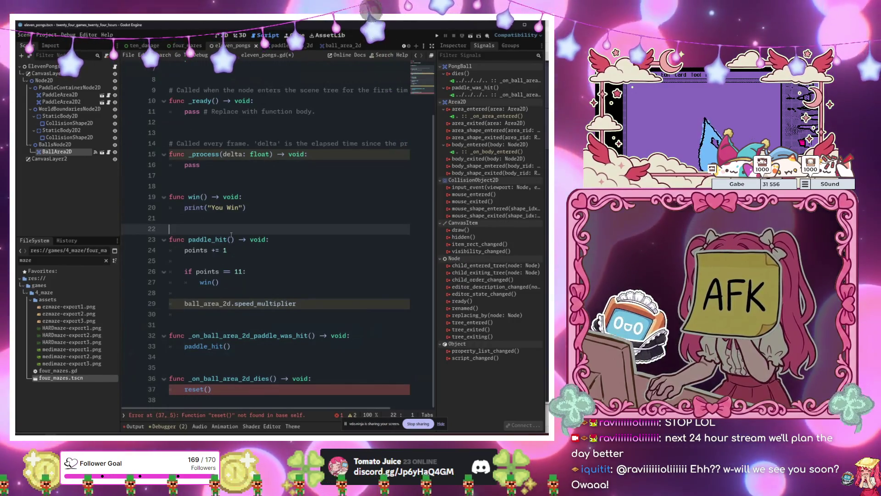
key("Return")
key("Return")
key("Return")
key("Up")
key("Up")
type("func reset")
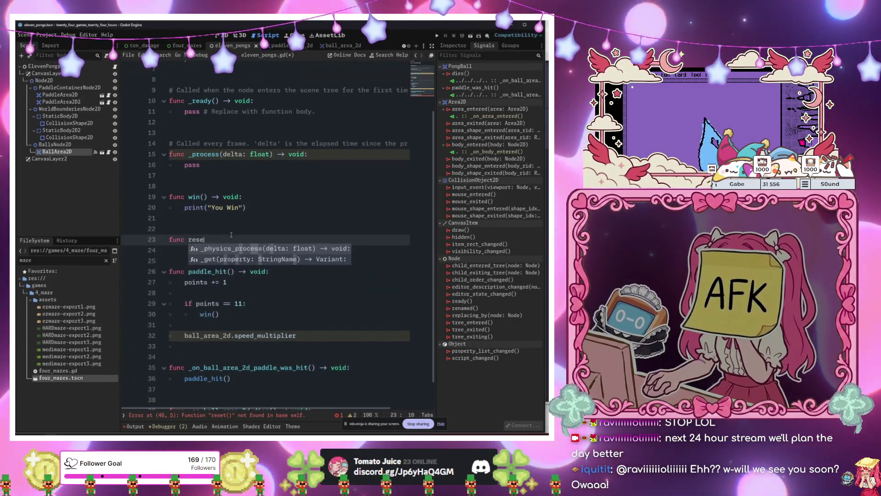
type("() -> void:")
key("Return")
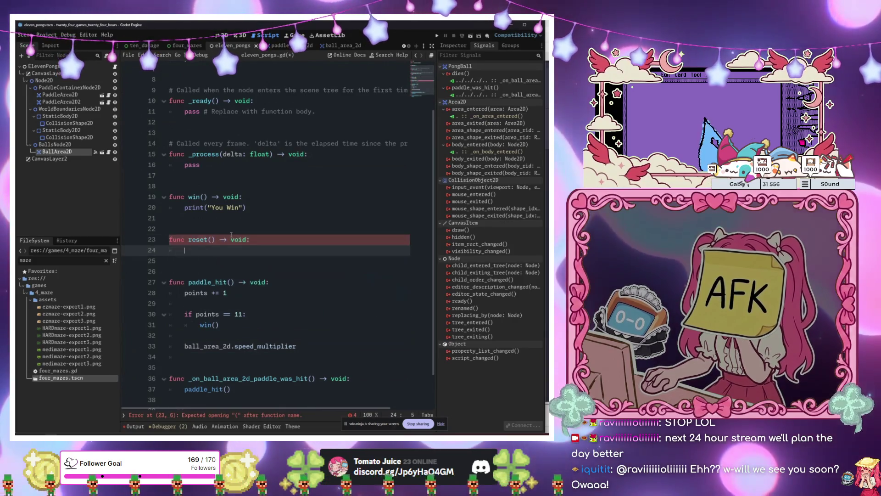
type("ball_area_2d.s")
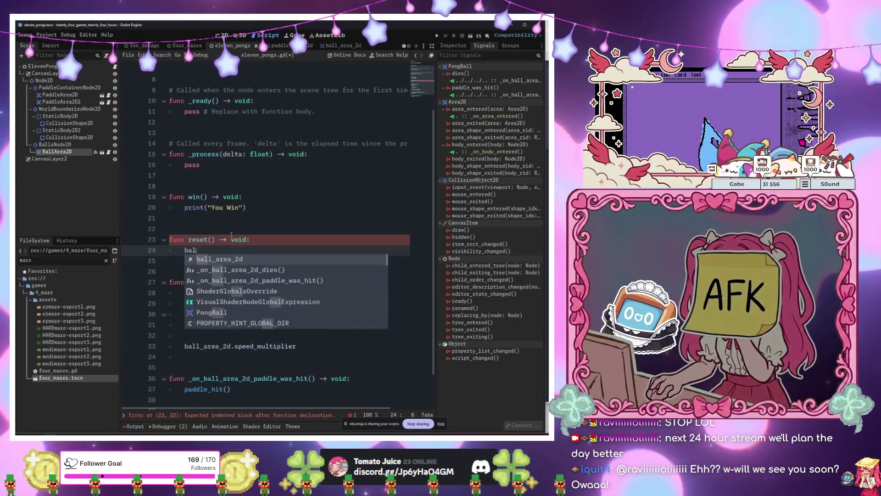
key("Return")
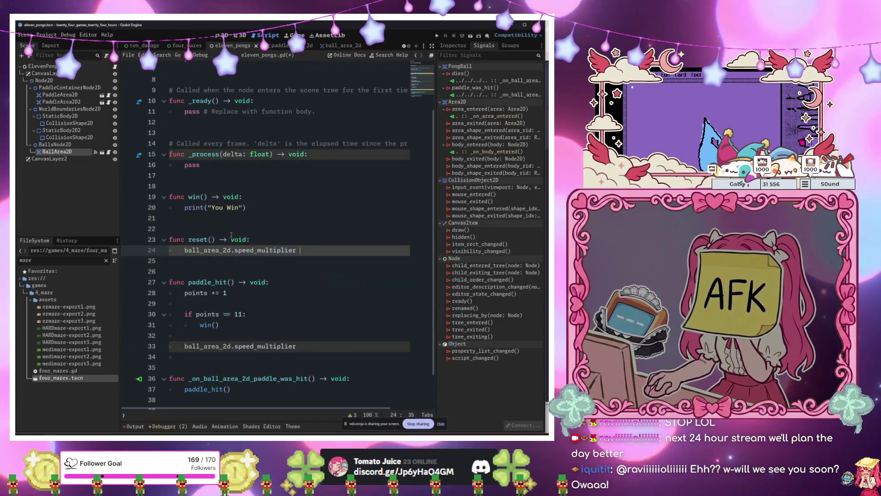
type("= or")
key("BackSpace")
key("BackSpace")
type("ball_area_2d.o")
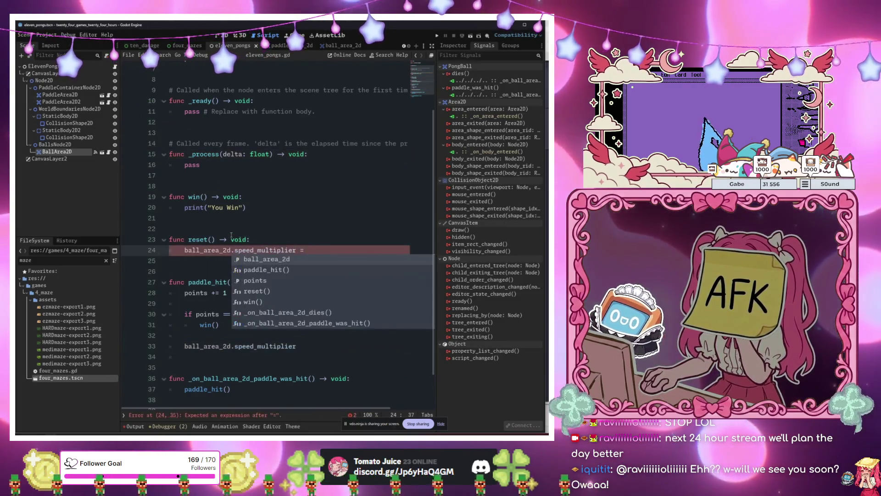
key("Return")
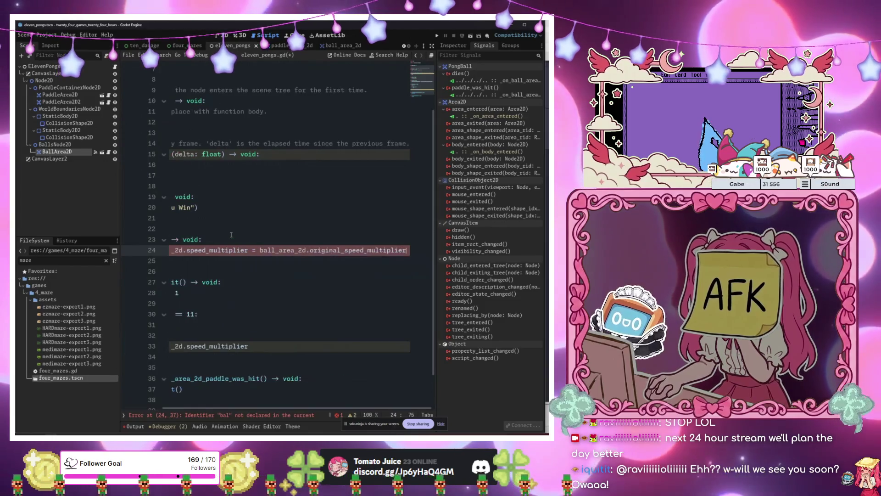
left_click_drag(170, 229, 177, 248)
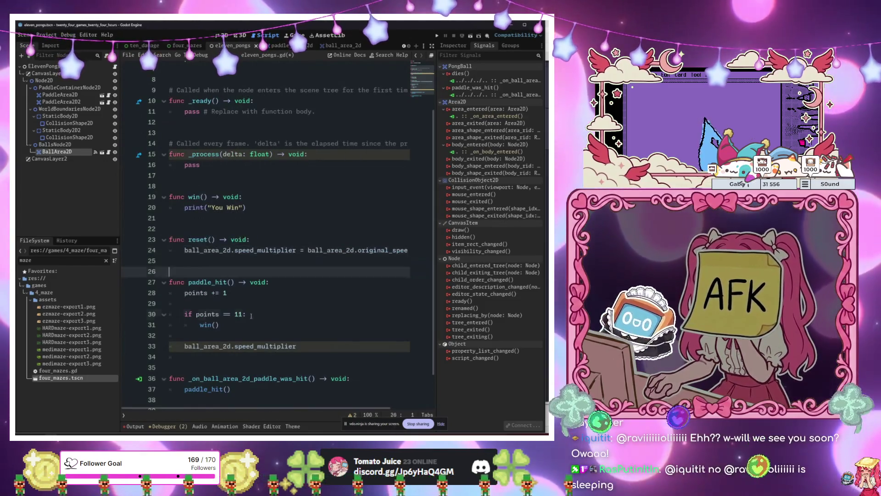
Begin an operator after speed_multiplier on line 33, then check the ball script's declaration.
left_click(328, 350)
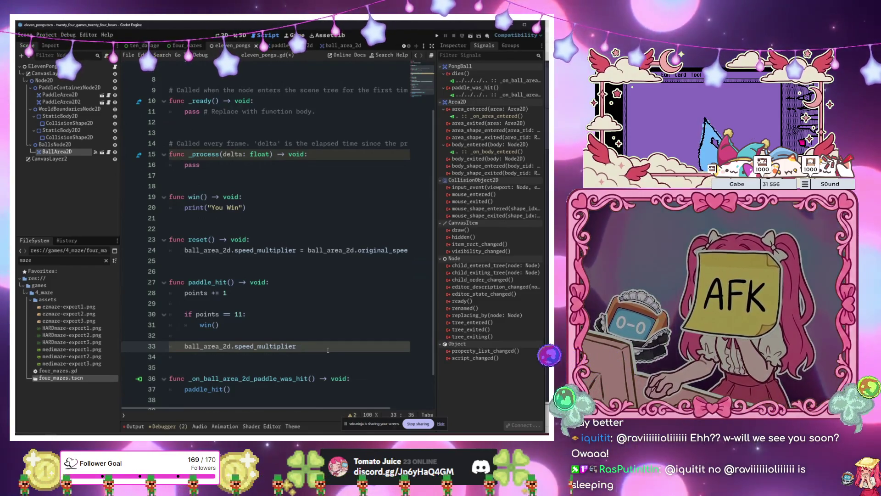
key("BackSpace")
type("--")
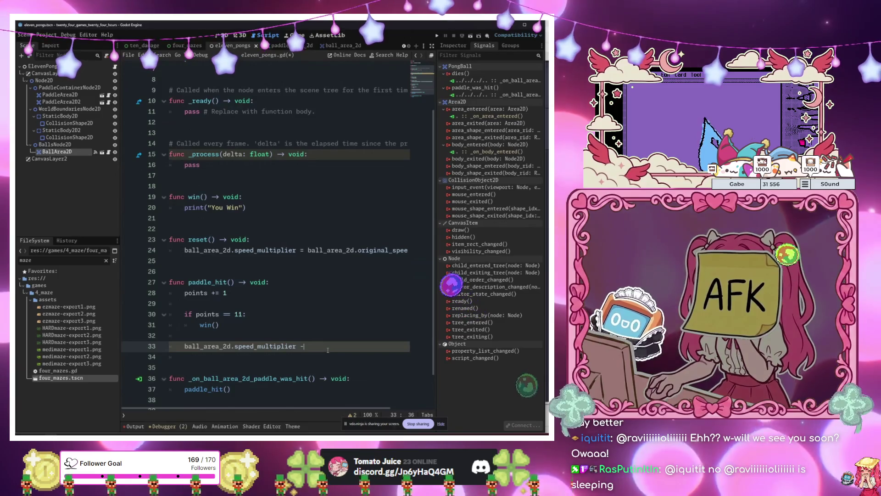
type("_")
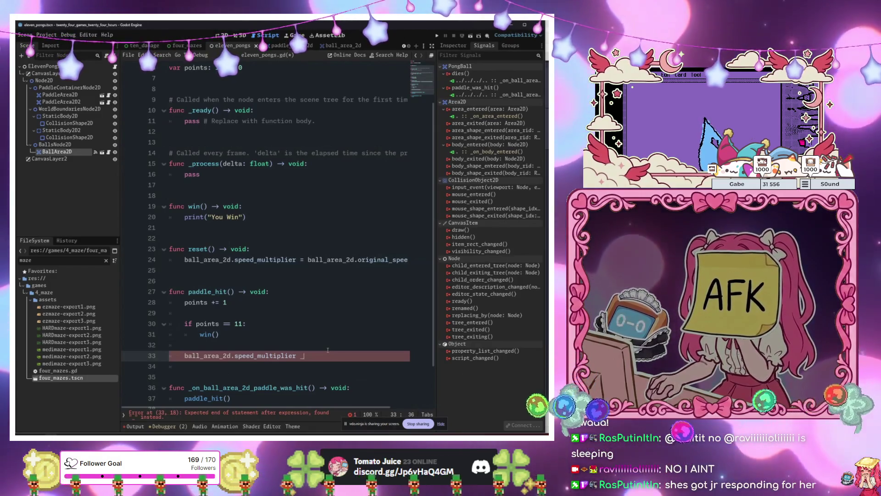
key("BackSpace")
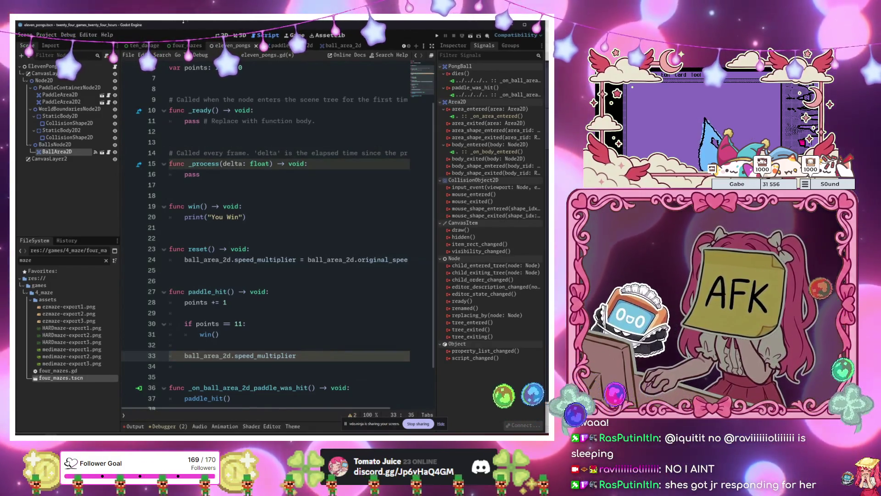
left_click(324, 44)
key("Up")
key("Up")
key("Up")
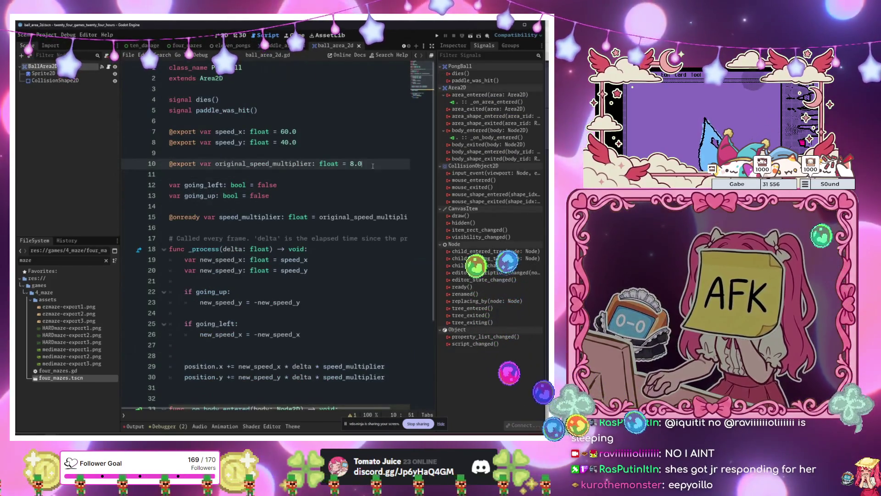
key("Down")
key("Down")
key("Down")
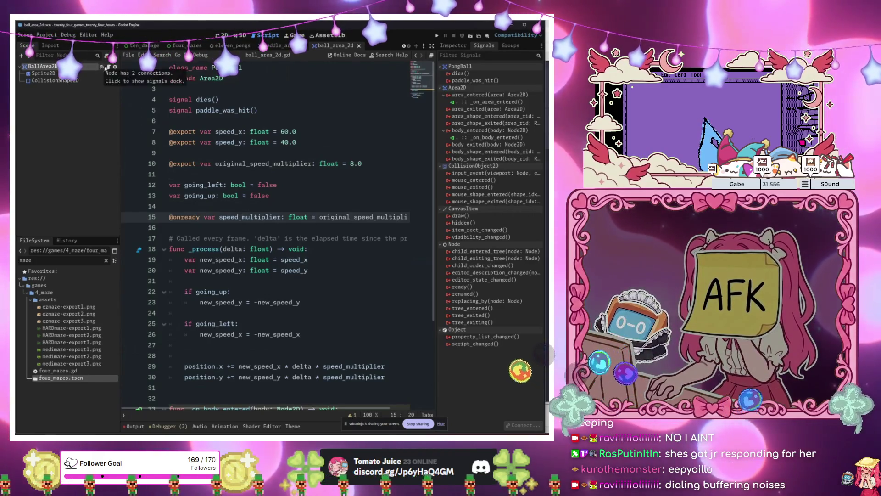
Look through the ten_damage script for reference.
left_click(150, 46)
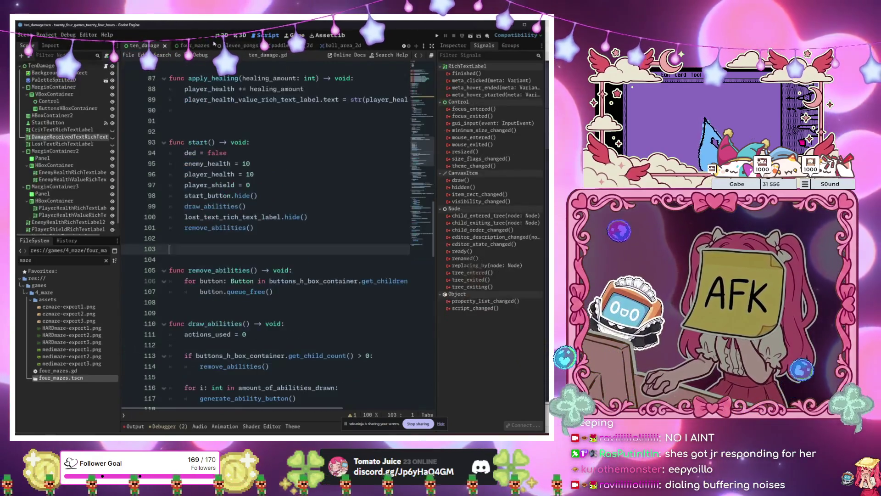
scroll(294, 279, "down", 3)
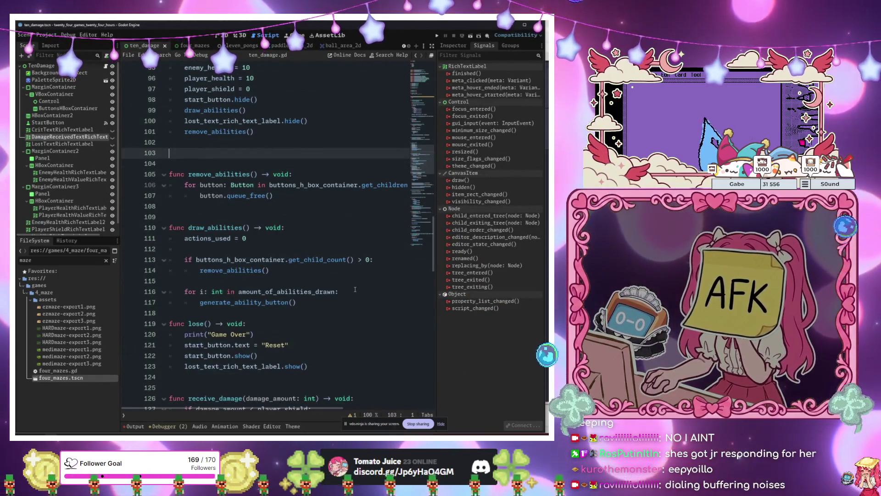
scroll(310, 277, "up", 1)
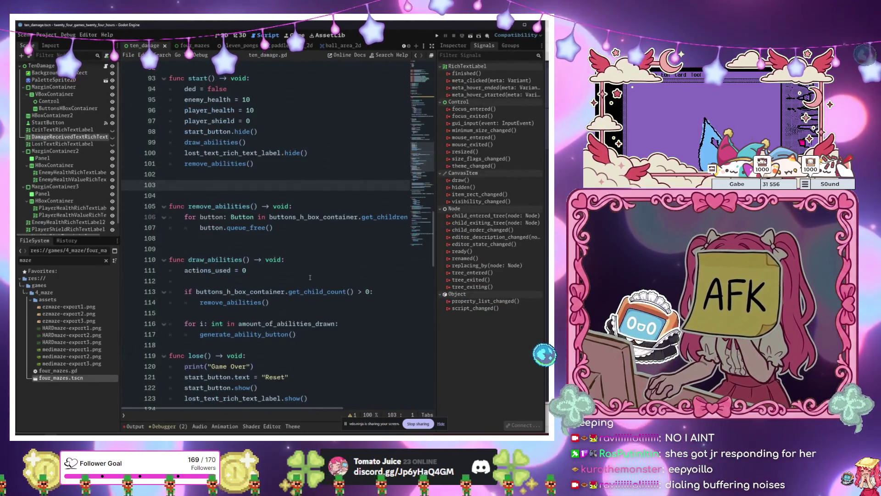
left_click(255, 166)
scroll(266, 206, "up", 2)
scroll(287, 288, "down", 4)
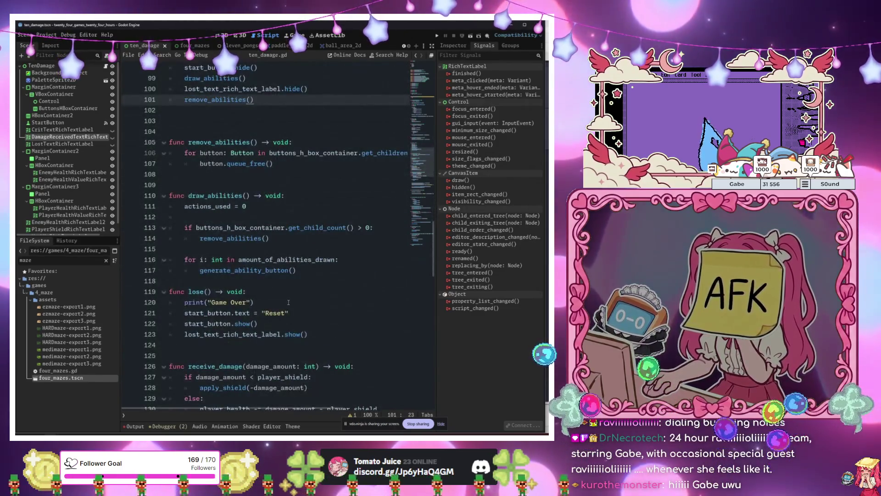
scroll(288, 302, "down", 3)
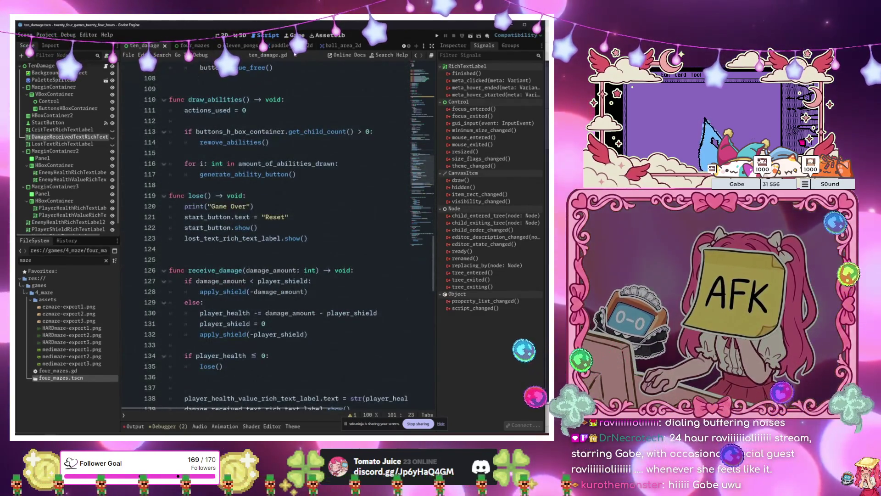
Finish line 33 as speed_multiplier *= 1.2 in eleven_pongs.gd and run the game.
left_click(233, 45)
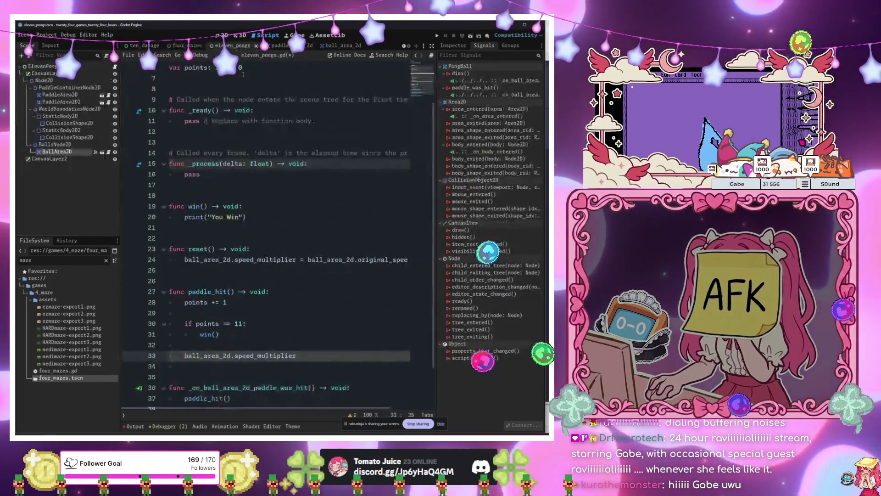
left_click(317, 355)
type("*=")
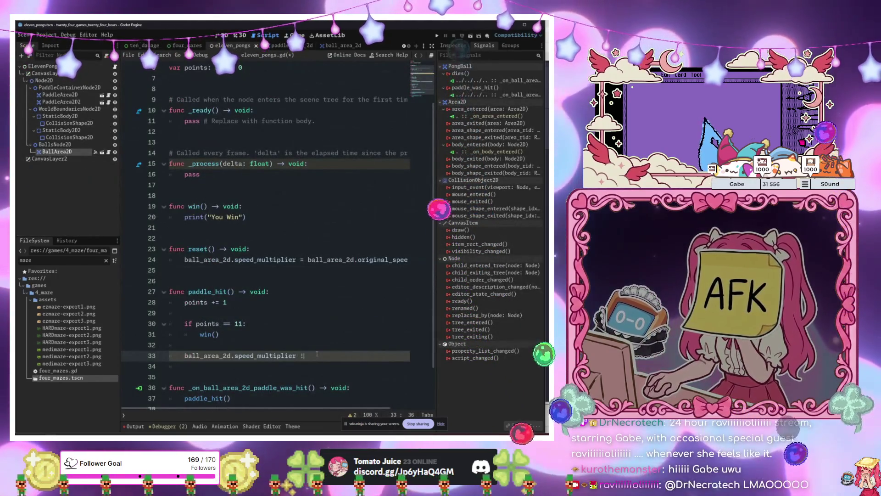
type(" 1.2")
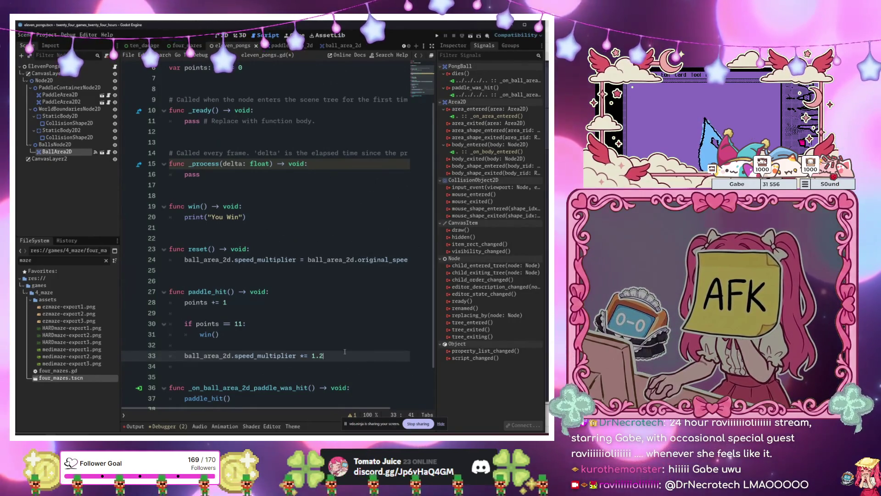
key("F6")
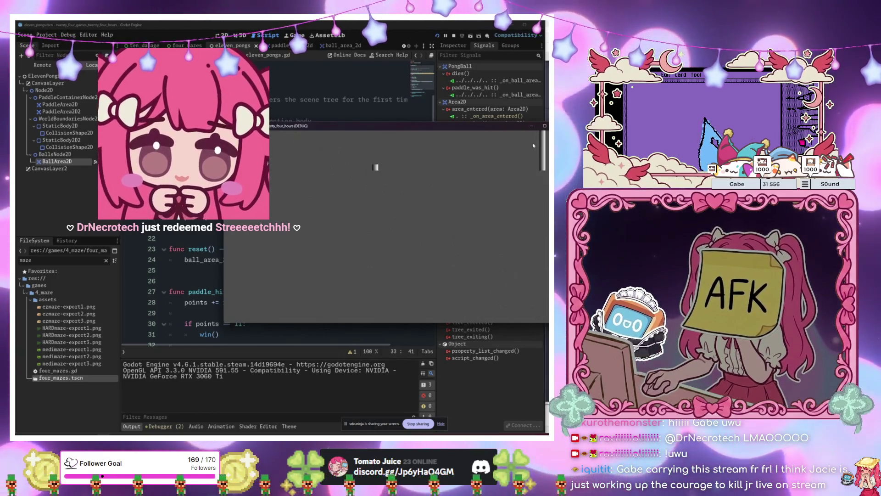
Close the running game and set a breakpoint on line 33's speed_multiplier *= 1.2.
key("F8")
left_click(325, 248)
scroll(325, 248, "down", 2)
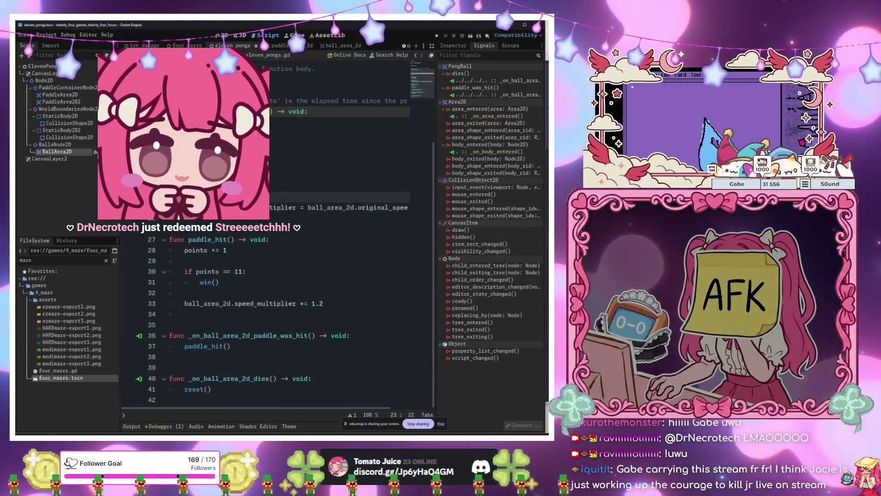
left_click(264, 347)
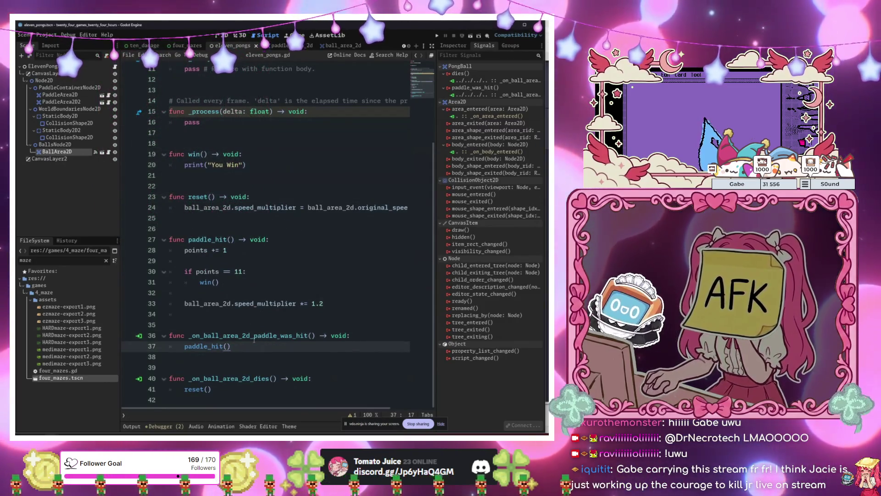
left_click(297, 297)
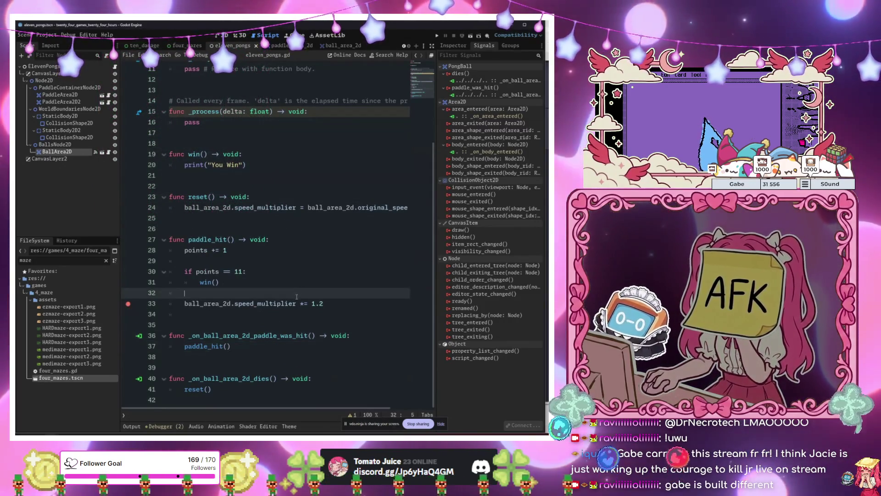
Run the Pong game with the breakpoint, then stop it.
key("F6")
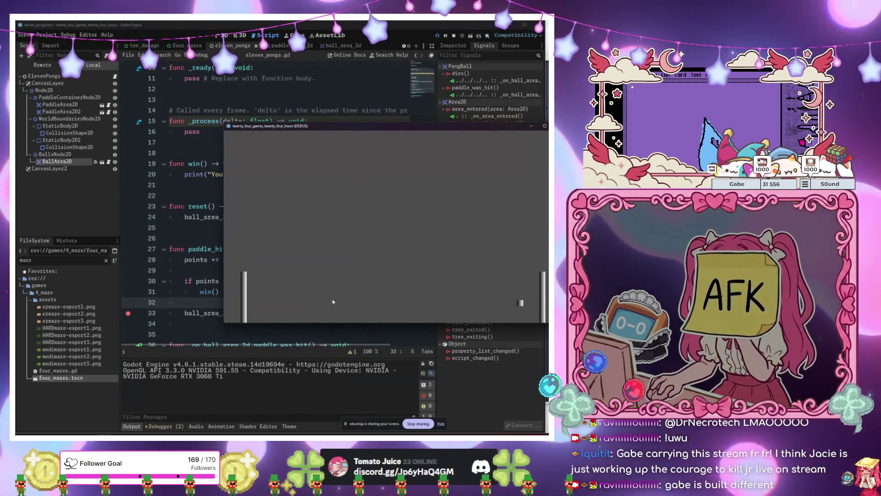
key("Up")
key("Up")
key("Up")
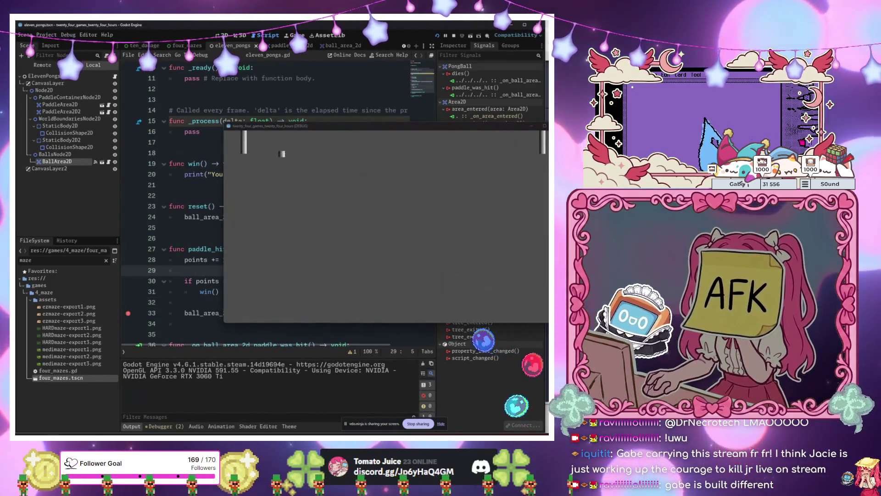
key("F8")
scroll(251, 292, "down", 1)
left_click(255, 344)
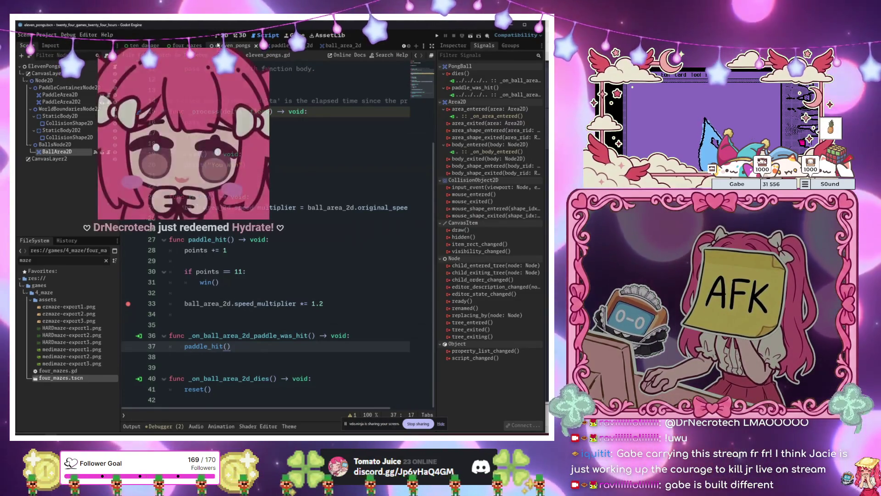
Inspect the ball script's going_left flip and paddle_was_hit emission.
left_click(338, 47)
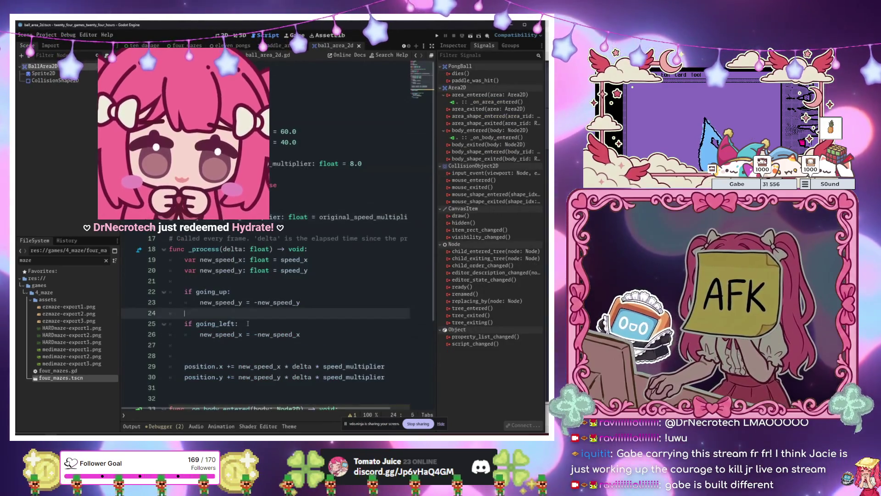
left_click(324, 361)
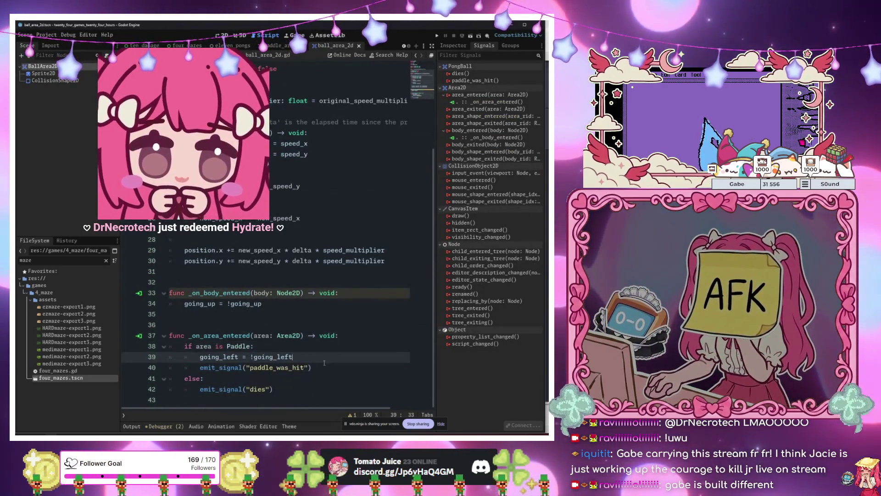
left_click(318, 369)
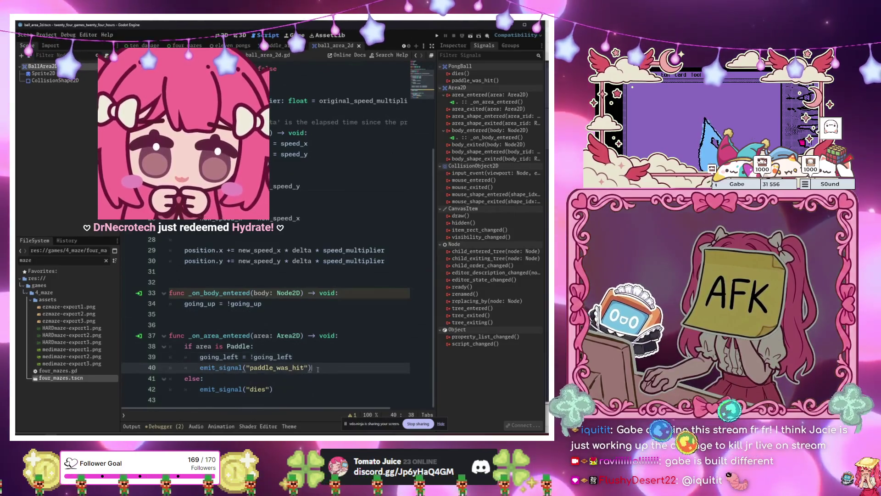
scroll(317, 369, "up", 4)
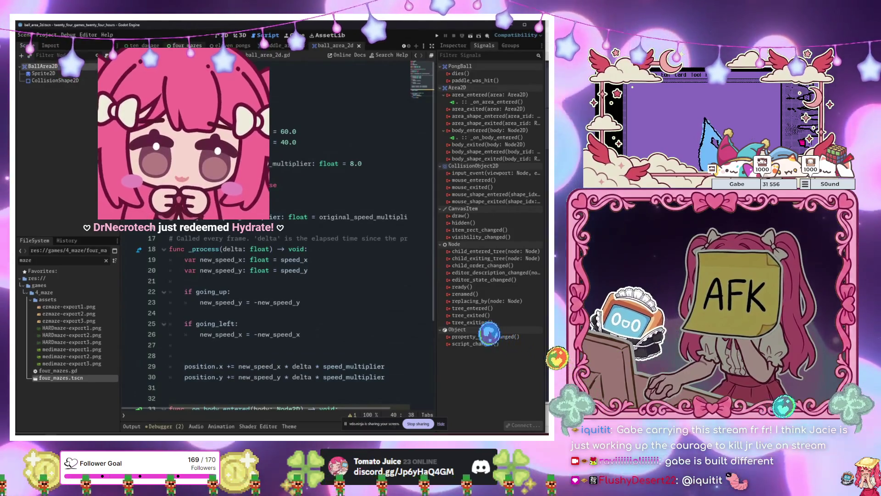
Breakpoint the paddle_hit() call in eleven_pongs.gd and run the game.
left_click(243, 46)
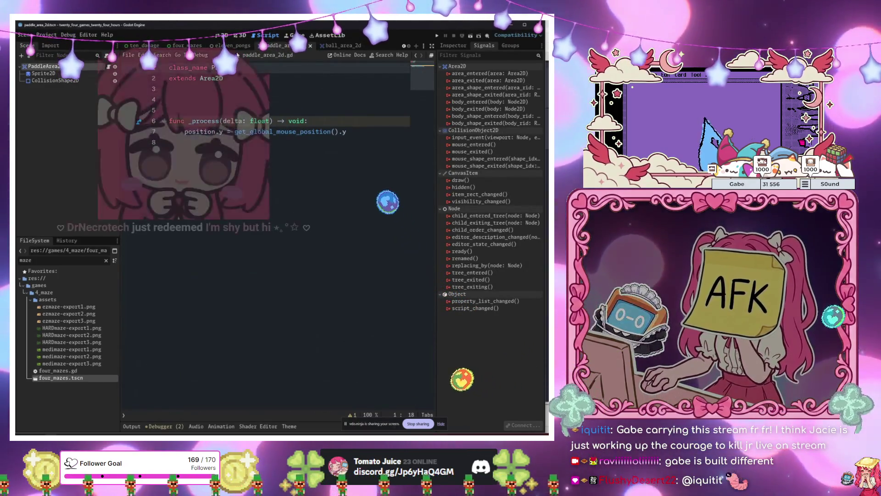
key("F9")
scroll(275, 321, "down", 1)
left_click(286, 336)
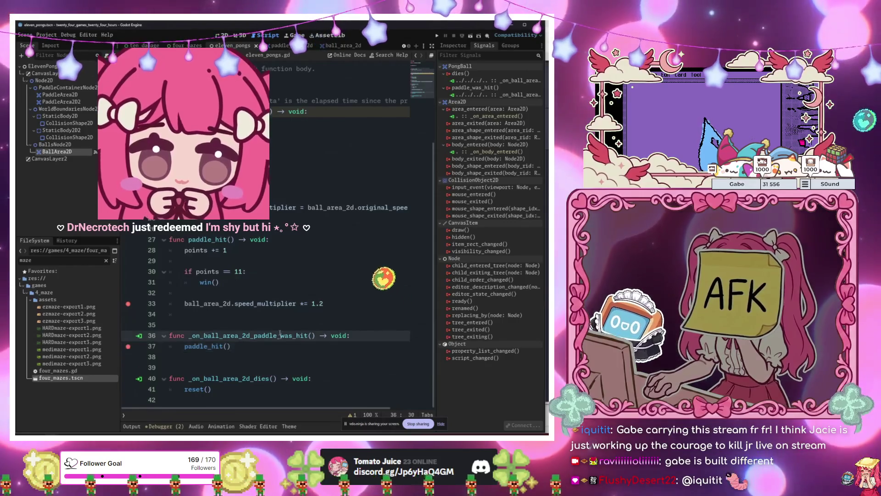
key("F6")
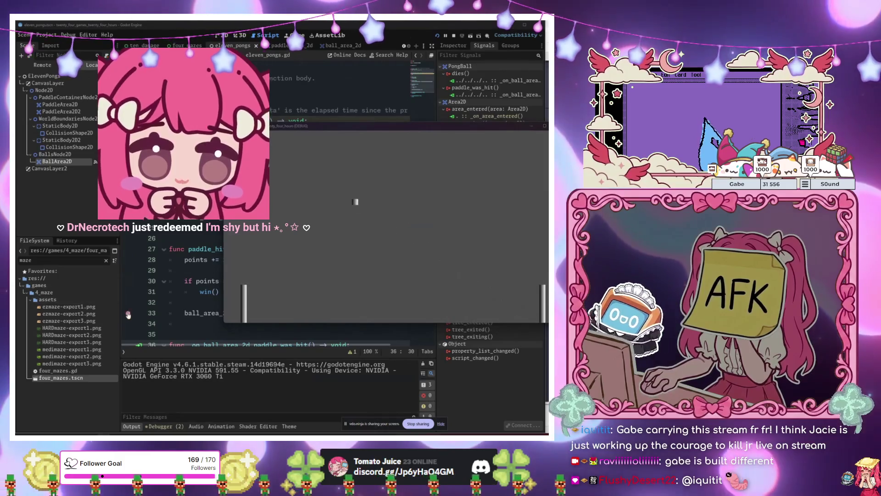
mouse_move(336, 120)
left_mouse_down()
mouse_move(321, 207)
mouse_move(401, 312)
left_mouse_up()
scroll(289, 279, "down", 3)
left_click(288, 279)
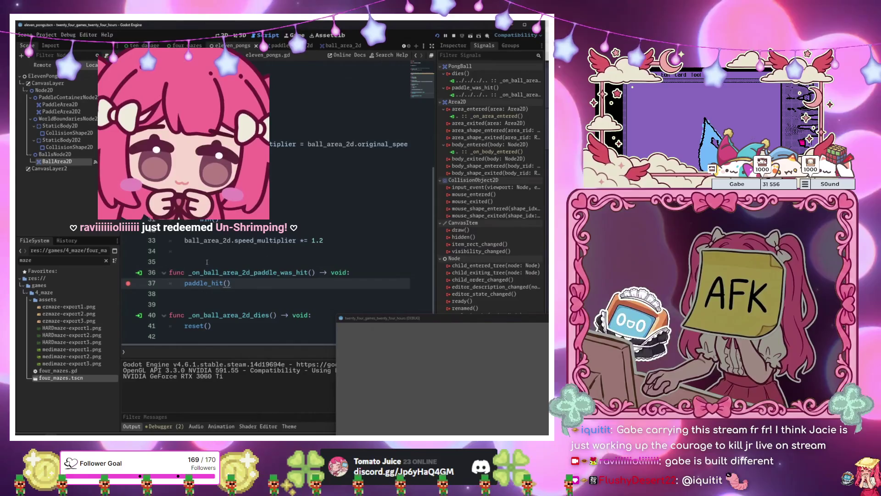
Set a breakpoint on line 39's going_left toggle in ball_area_2d.gd and rerun the game.
left_click(257, 240, "ctrl")
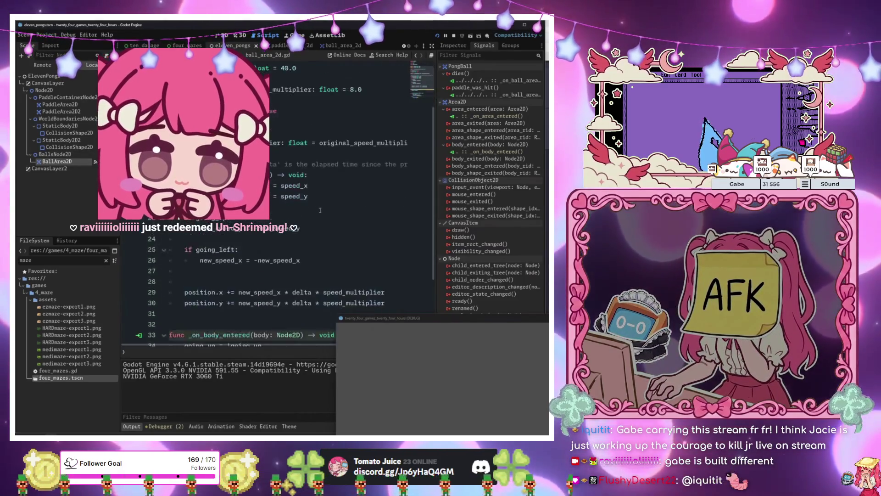
scroll(320, 210, "down", 3)
left_click(332, 46)
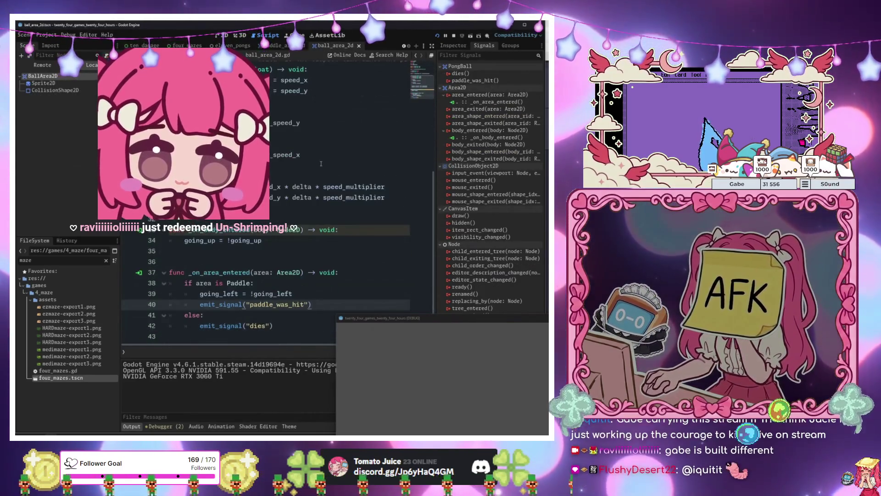
left_click(286, 293)
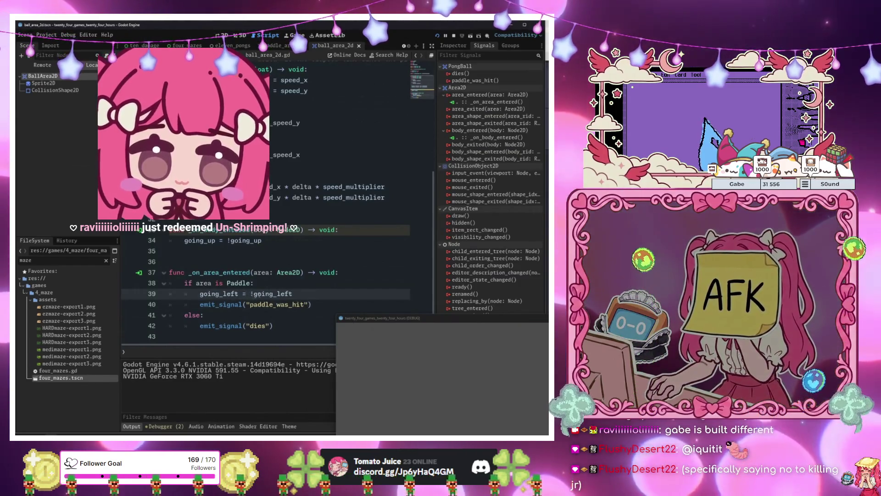
key("F9")
key("End")
key("shift+Up")
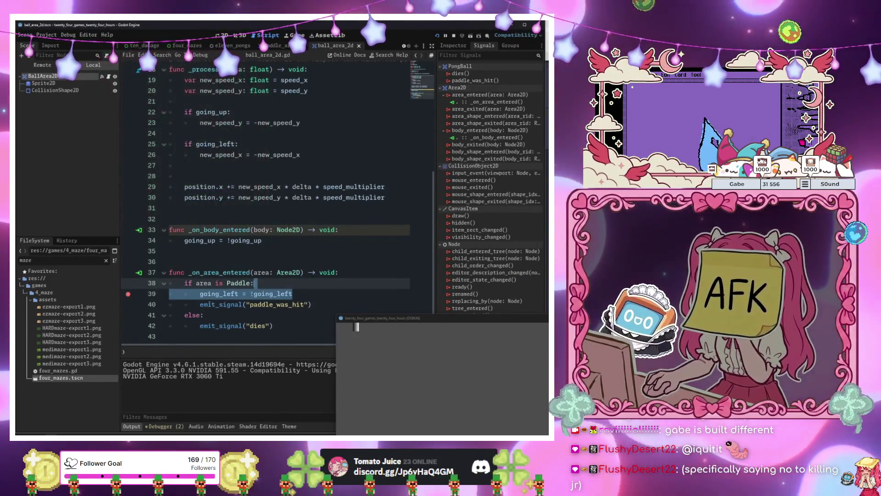
key("F8")
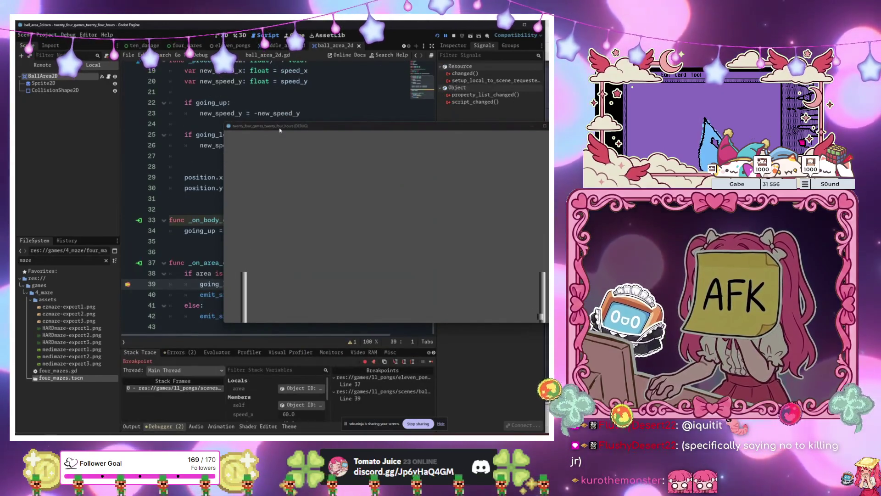
Move the game window off the code and review the paused ball script.
mouse_move(279, 130)
left_mouse_down()
mouse_move(293, 185)
mouse_move(296, 351)
left_mouse_up()
left_click(252, 294)
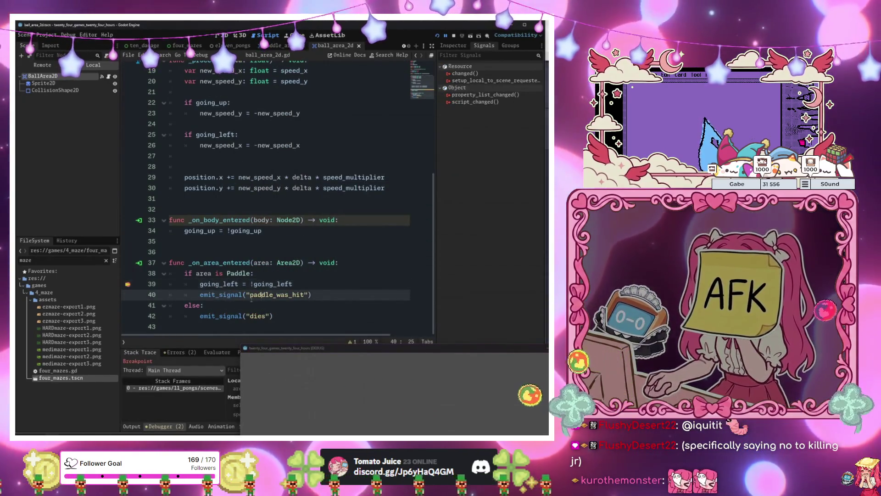
scroll(242, 299, "up", 6)
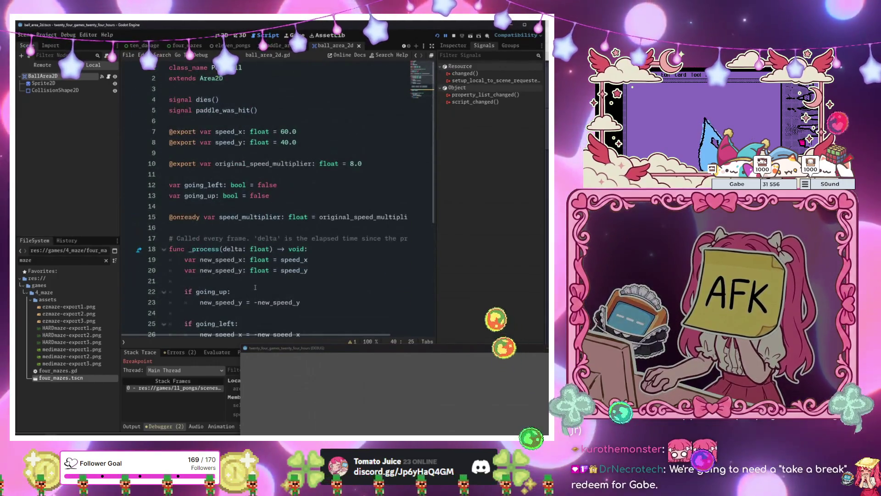
scroll(242, 299, "down", 5)
scroll(259, 282, "up", 5)
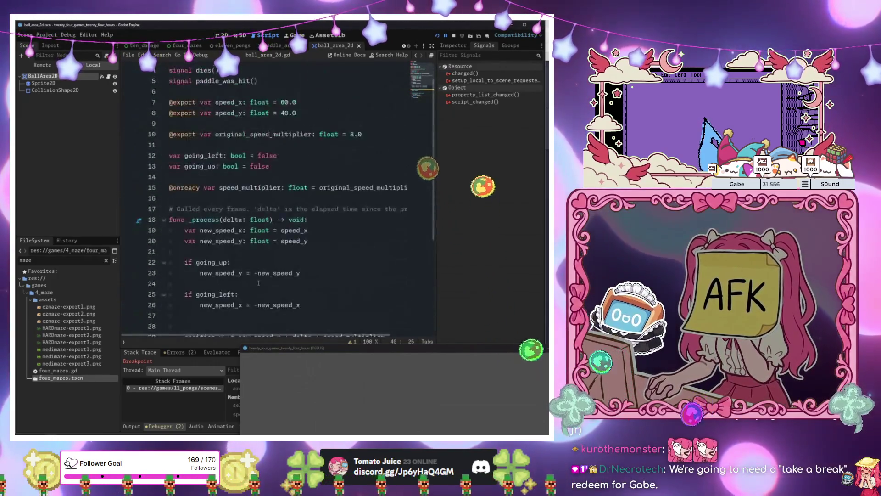
scroll(259, 282, "down", 6)
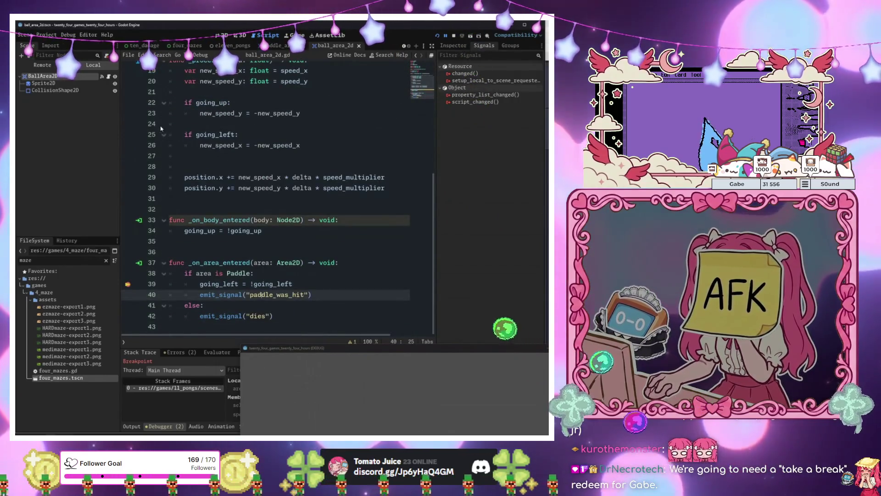
left_click(246, 92)
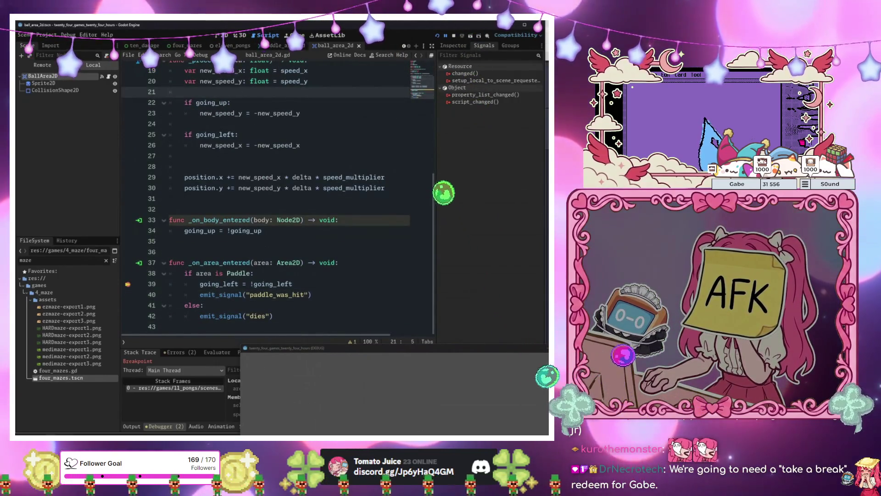
Select BallArea2D in eleven_pongs and jump to its dies and paddle_was_hit handlers.
left_click(87, 76)
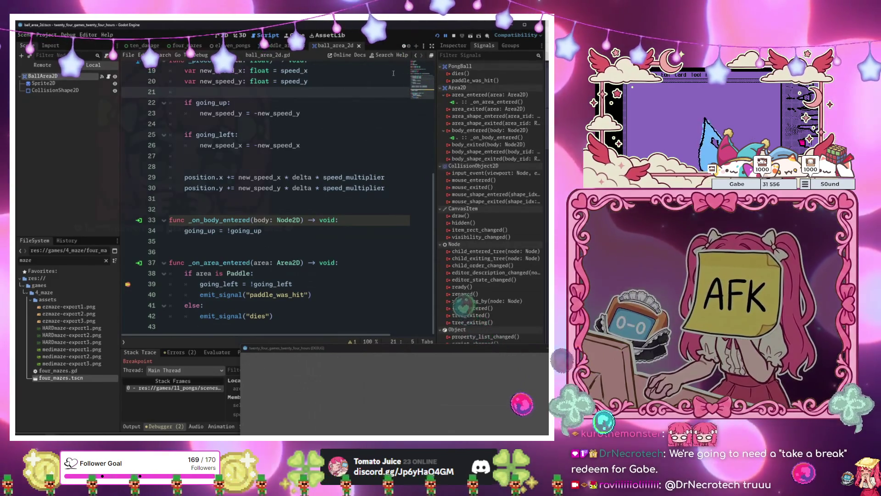
left_click(265, 48)
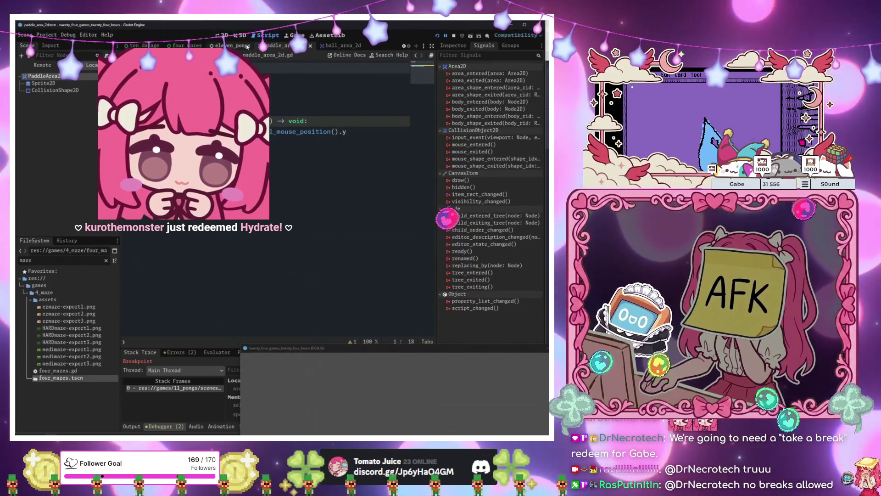
left_click(231, 45)
left_click(69, 162)
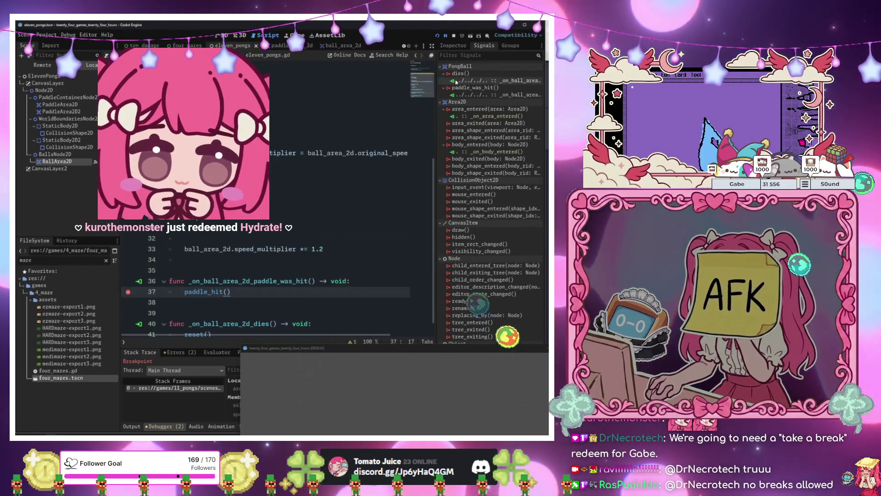
double_click(464, 81)
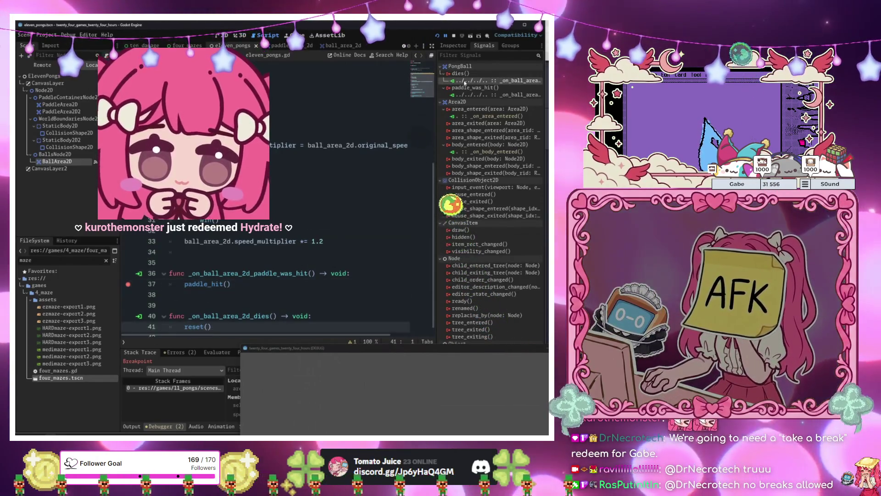
double_click(477, 95)
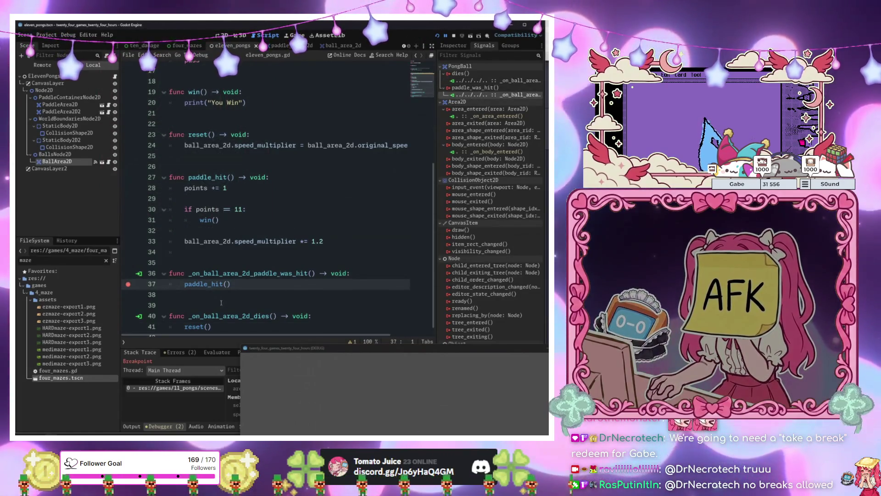
left_click_drag(274, 351, 321, 142)
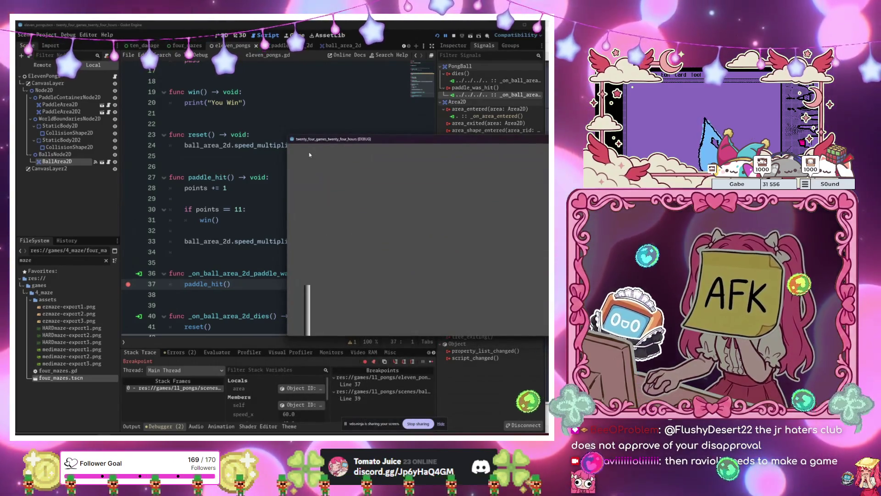
mouse_move(318, 146)
left_mouse_down()
mouse_move(321, 275)
mouse_move(285, 349)
mouse_move(238, 373)
left_mouse_up()
Step past the ball_area_2d.gd breakpoint and resume the paused Pong run.
key("F10")
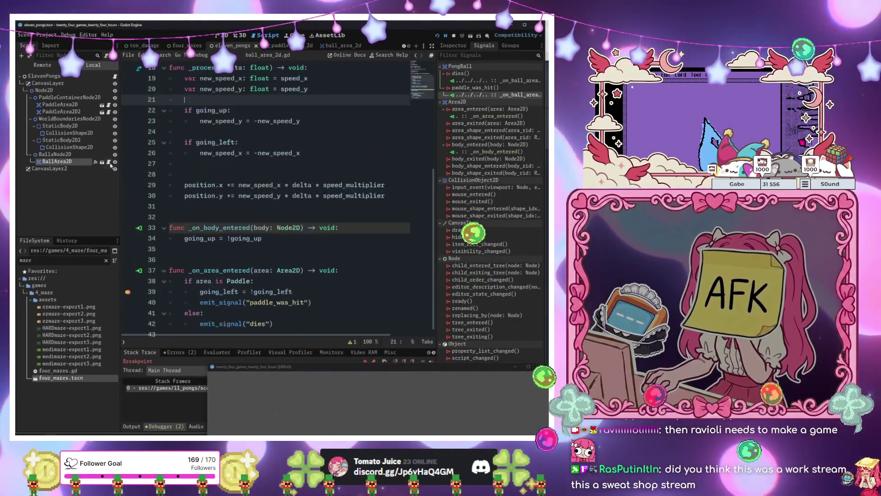
left_click(274, 241)
key("F12")
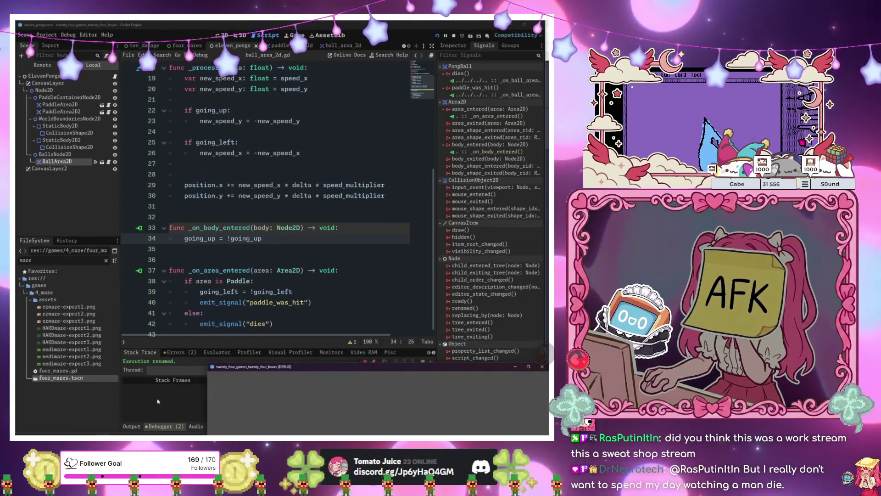
left_click(239, 260)
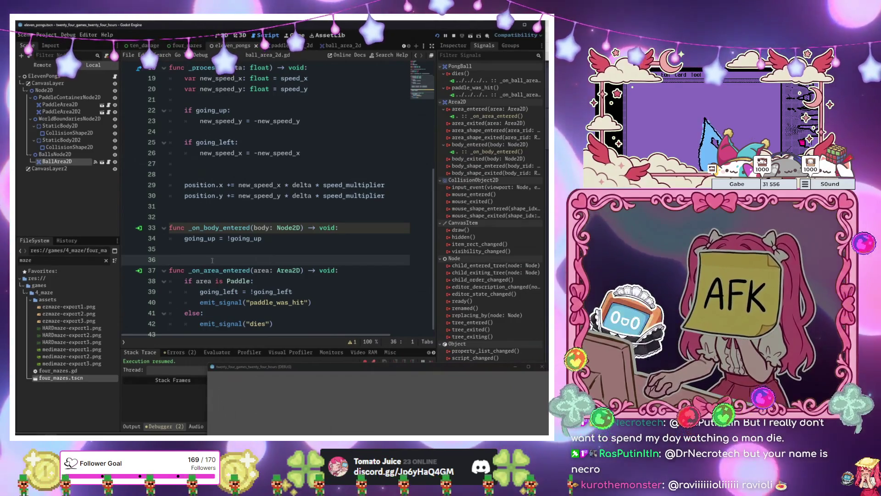
Relaunch the Pong debug run from eleven_pongs.gd twice to put the ball back in play.
left_click(248, 216)
key("F6")
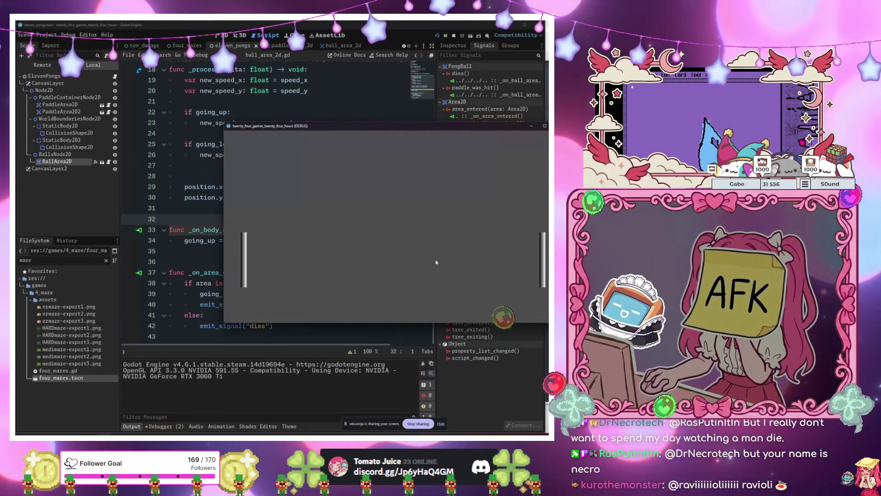
left_click(195, 156)
key("F6")
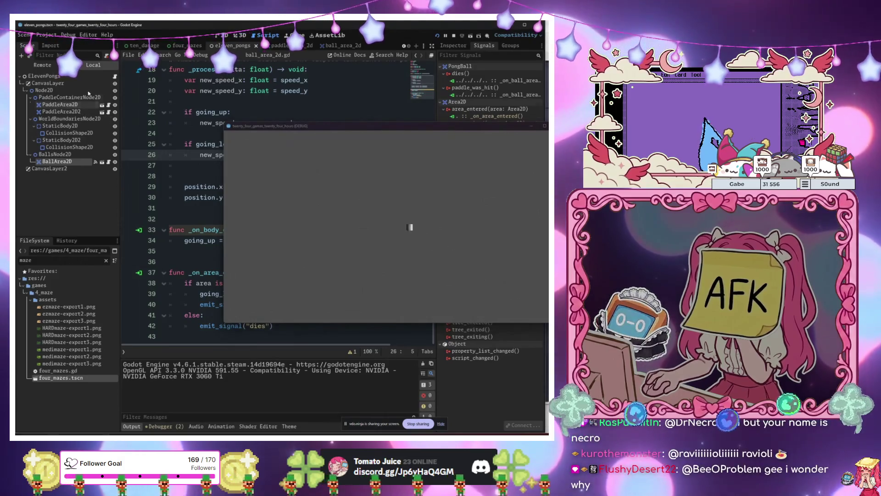
Stop the game and reconnect the ball's paddle_was_hit signal to _on_ball_area_2d_paddle_was_hit.
left_click_drag(298, 132, 345, 324)
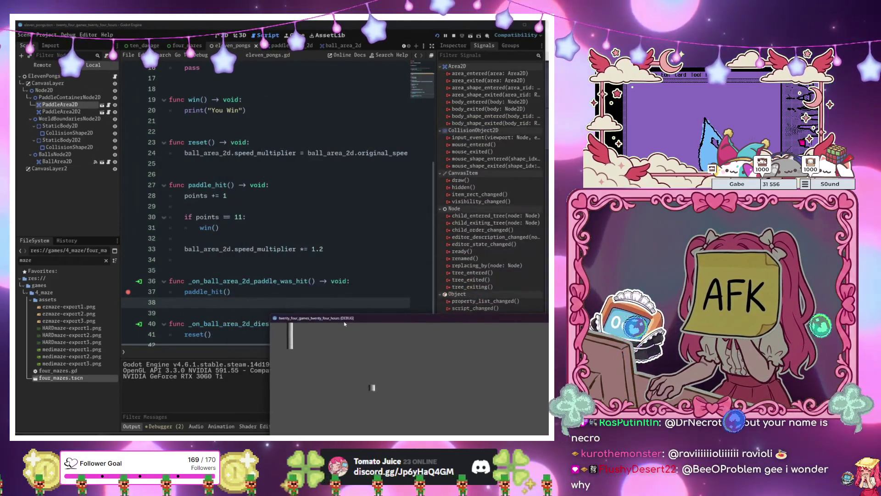
key("F8")
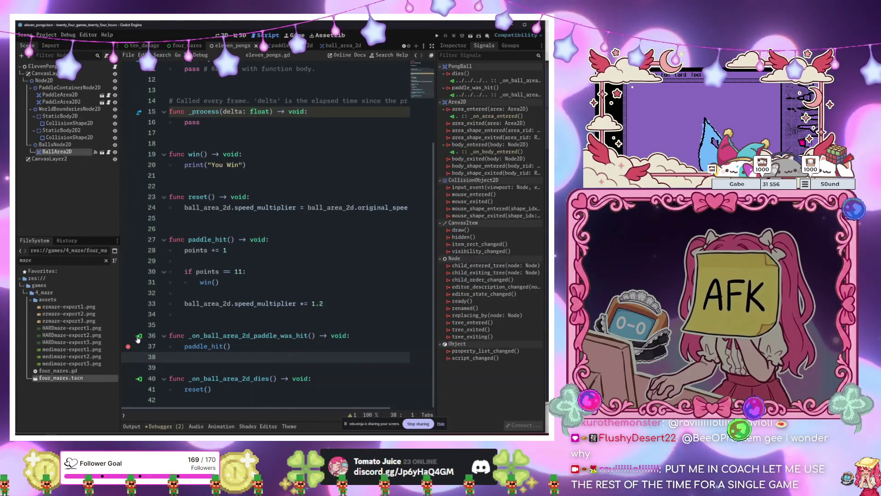
right_click(474, 95)
left_click(498, 110)
double_click(475, 87)
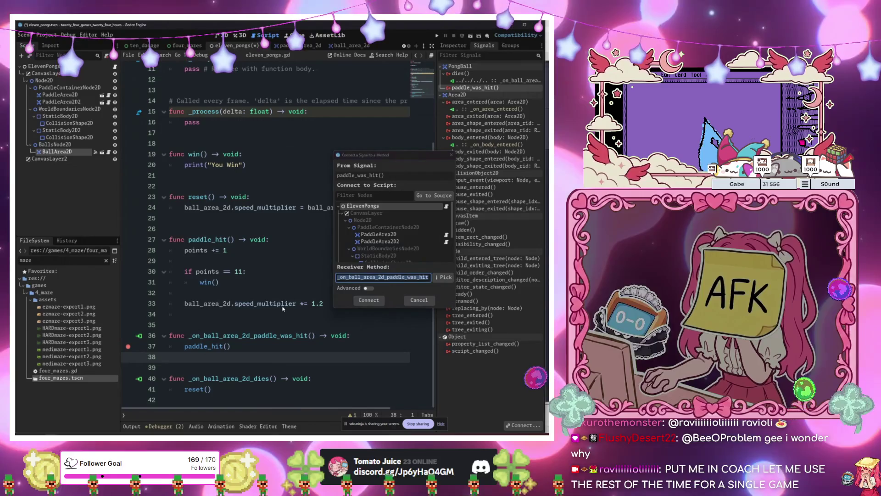
left_click(369, 300)
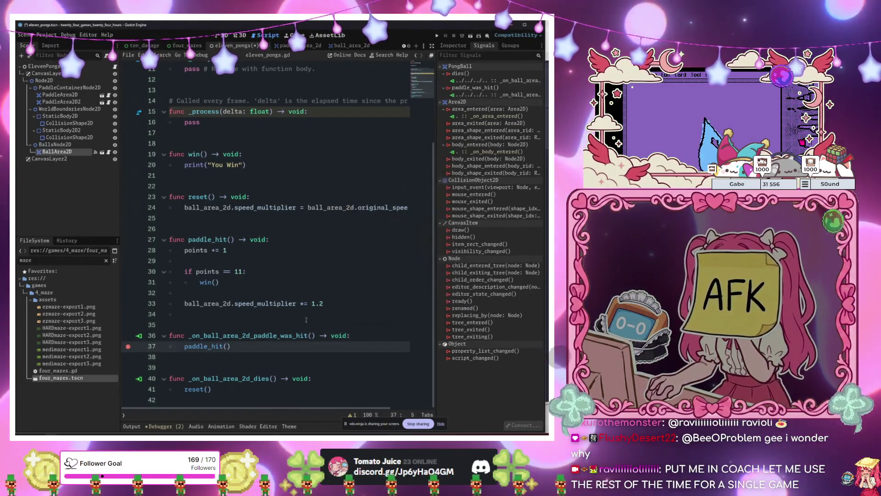
Rerun the game until it pauses at the paddle_hit() breakpoint on line 37.
left_click(248, 250)
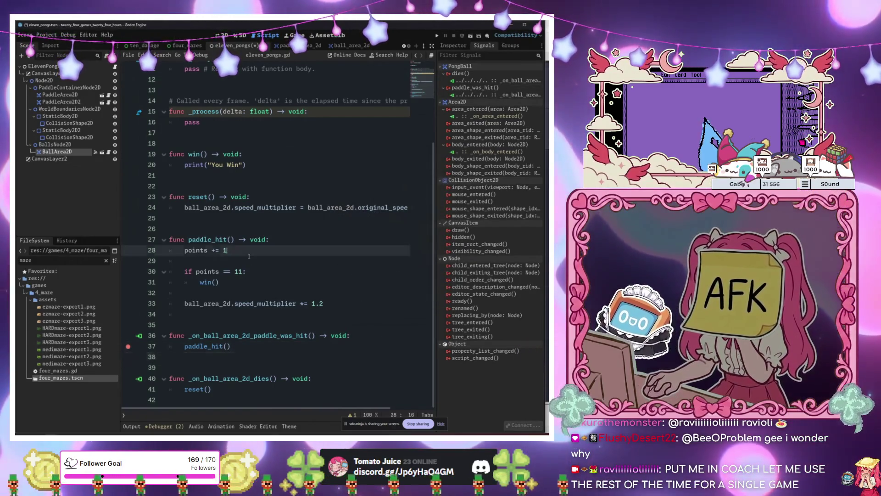
left_click(276, 304)
key("F6")
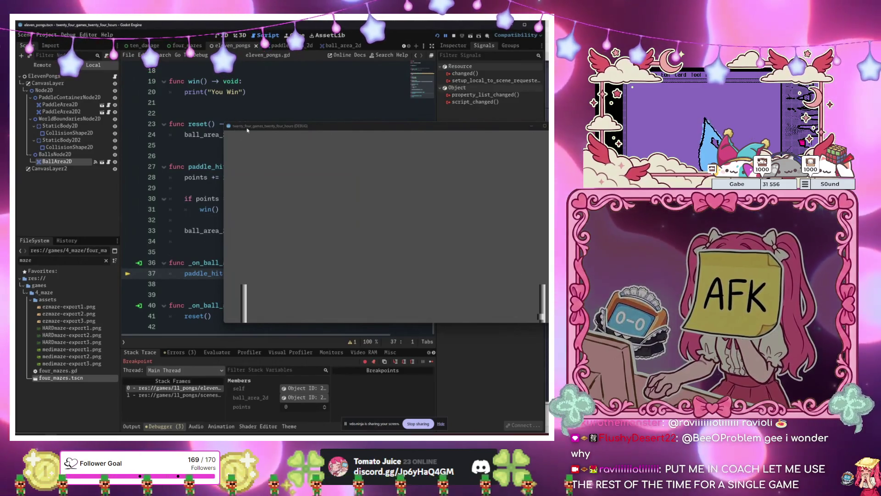
Replay the Pong game repeatedly until Output prints You Win, then stop and view paddle_area_2d.gd.
left_click_drag(247, 130, 382, 254)
left_click(356, 234)
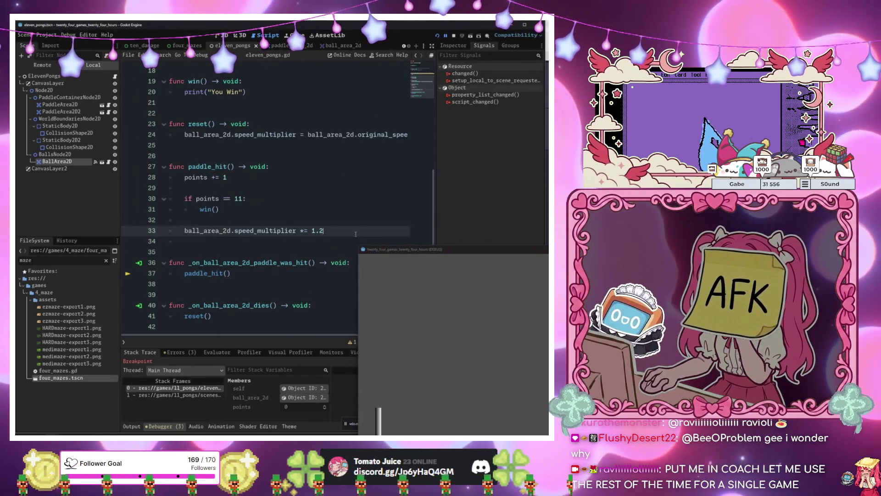
key("F6")
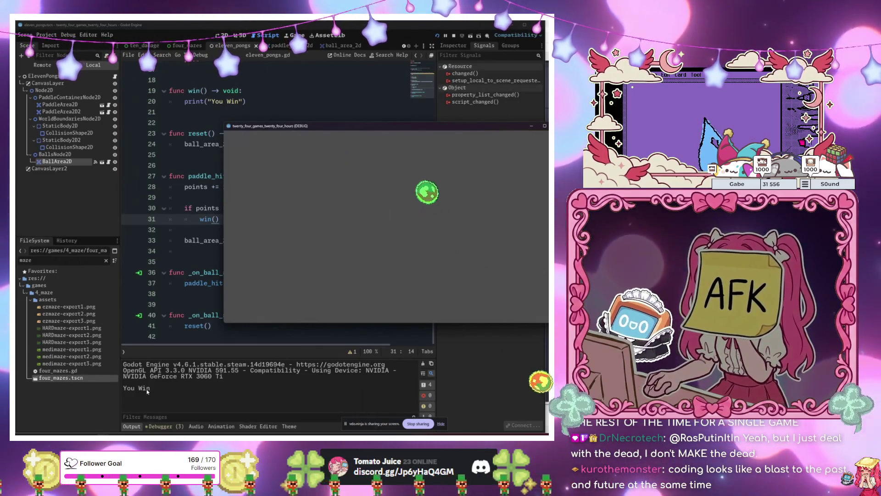
left_click(212, 209)
key("F6")
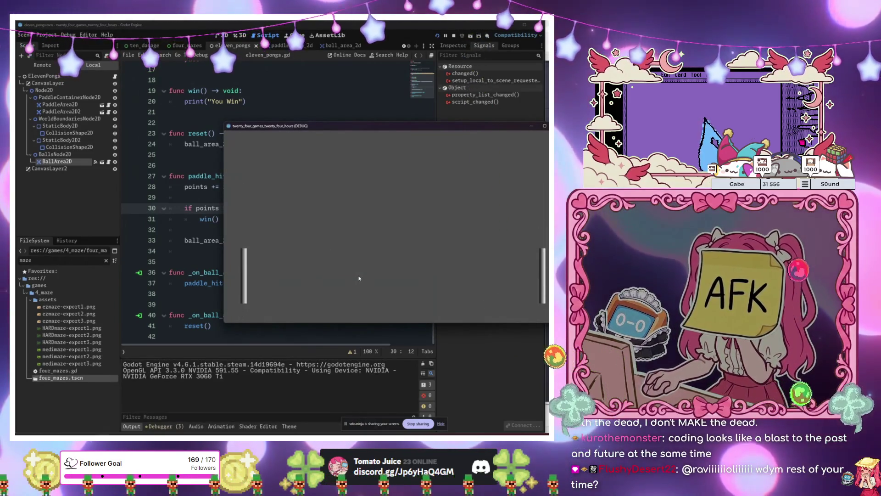
left_click(212, 219)
key("F6")
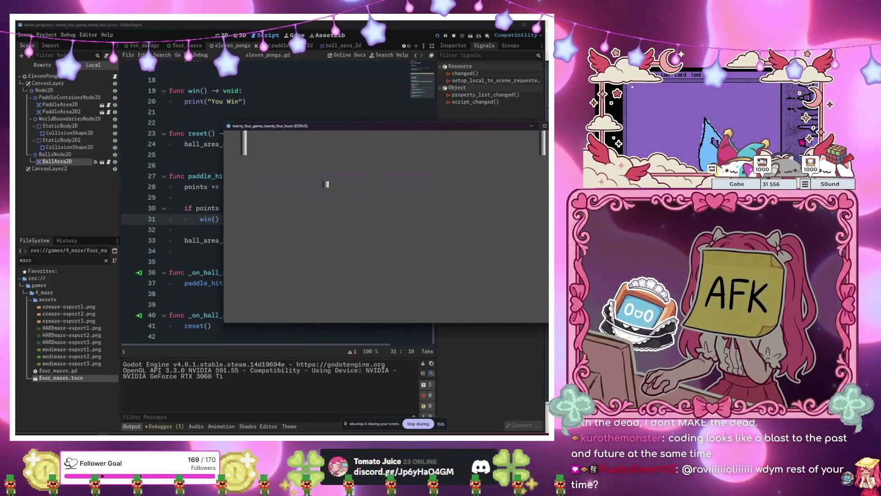
key("F8")
left_click(287, 46)
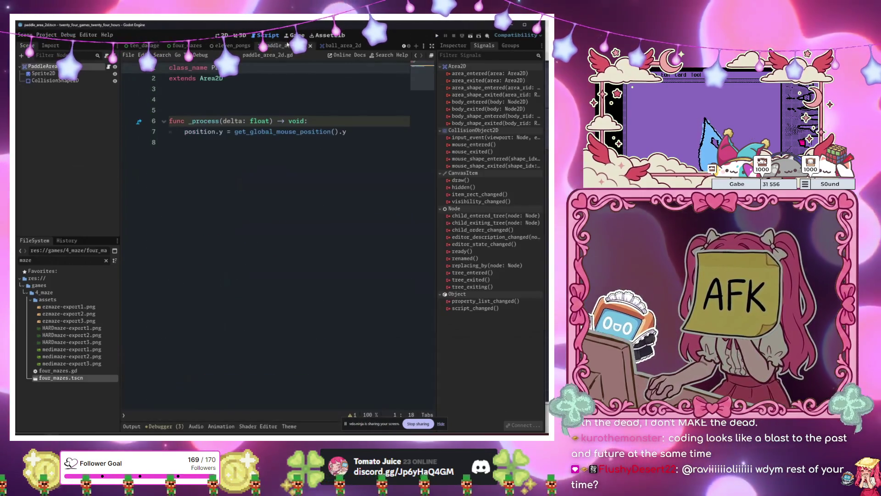
In ball_area_2d.gd, put the caret after going_left = !going_left in the Paddle branch of _on_area_entered.
left_click(336, 45)
left_click(296, 175)
scroll(289, 174, "up", 2)
scroll(289, 175, "down", 2)
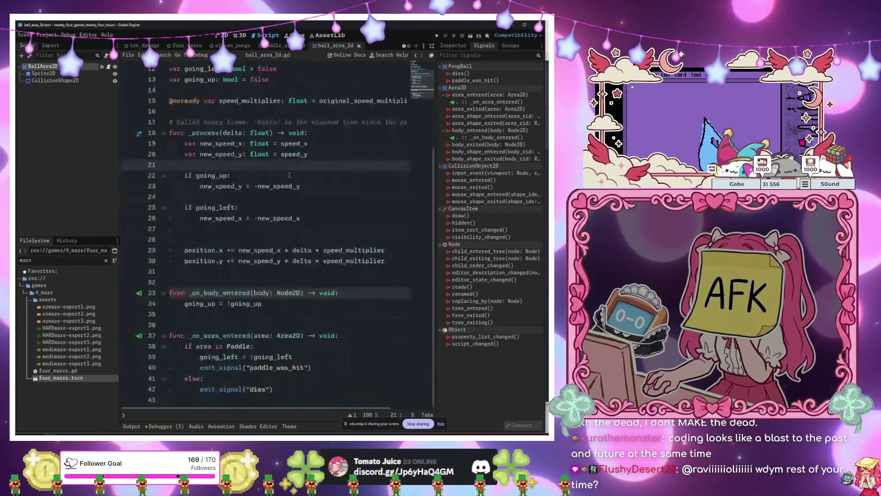
left_click(286, 294)
scroll(289, 257, "up", 4)
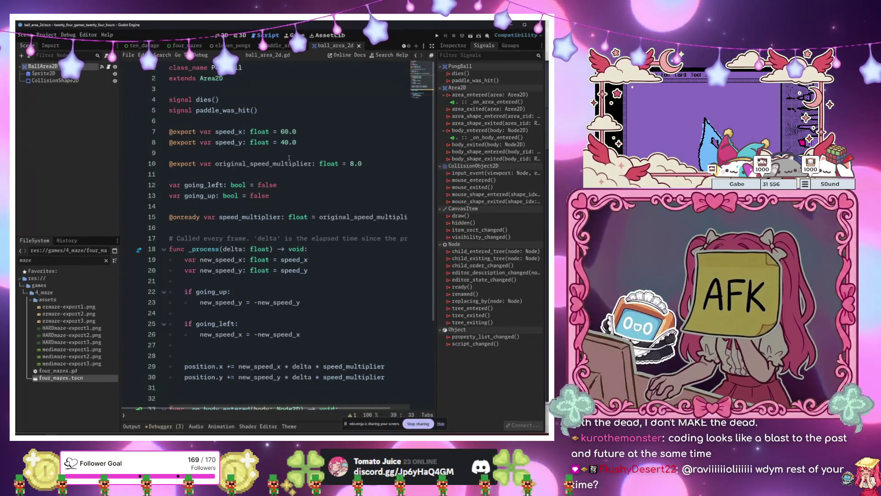
left_click(293, 143)
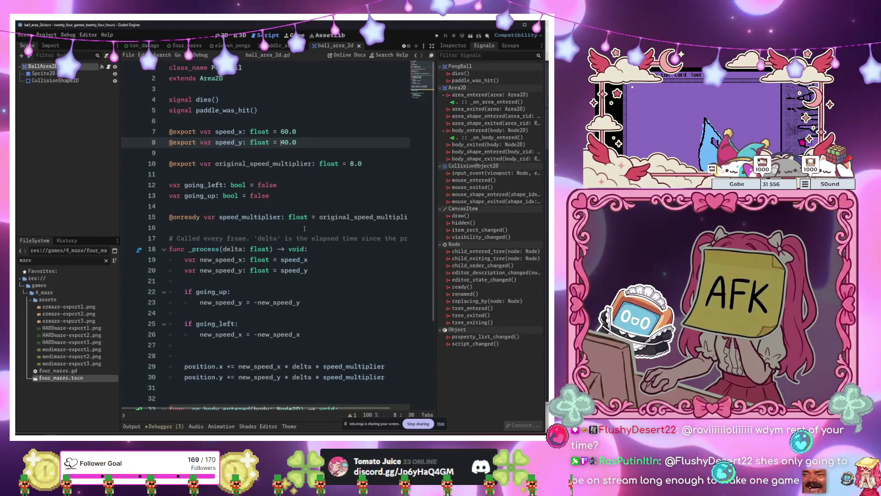
scroll(306, 243, "down", 4)
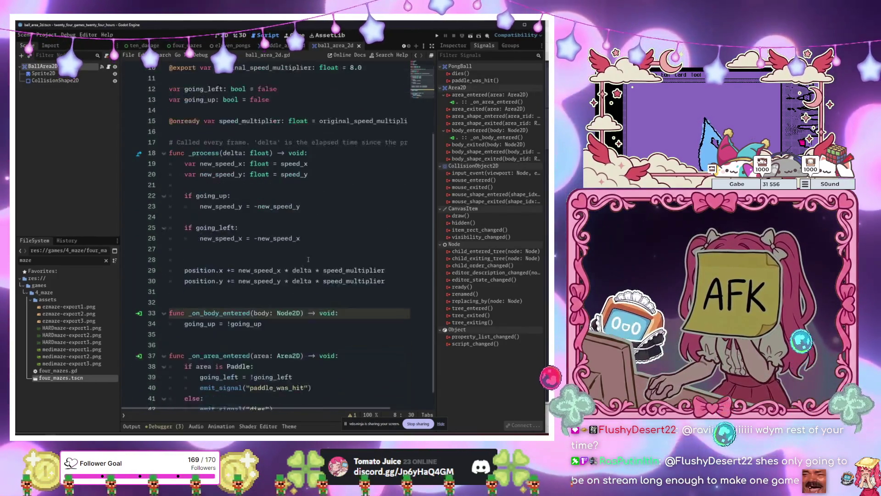
left_click(318, 347)
left_click(318, 355)
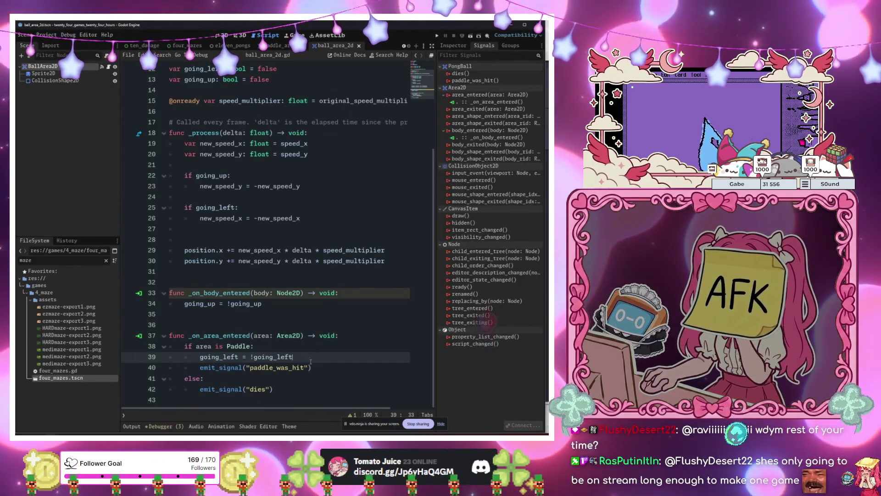
Under 'if area is Paddle:' add the line speed_y = randf_range(40, 120).
key("Return")
type("sp")
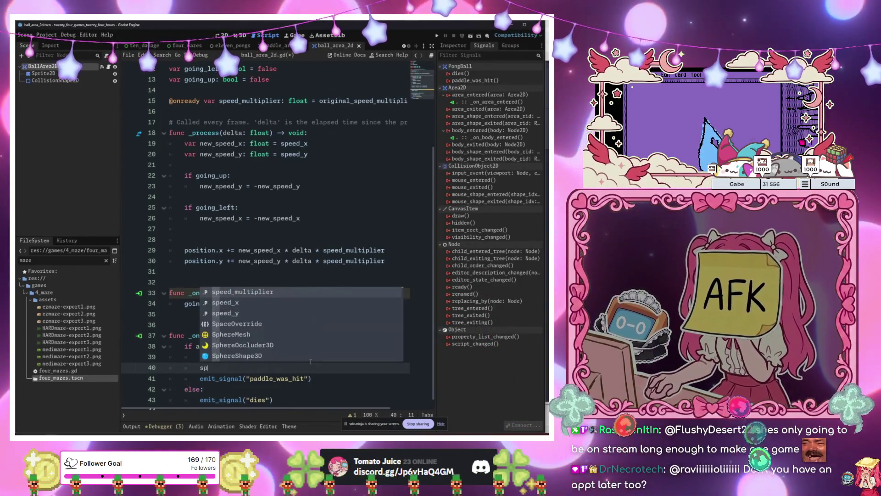
key("Down")
key("Return")
type("== ")
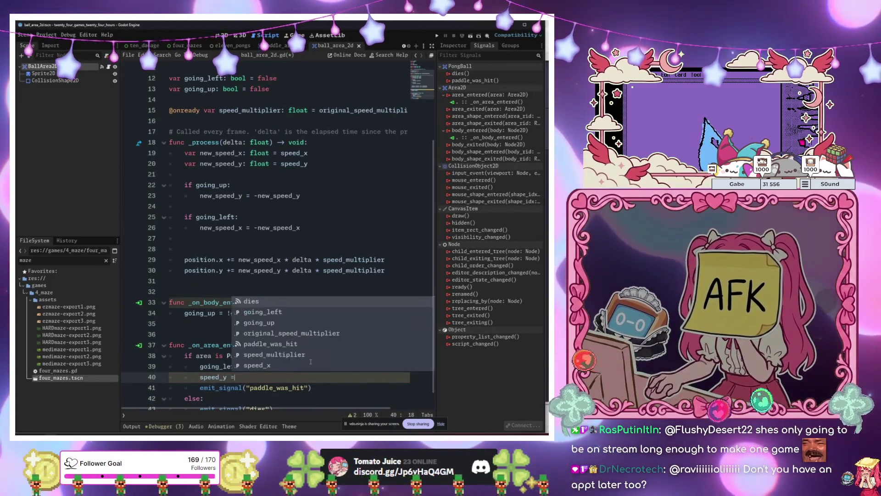
type("rand")
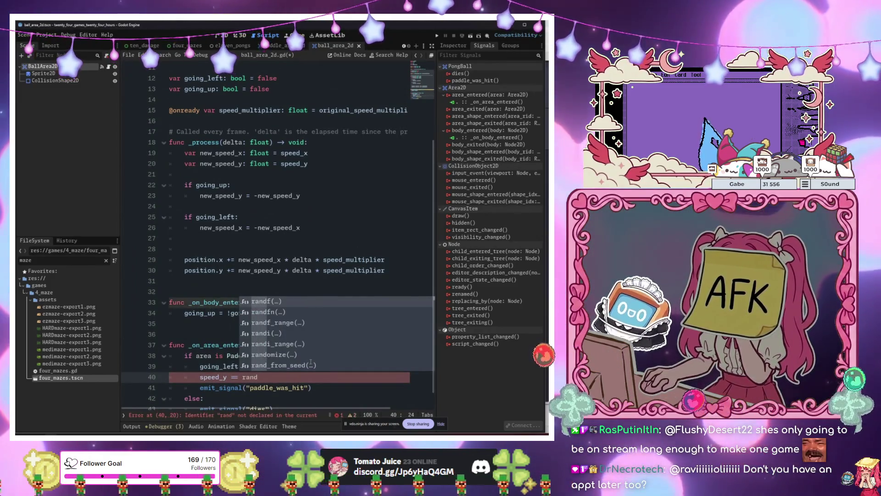
key("Down")
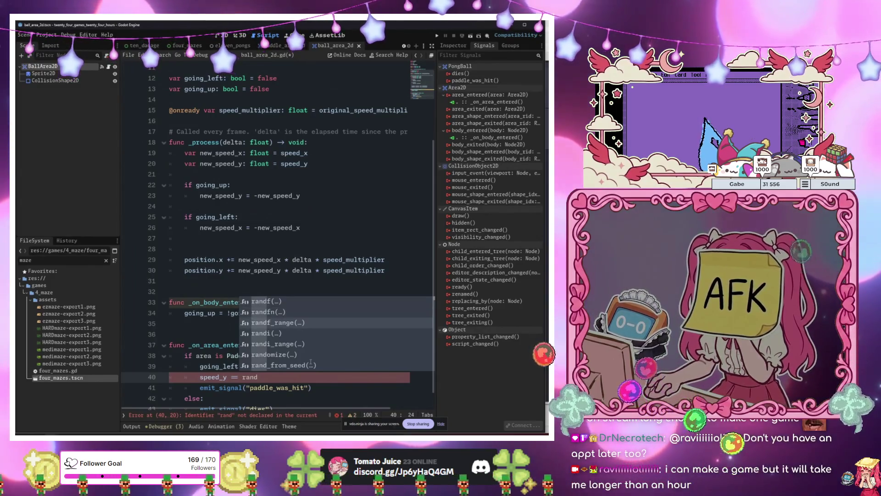
key("Return")
type("40")
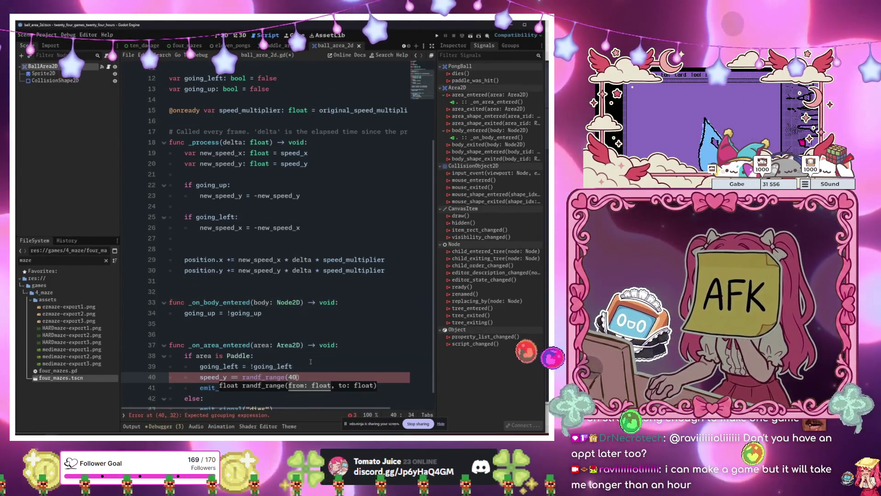
type(", 80")
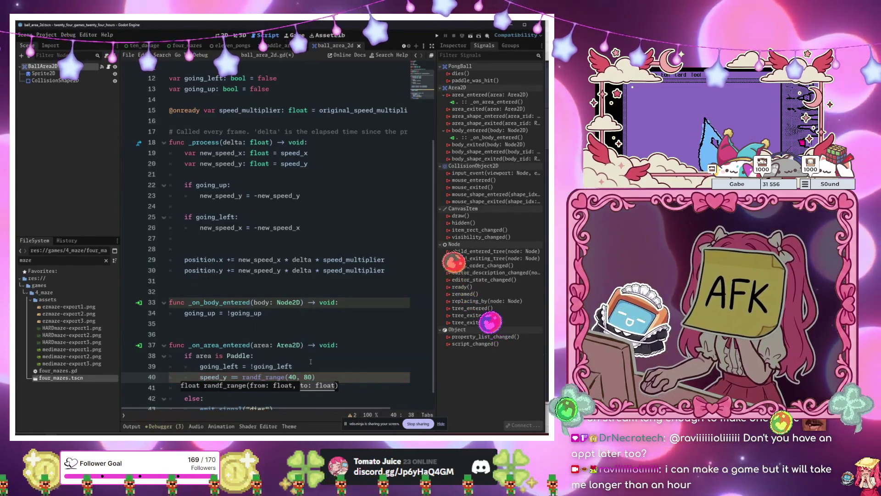
key("BackSpace")
key("BackSpace")
type("12")
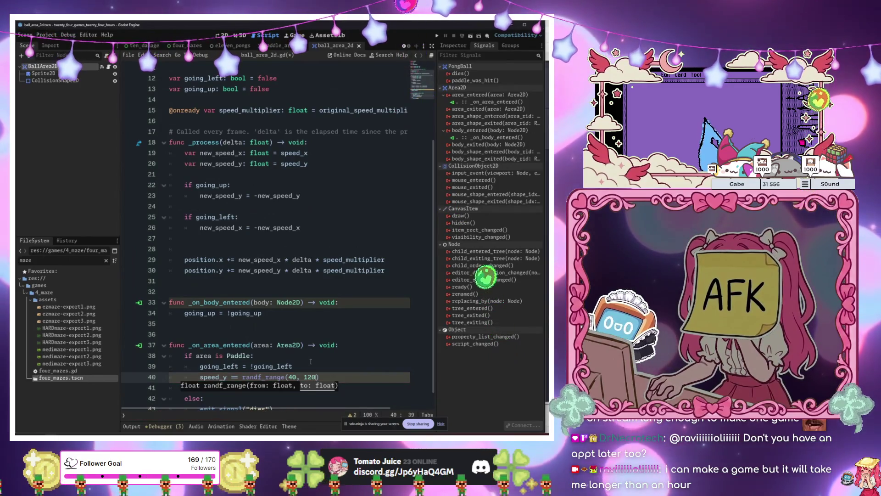
Save the script and run the game to test the random vertical speed.
key("F5")
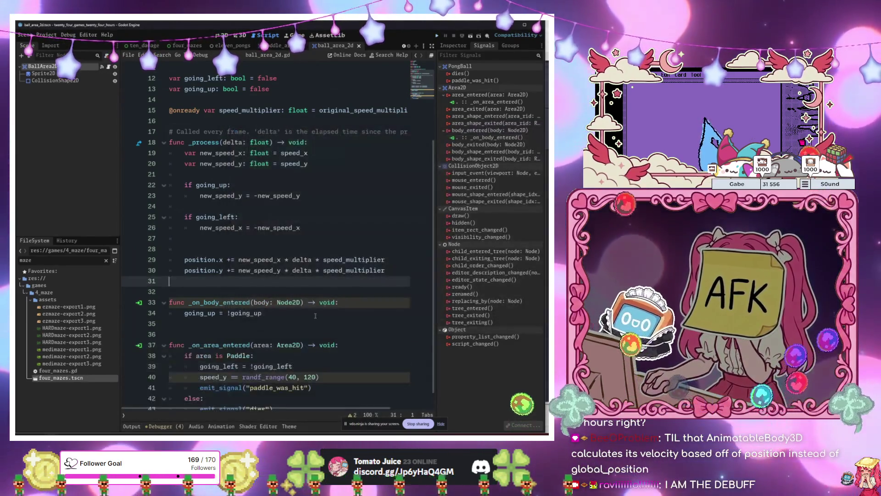
scroll(276, 229, "down", 1)
left_click(224, 357)
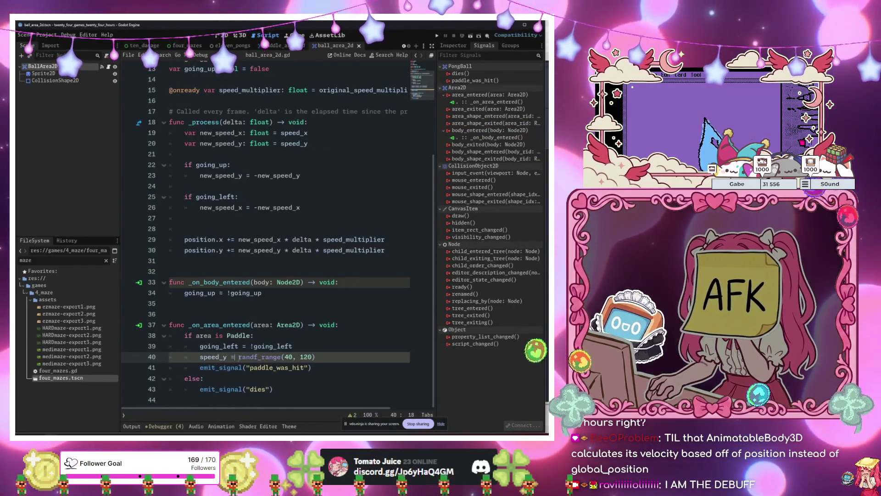
left_click(259, 303)
key("F5")
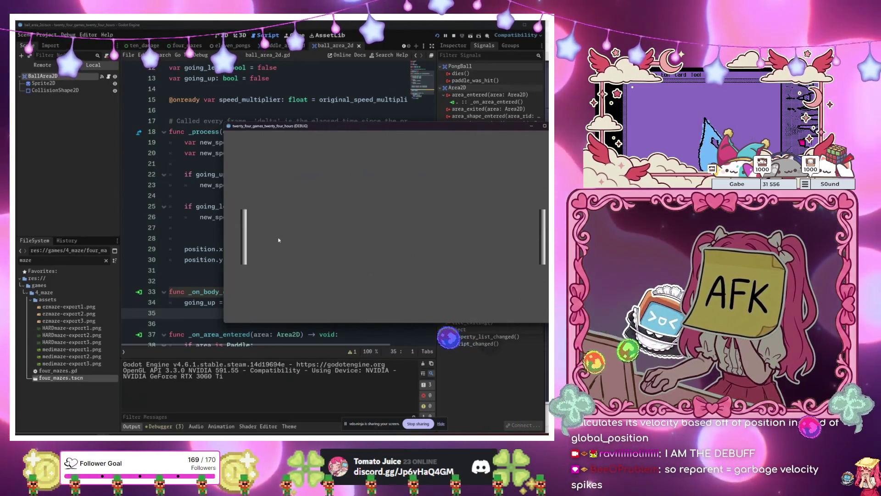
left_click(212, 260)
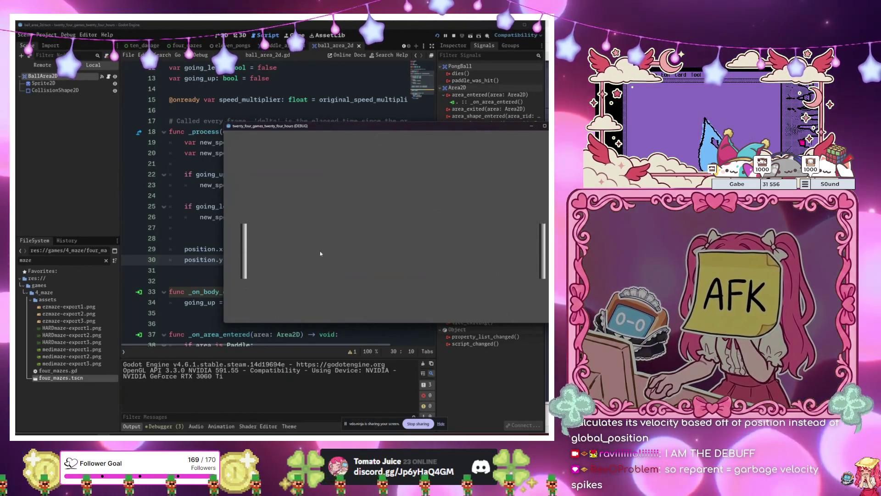
left_click(322, 89)
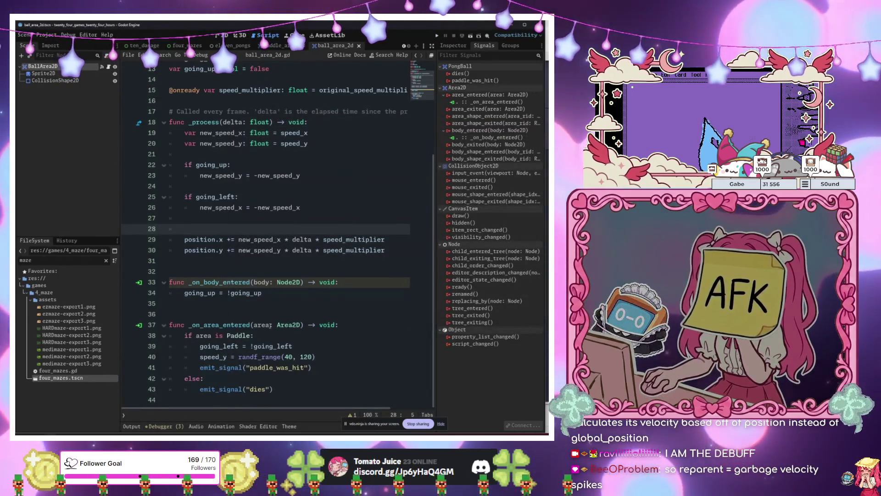
Stop the game and return to the eleven_pongs scene with the whole playfield in view.
left_click(271, 324)
left_click(232, 45)
left_click(222, 35)
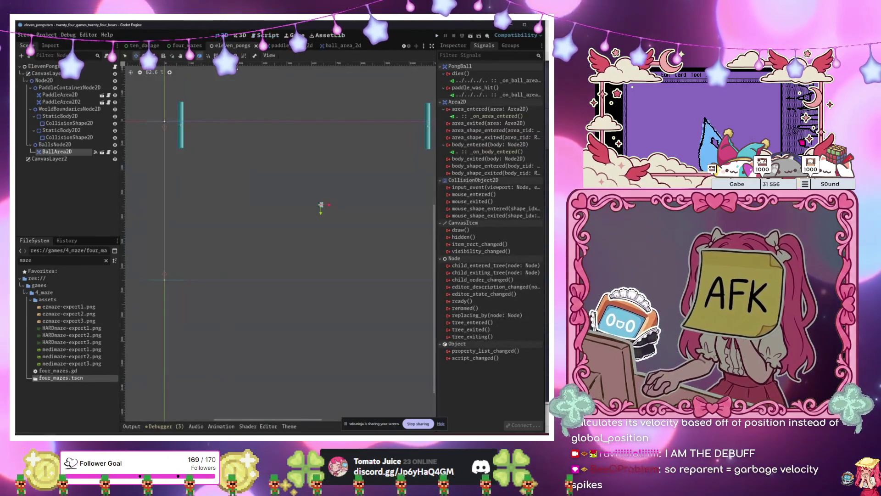
left_click(83, 123)
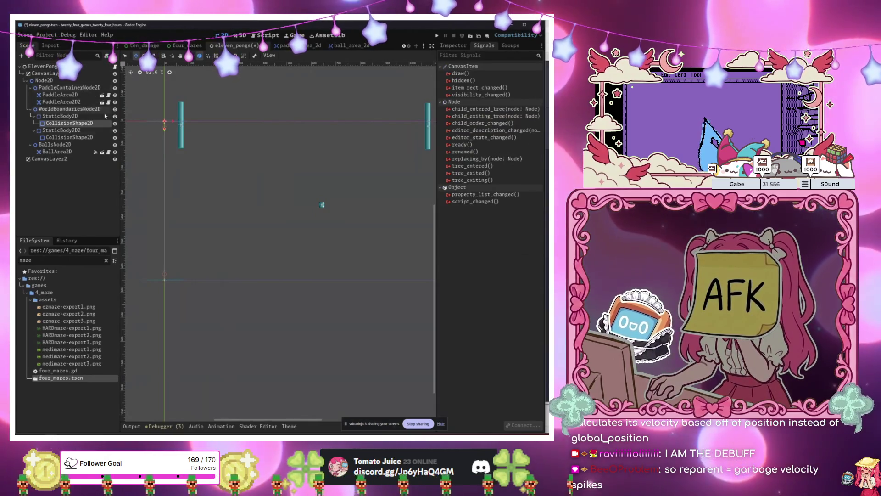
double_click(69, 123)
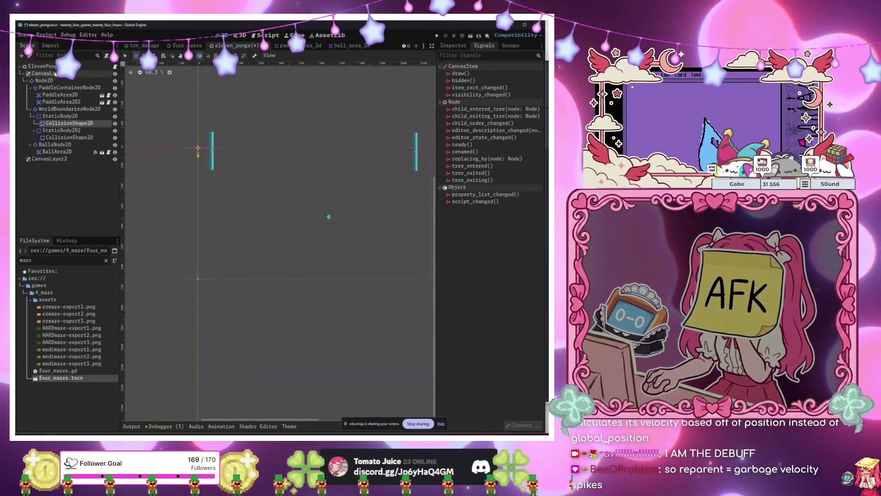
Add a new Area2D and place it inside a new BadAreaNode2D container.
left_click(55, 74)
key("ctrl+a")
type("area")
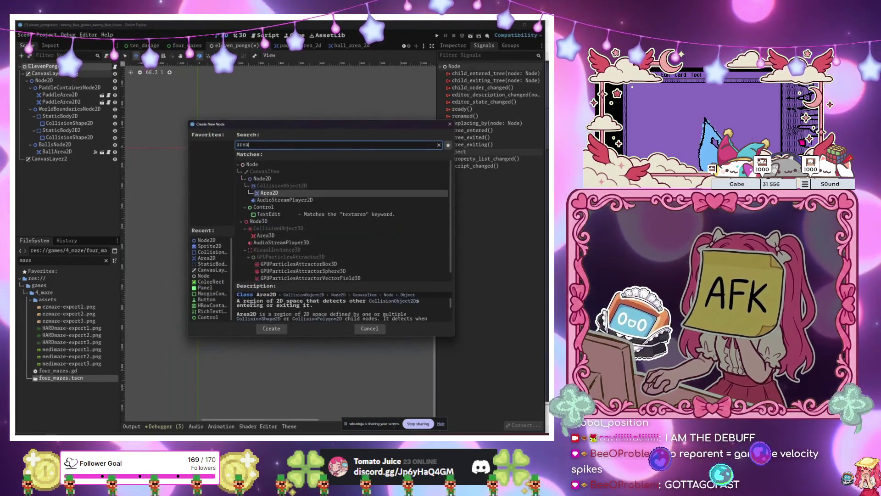
key("Return")
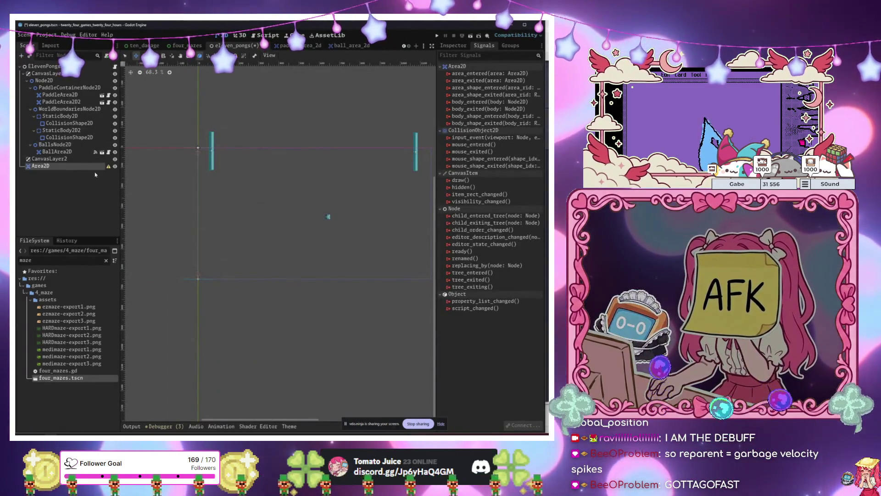
left_click_drag(51, 87, 51, 81)
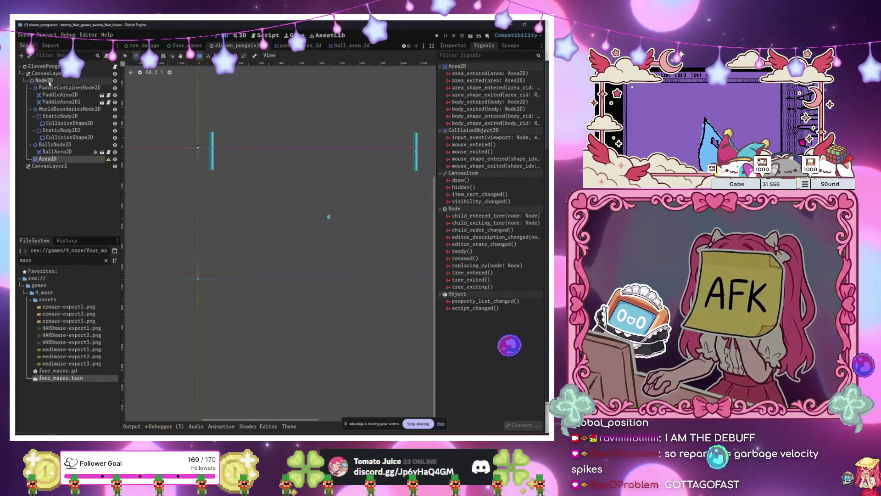
left_click(50, 81)
key("ctrl+a")
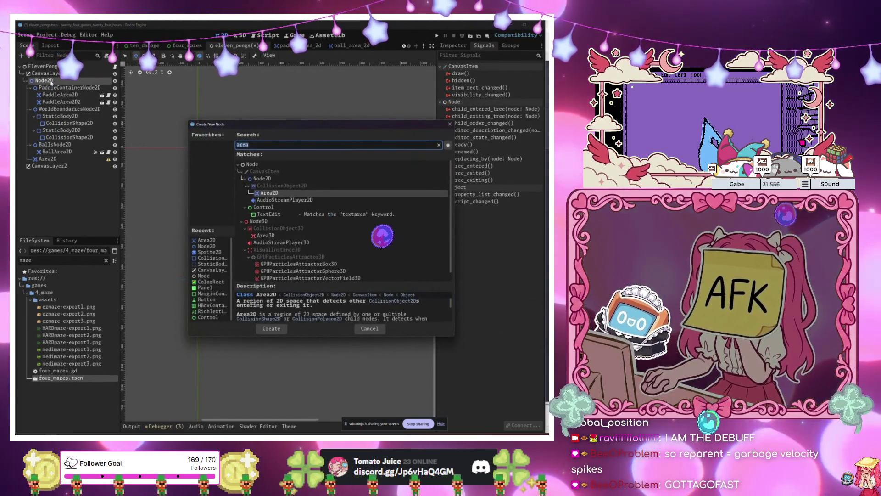
type("node")
key("Return")
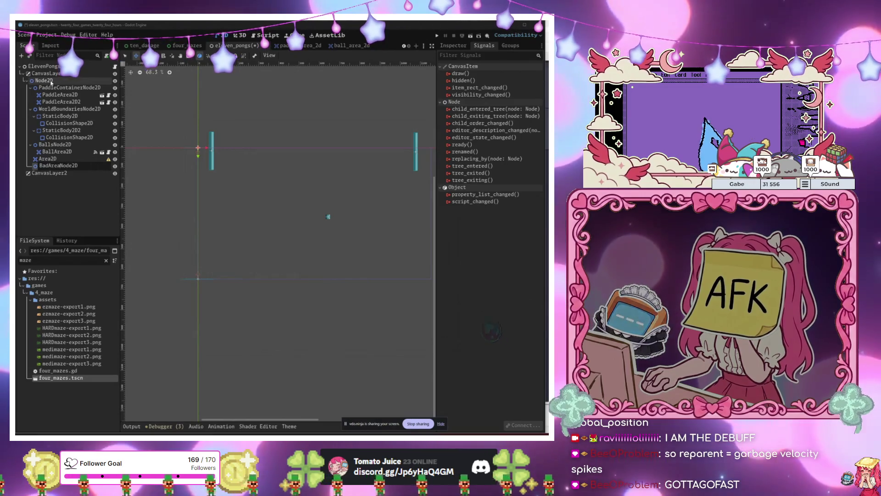
key("Escape")
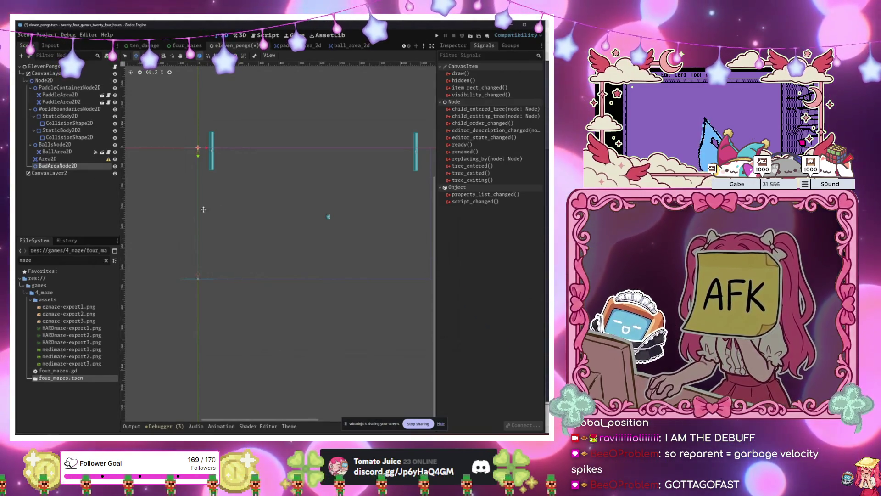
left_click_drag(47, 158, 56, 168)
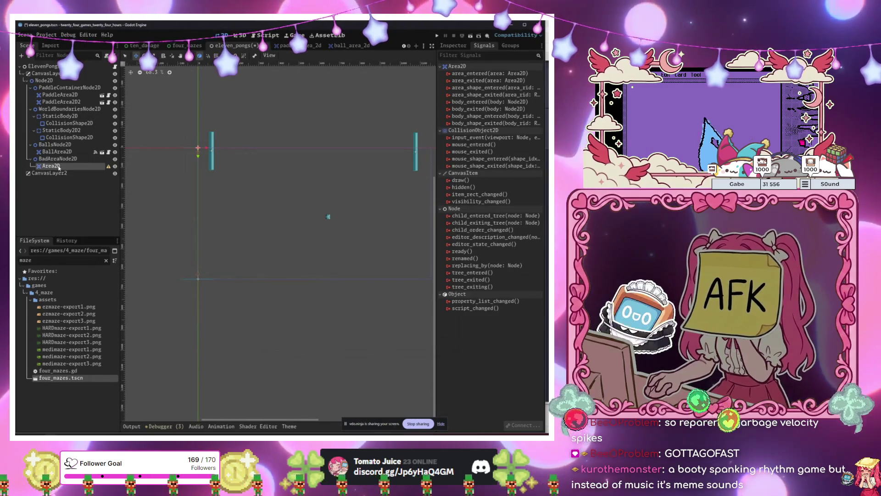
Add a CollisionShape2D under the Area2D with a pink debug colour.
key("ctrl+a")
type("colli")
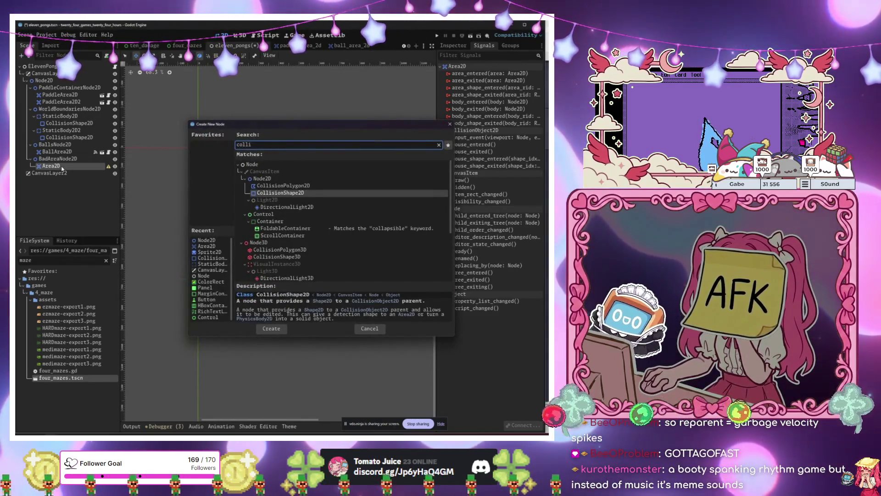
key("Return")
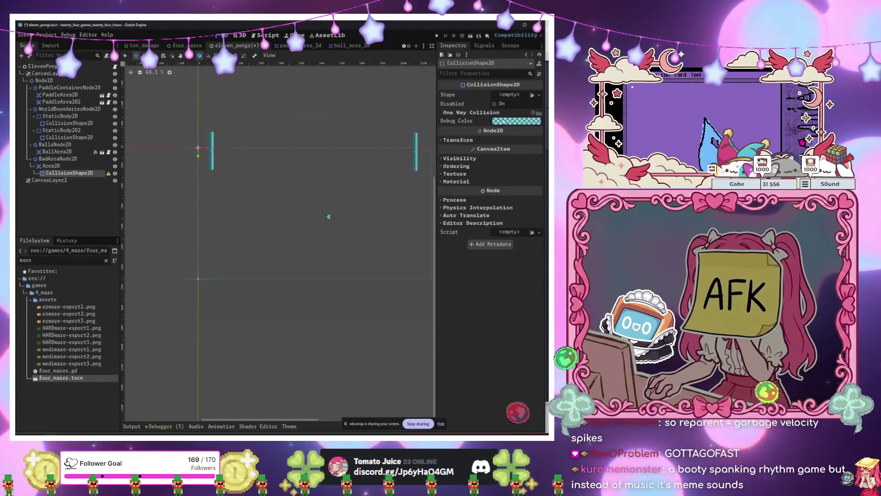
left_click(504, 121)
left_click(546, 178)
Give the collision shape a WorldBoundaryShape2D, replacing an initial rectangle shape.
left_click(466, 261)
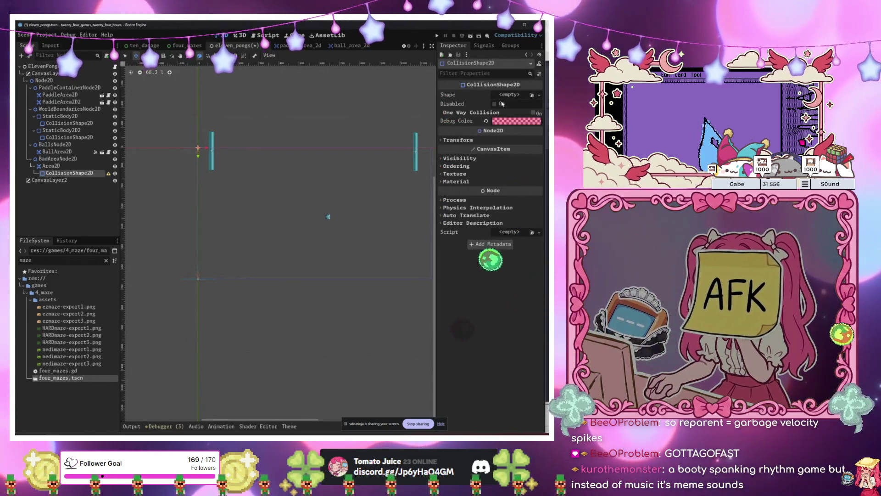
left_click(538, 94)
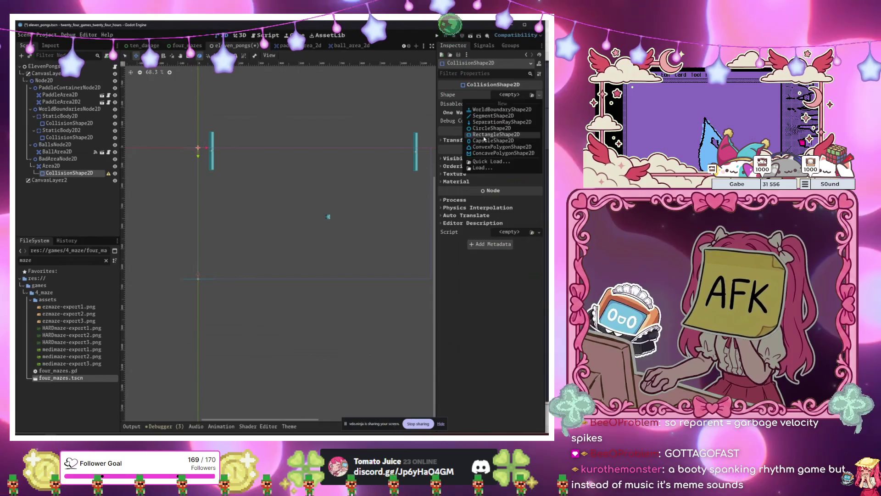
left_click(484, 135)
scroll(212, 167, "up", 3)
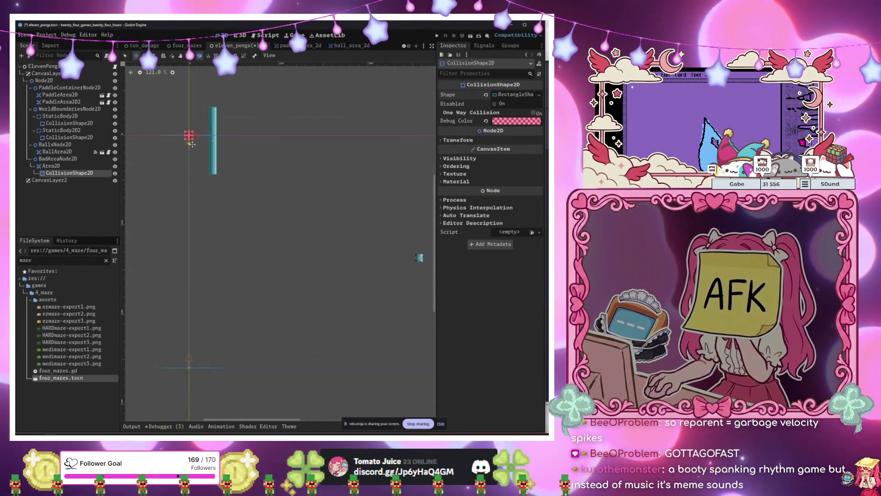
scroll(232, 151, "down", 3)
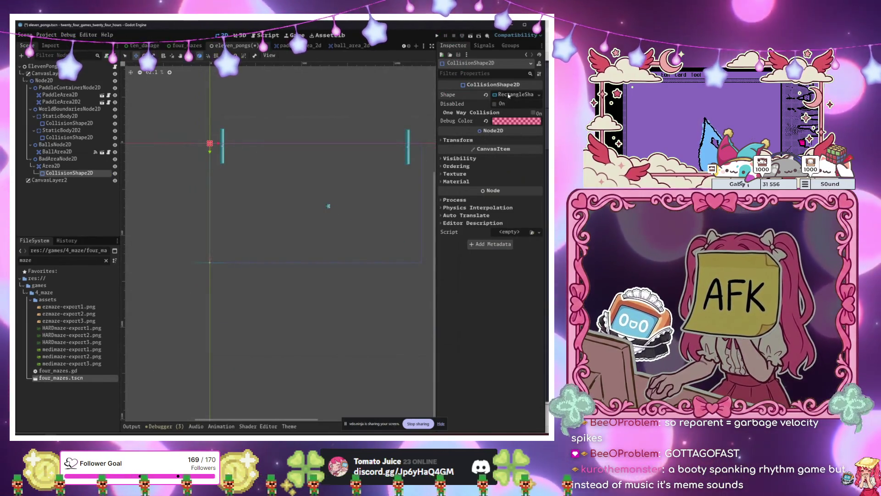
left_click(509, 95)
left_click(486, 95)
left_click(509, 95)
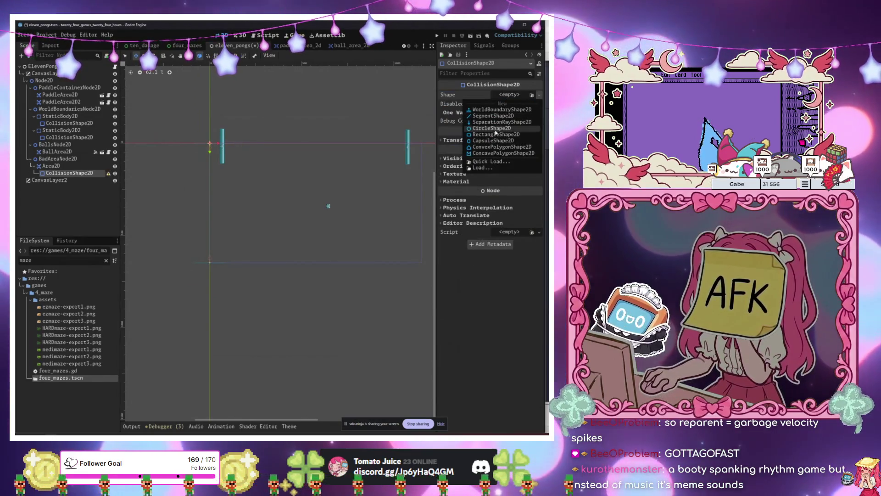
left_click(489, 110)
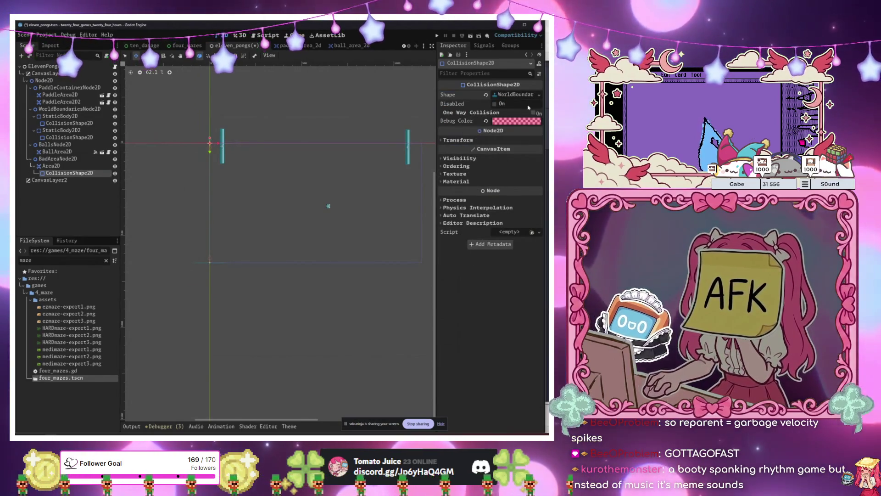
Set the world boundary normal to (1, 0) and select the Area2D.
left_click(515, 95)
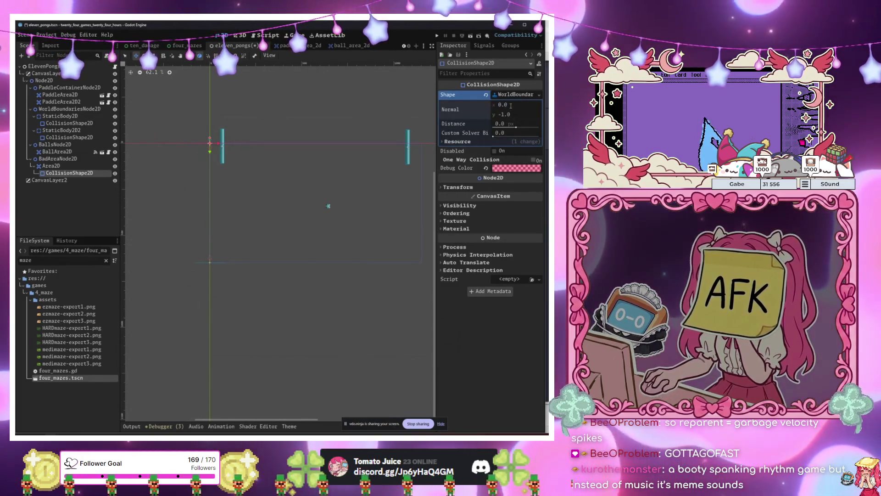
left_click(511, 106)
type("1")
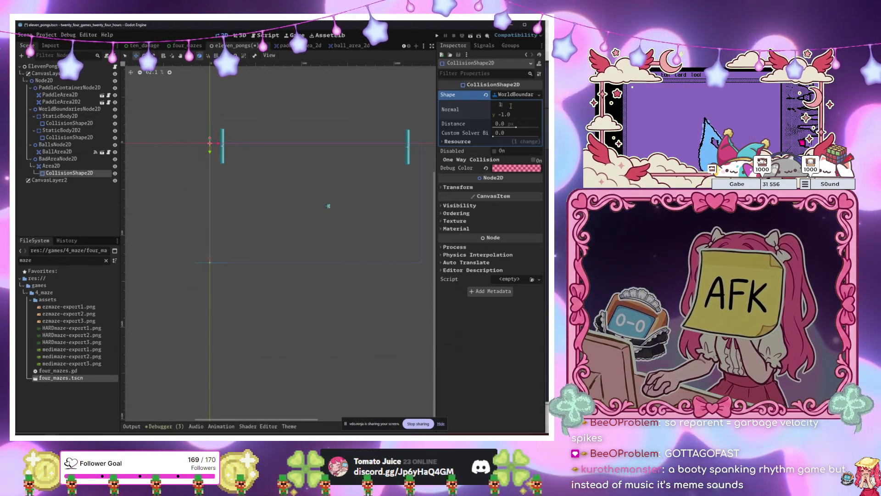
left_click(513, 115)
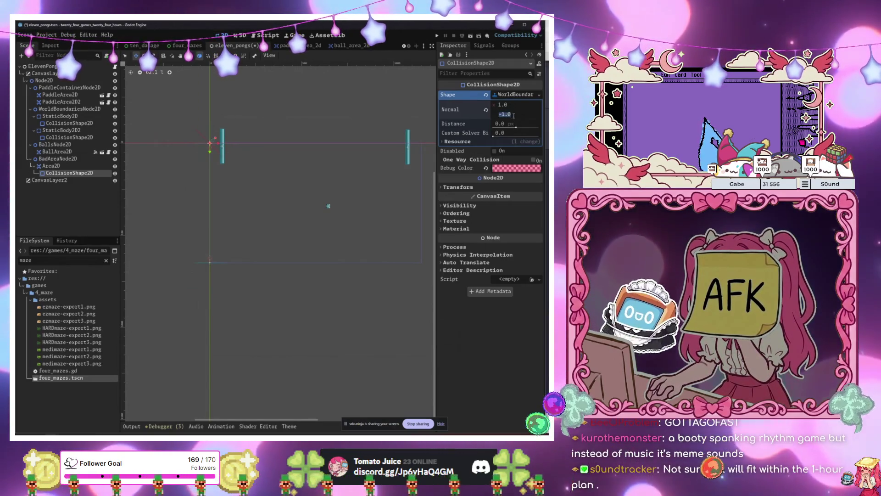
type("0")
key("Return")
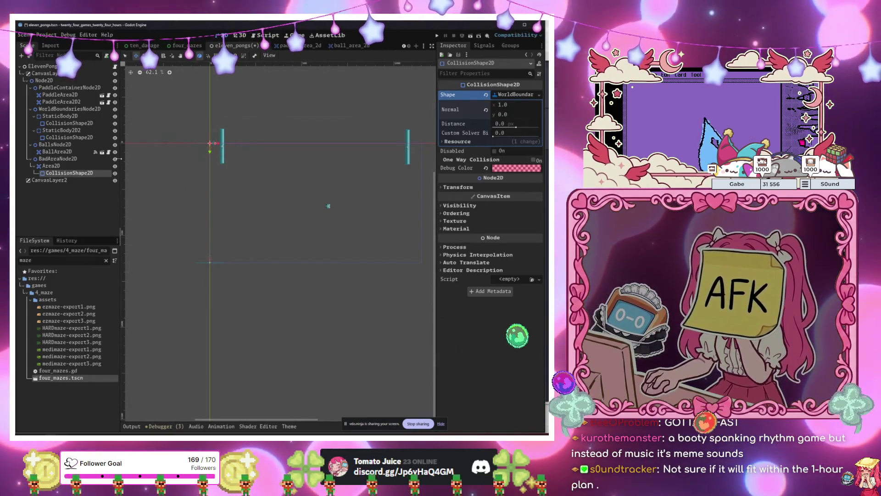
left_click(70, 167)
Duplicate the Area2D and set Area2D2's position x to 1152.
key("ctrl+d")
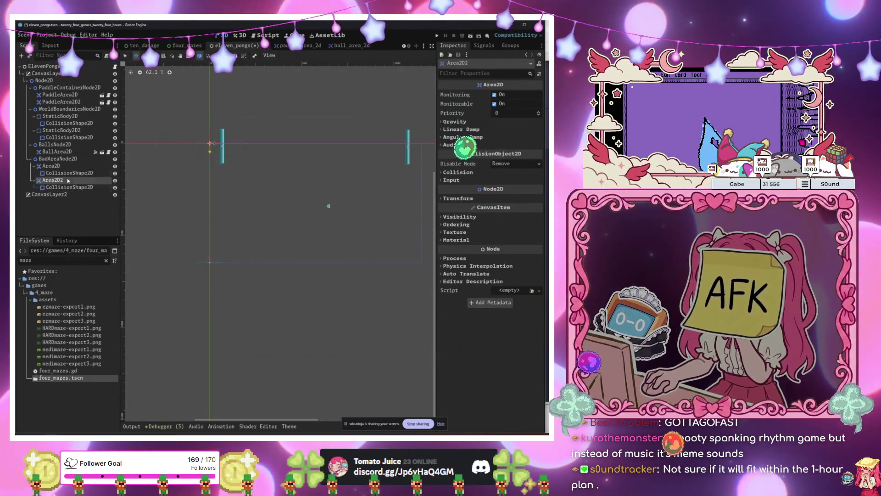
left_click(458, 198)
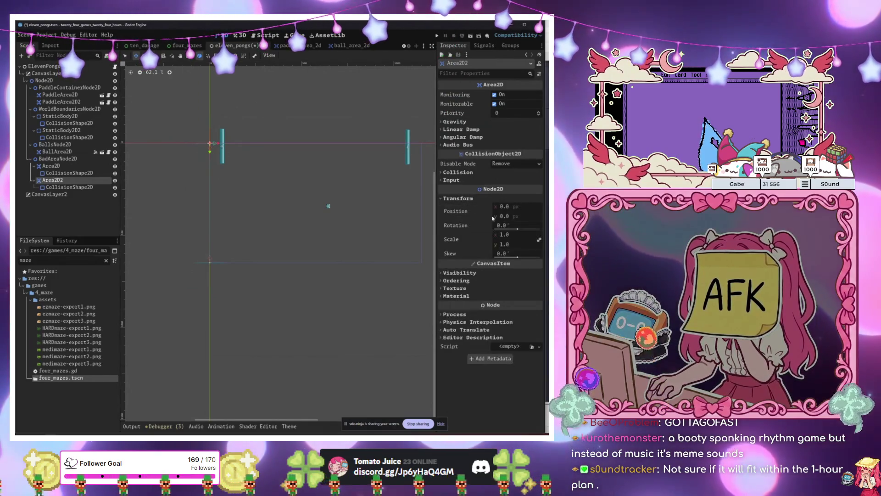
left_click(507, 207)
type("1152")
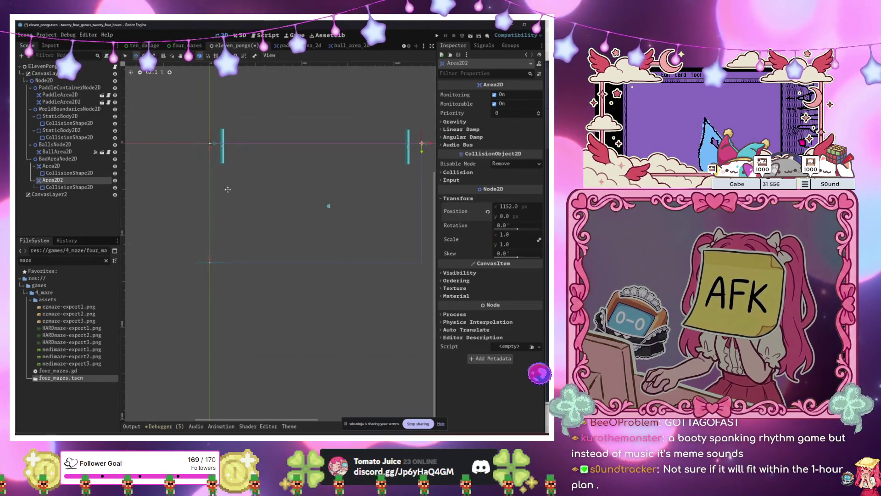
Set Area2D2's boundary normal x to -1, then bring up eleven_pongs.gd.
left_click(72, 187)
left_click(513, 95)
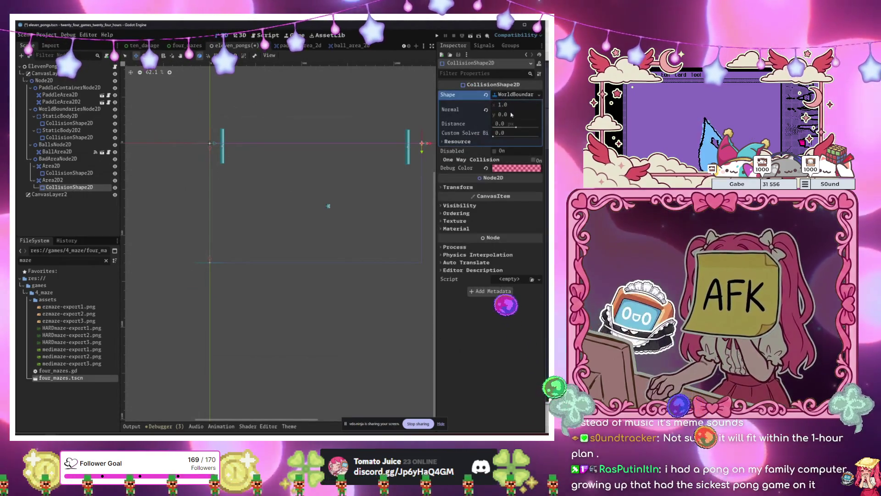
left_click(503, 104)
type("-1")
key("Return")
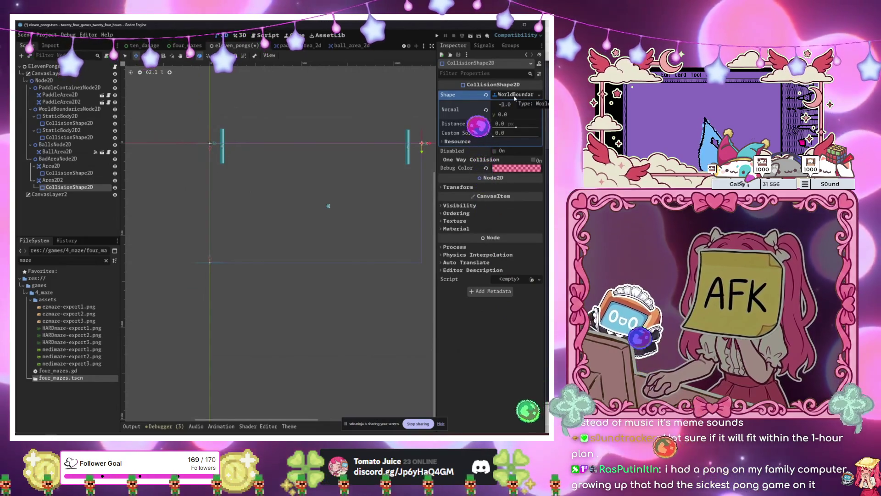
left_click(51, 165)
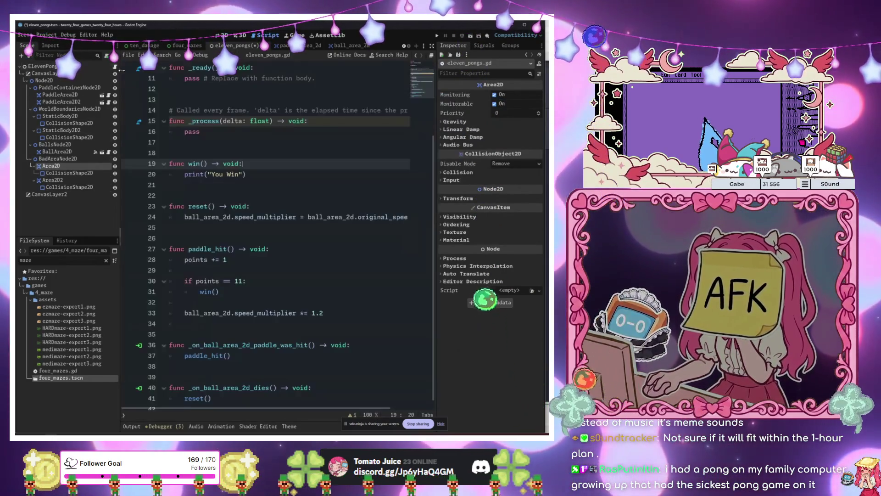
left_click(268, 35)
left_click(251, 390)
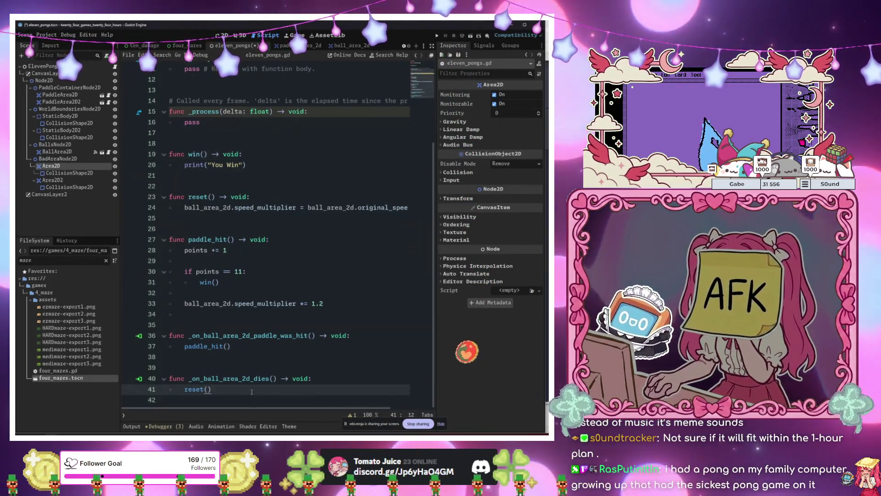
Declare a new variable original_ball_position of type Vector2 at the top of the script.
scroll(214, 245, "up", 2)
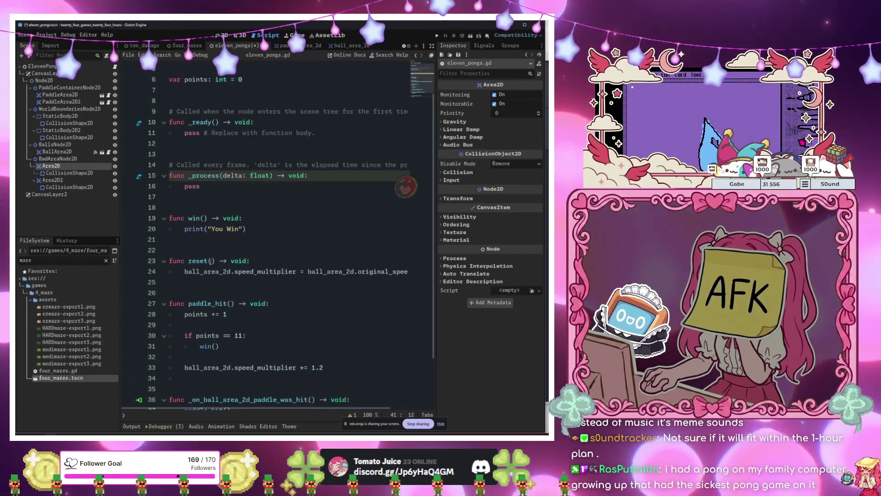
scroll(339, 277, "down", 2)
left_click(238, 219)
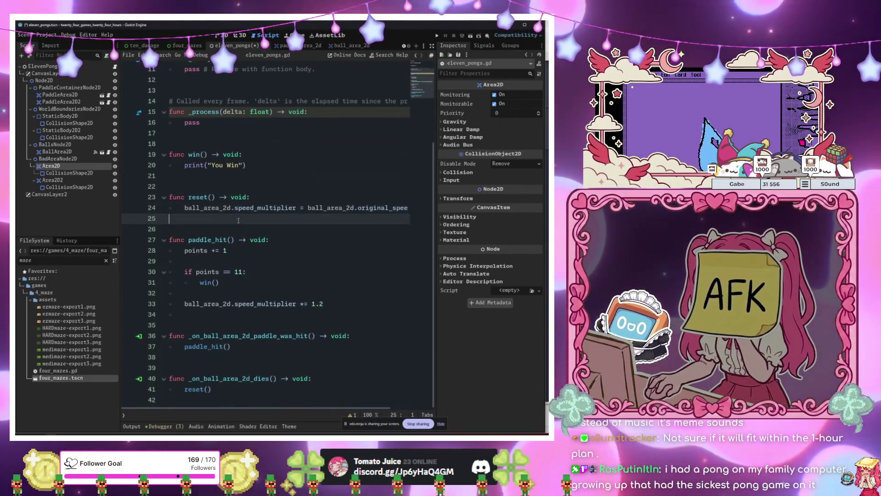
type("v")
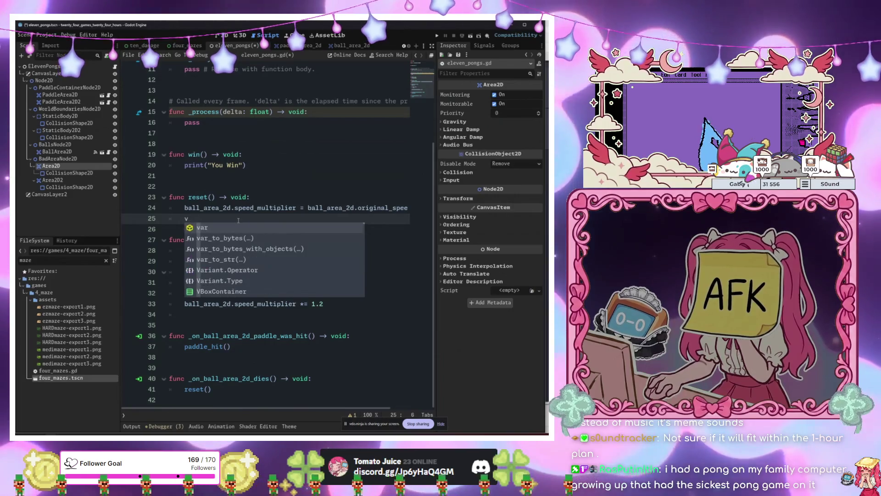
scroll(241, 219, "up", 4)
left_click(270, 132)
type("var original_ball")
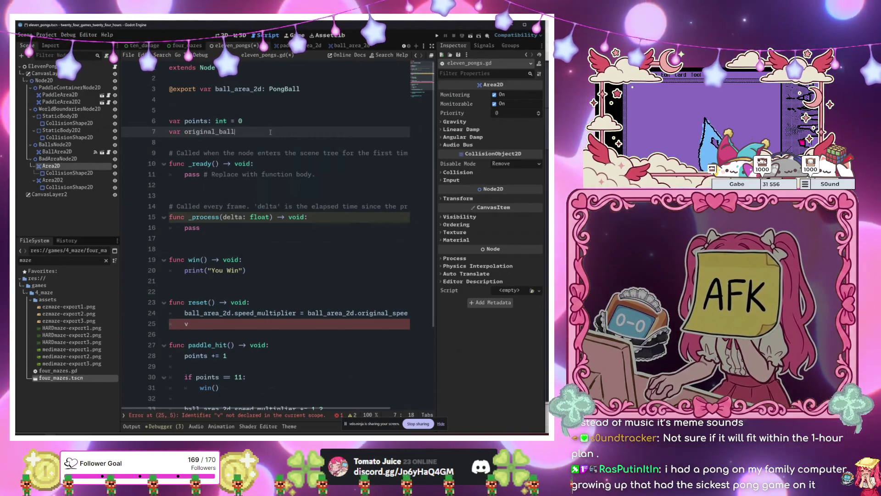
type("Vector2")
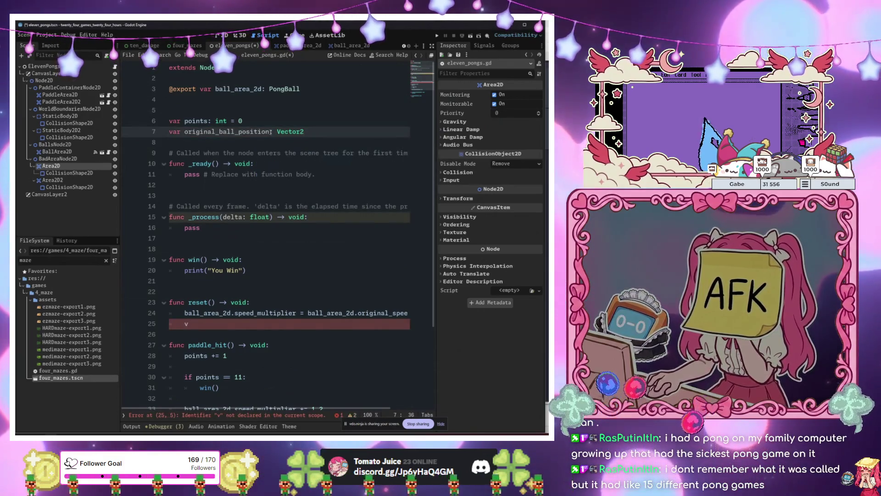
Replace the pass in _ready() with original_ball_position = ball_area_2d.position.
left_click_drag(316, 174, 183, 175)
key("BackSpace")
type("ball_area_2d.po")
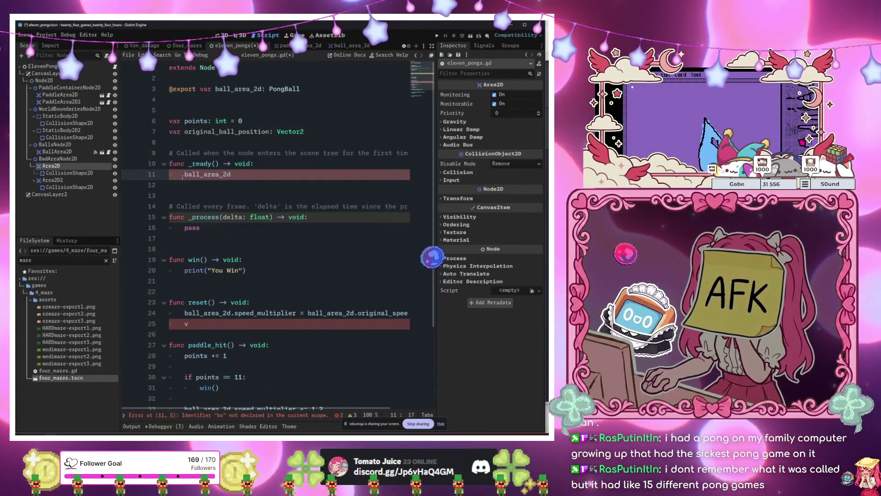
key("Return")
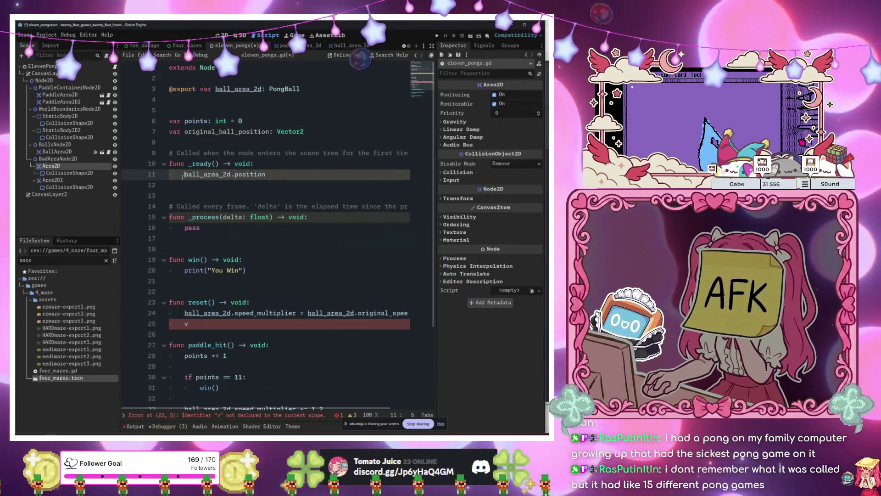
left_click(184, 175)
type("p")
key("BackSpace")
type("o")
key("Return")
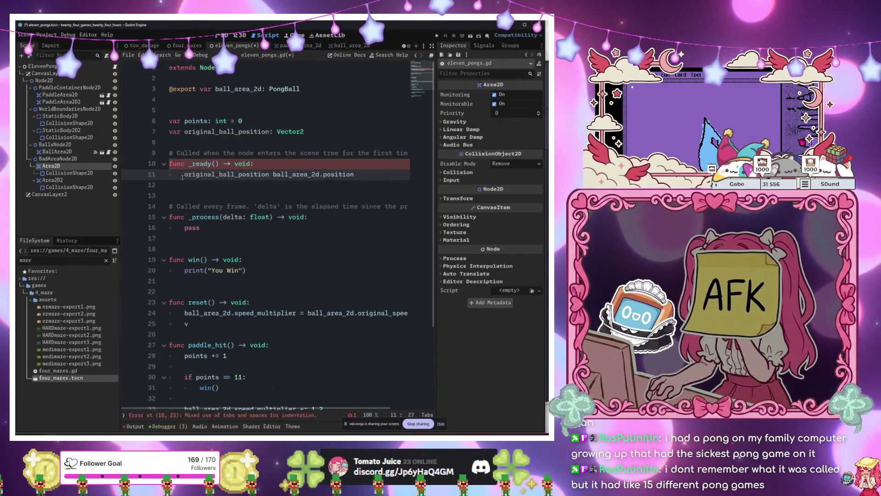
type("=")
In reset(), set ball_area_2d.position back to original_ball_position.
left_click(195, 324)
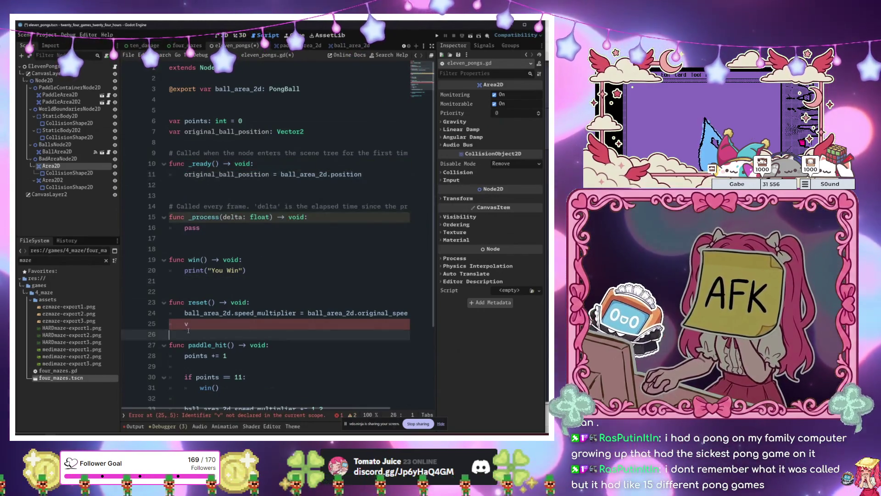
type("ball")
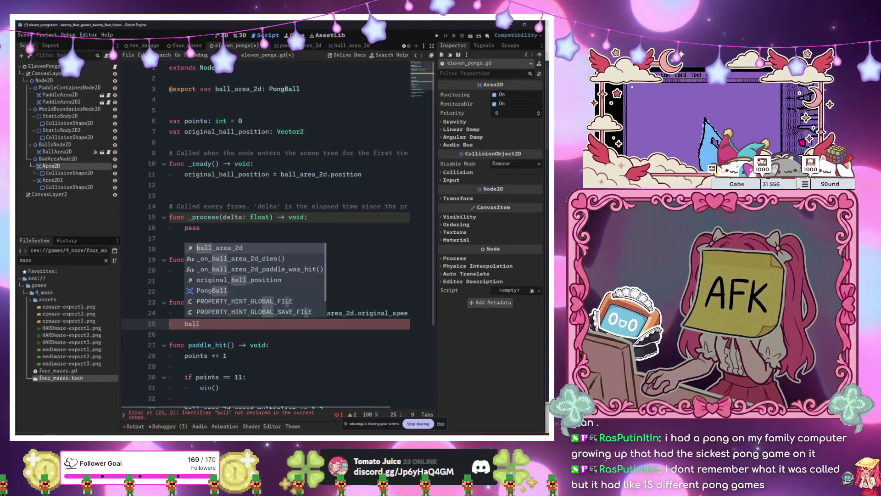
key("Return")
type(".")
key("BackSpace")
type(".pos")
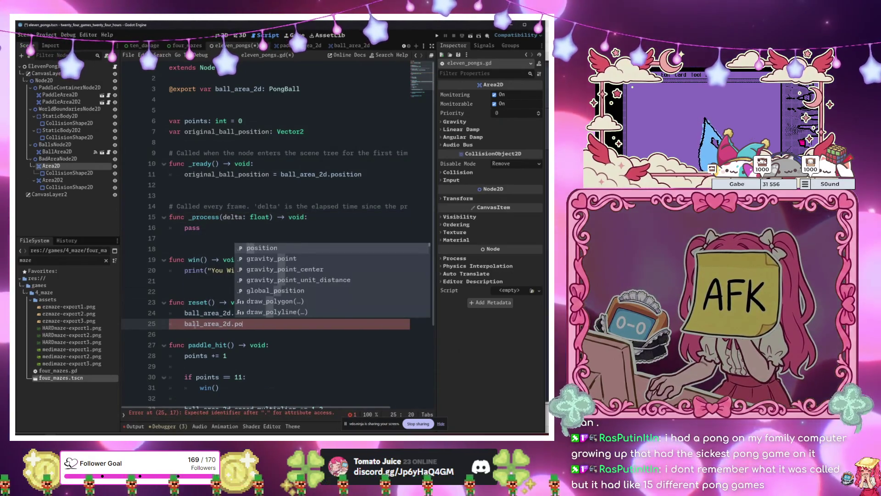
key("Return")
type("= ")
type("or")
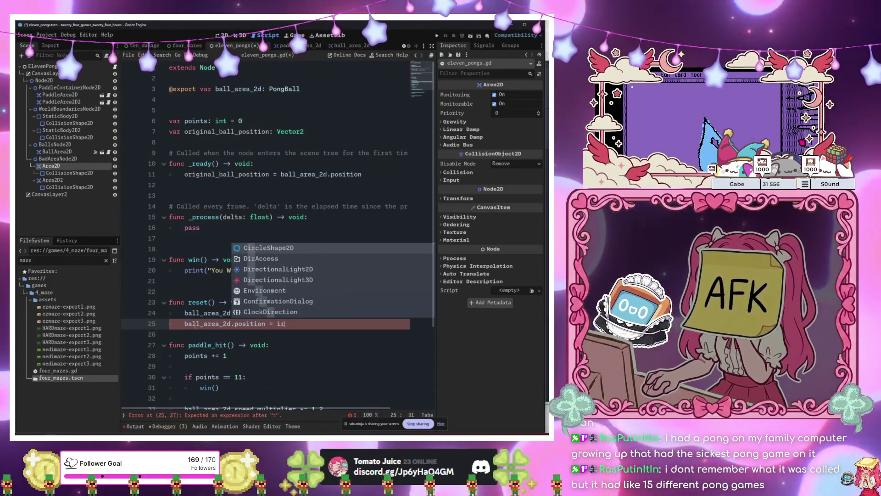
key("Return")
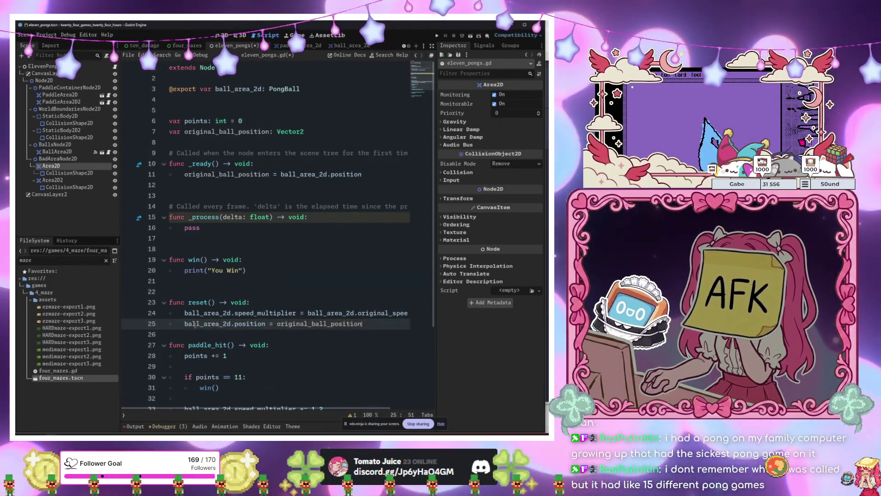
Add a blank line after reset() and run the game to test the ball reset.
scroll(224, 228, "down", 3)
left_click(224, 229)
key("Return")
scroll(225, 229, "down", 1)
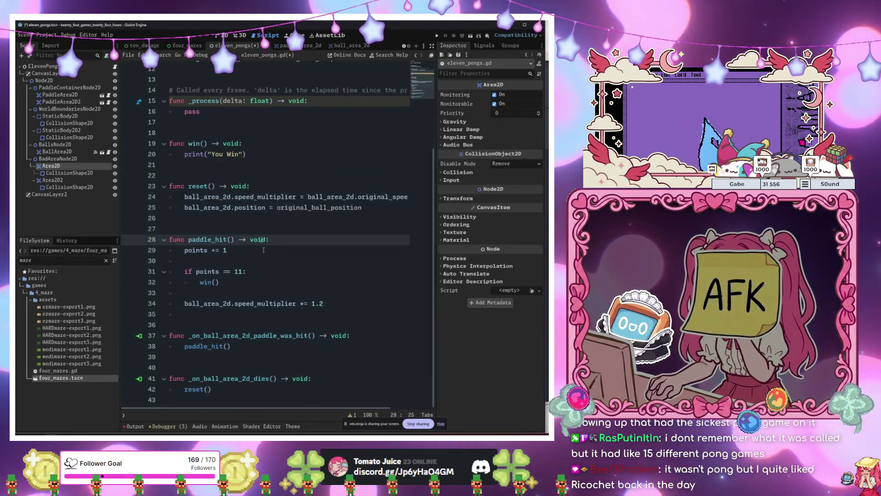
left_click(243, 387)
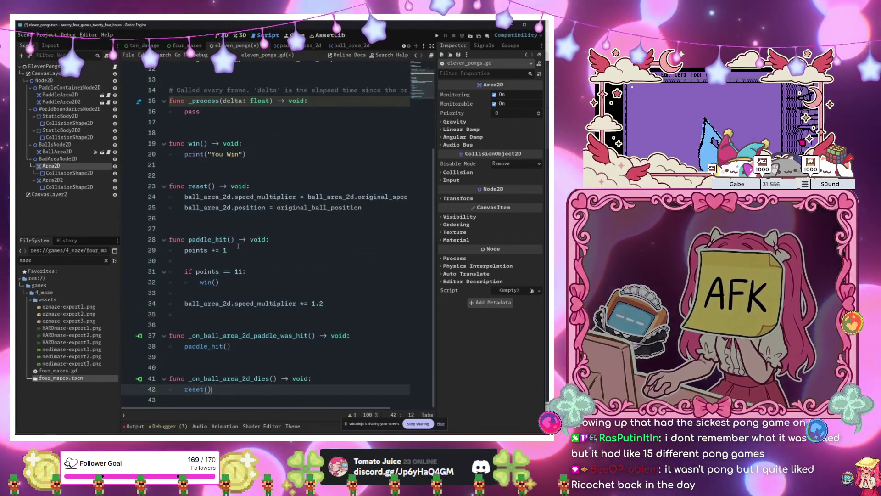
scroll(238, 246, "up", 1)
left_click(265, 235)
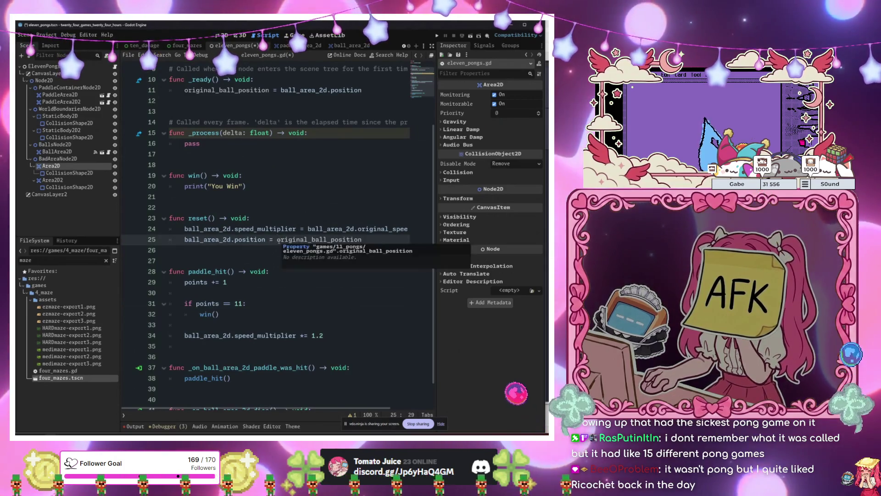
key("F6")
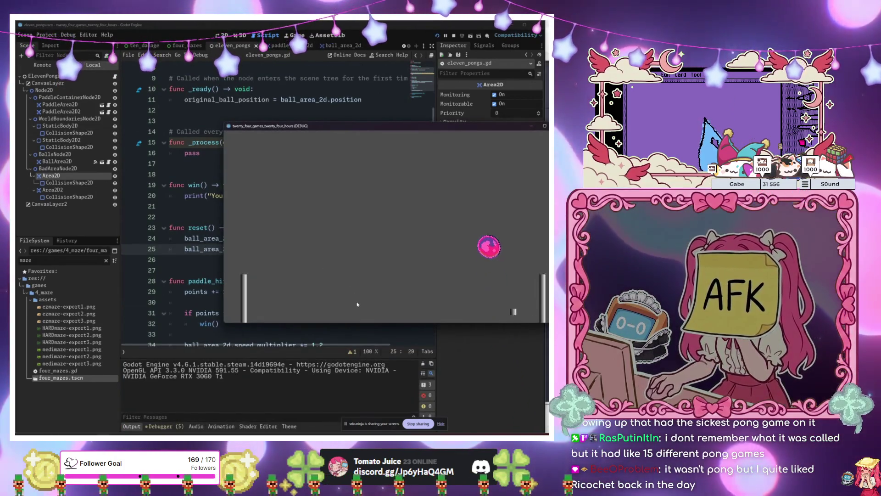
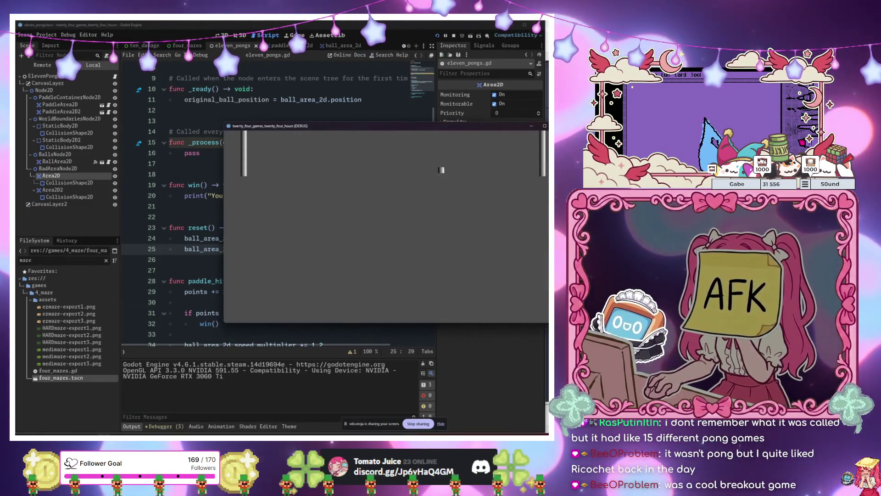
Stop the running pong game and review the win check and paddle-hit handler in the script.
key("F8")
left_click(264, 317)
scroll(257, 312, "down", 2)
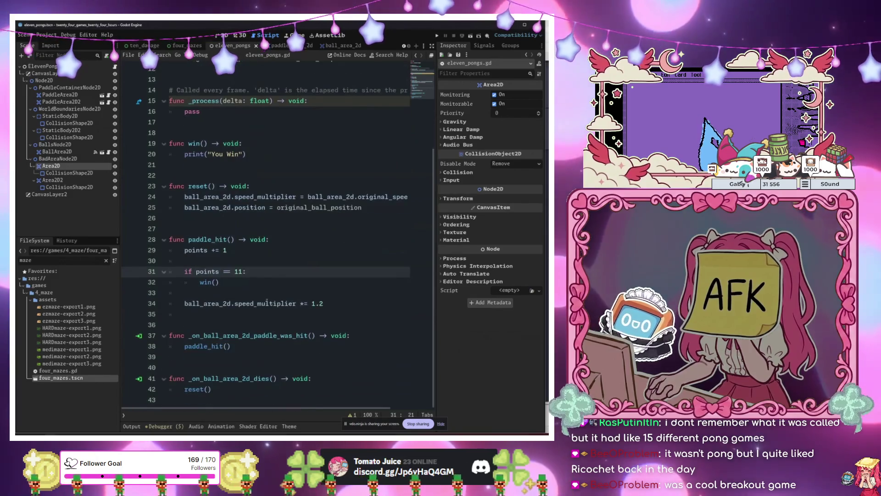
key("Down")
left_click(241, 336)
scroll(241, 335, "up", 2)
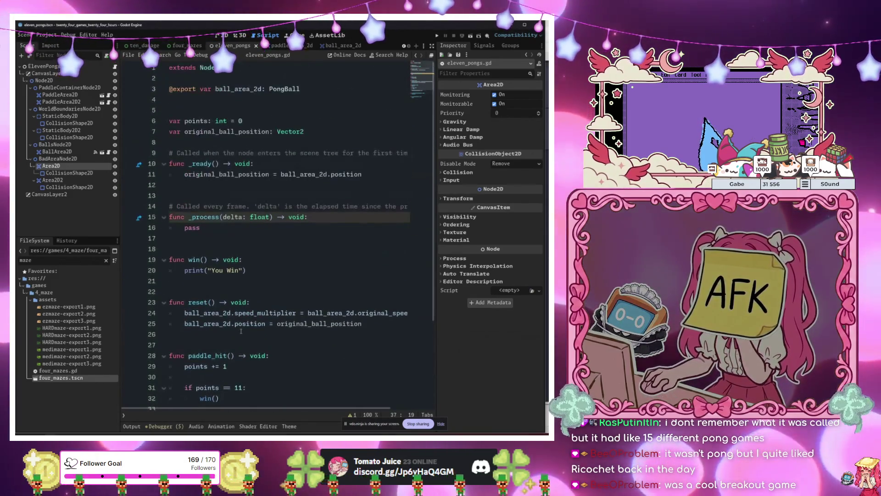
Check the reset() call in the ball-dies handler, then save eleven_pongs from the 2D view.
scroll(242, 341, "down", 2)
left_click(238, 354)
key("Down")
key("Down")
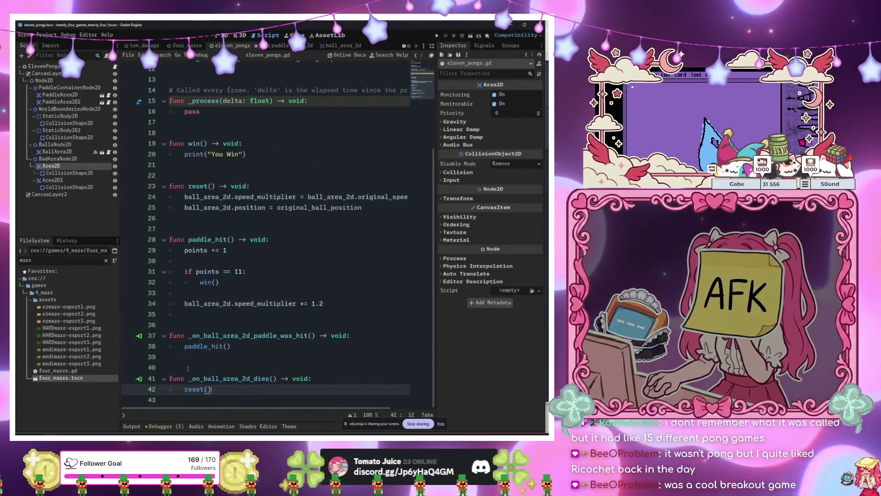
left_click(221, 35)
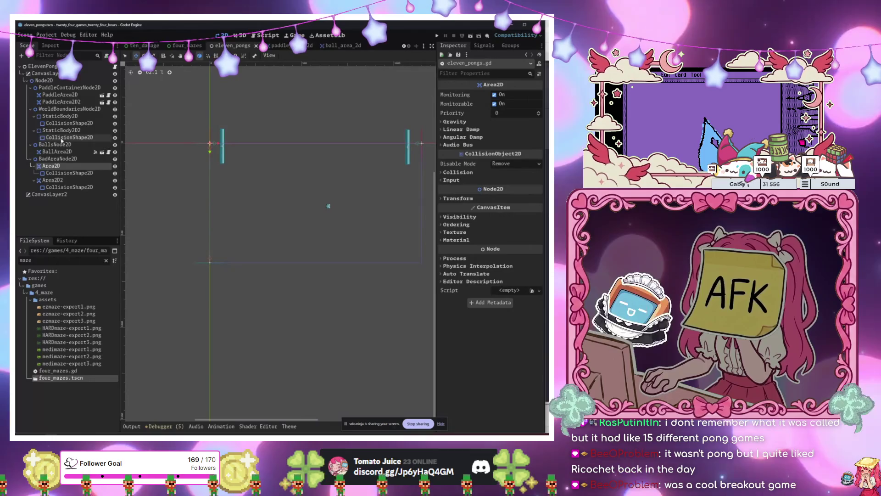
key("ctrl+s")
Add a Control under CanvasLayer2 with a RichTextLabel child.
left_click(65, 195)
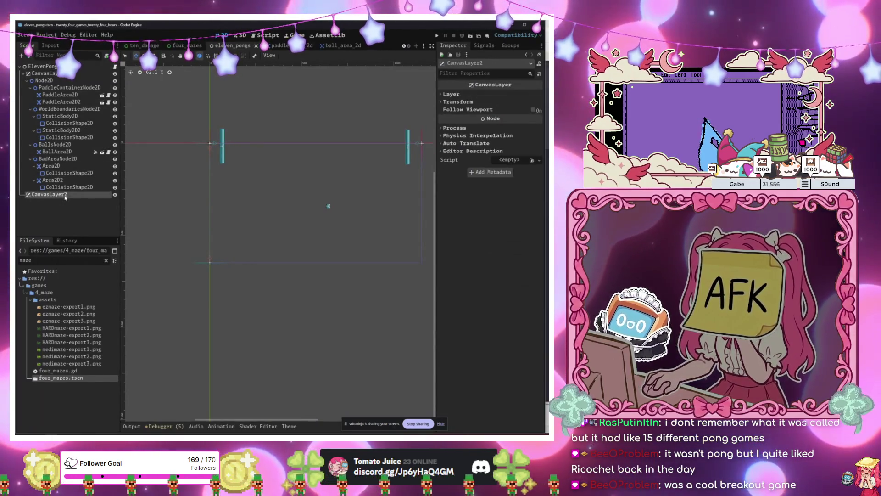
key("ctrl+a")
type("cono")
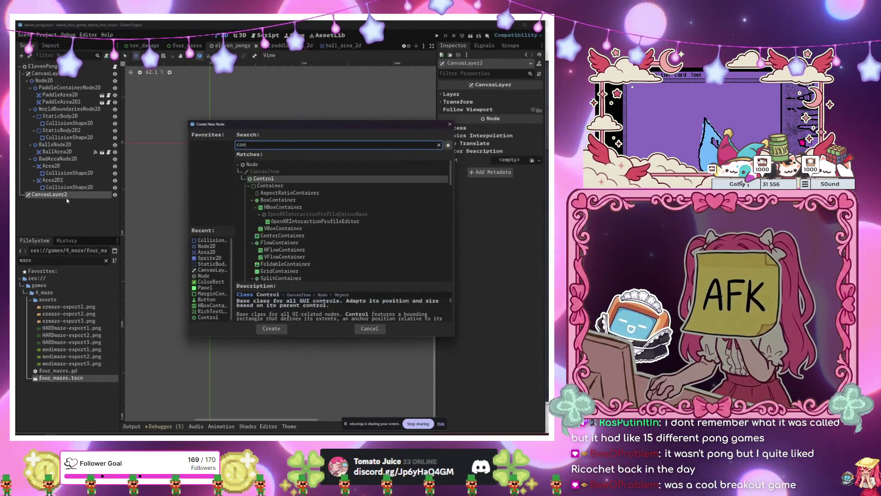
key("Return")
key("ctrl+a")
type("rich")
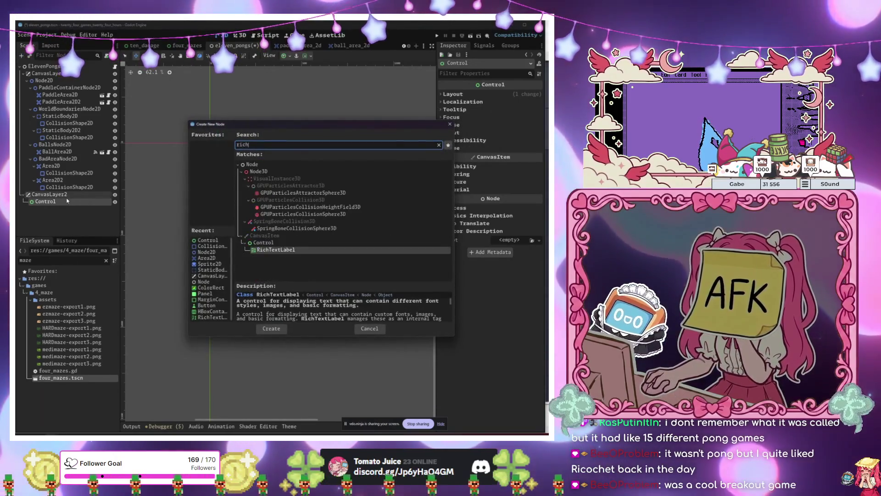
key("Return")
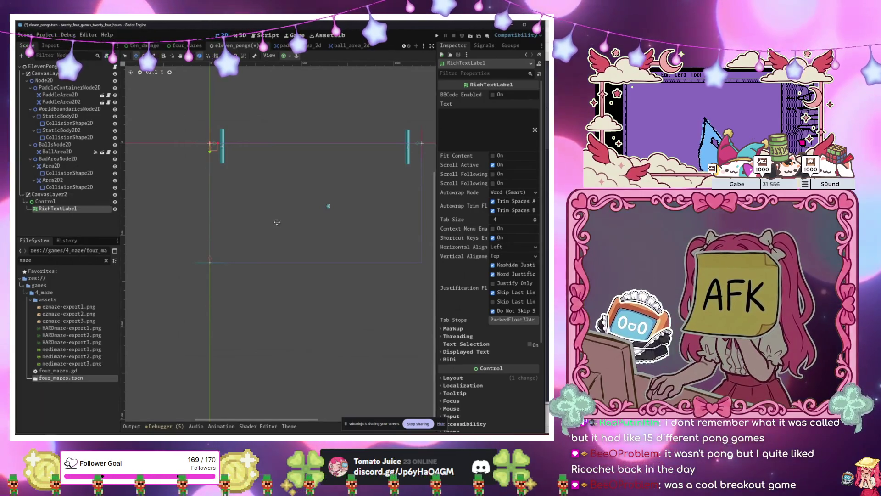
Centre the label's text horizontally and vertically, and give Control the Full Rect anchor preset.
left_click(515, 263)
left_click(514, 256)
left_click(514, 272)
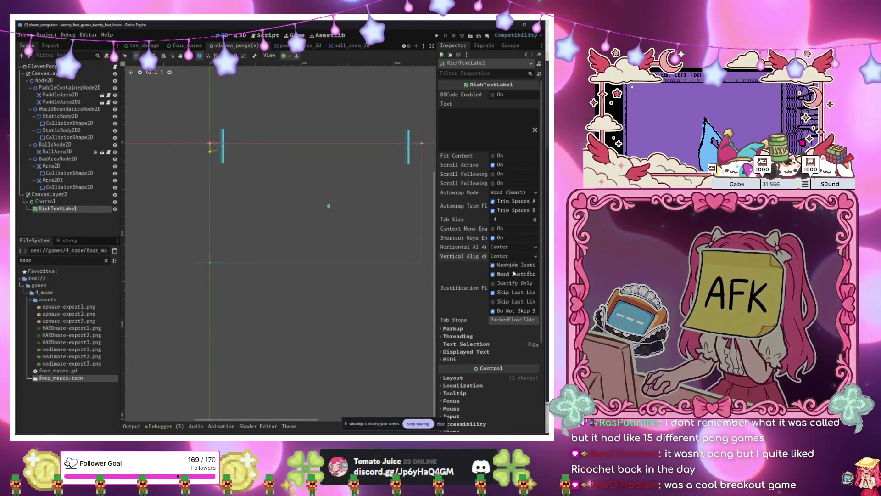
left_click(288, 56)
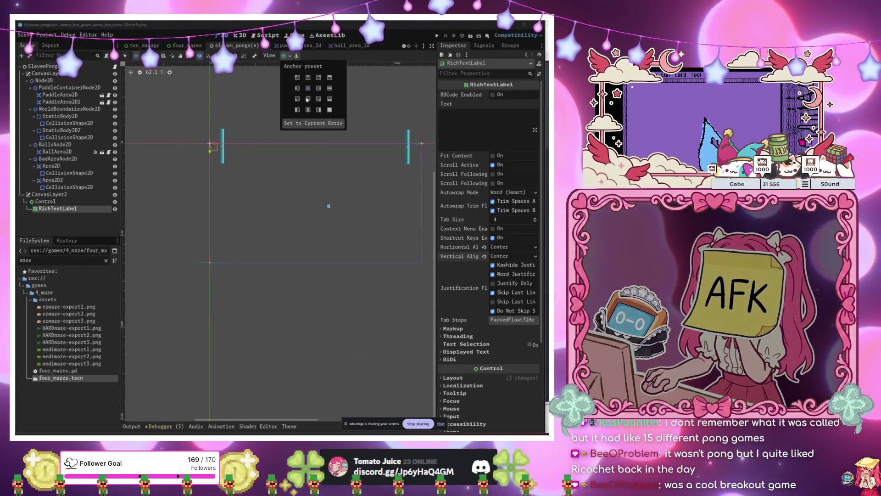
left_click(57, 202)
left_click(57, 202)
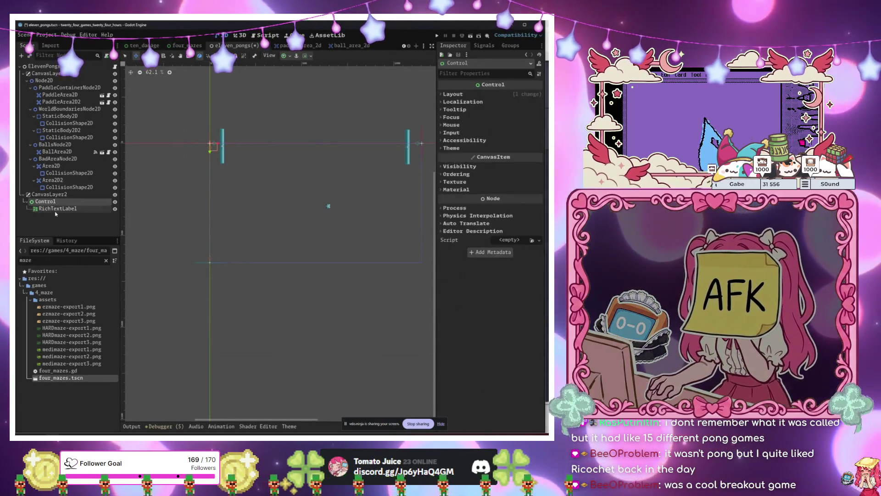
left_click(57, 208)
left_click(46, 201)
left_click(287, 56)
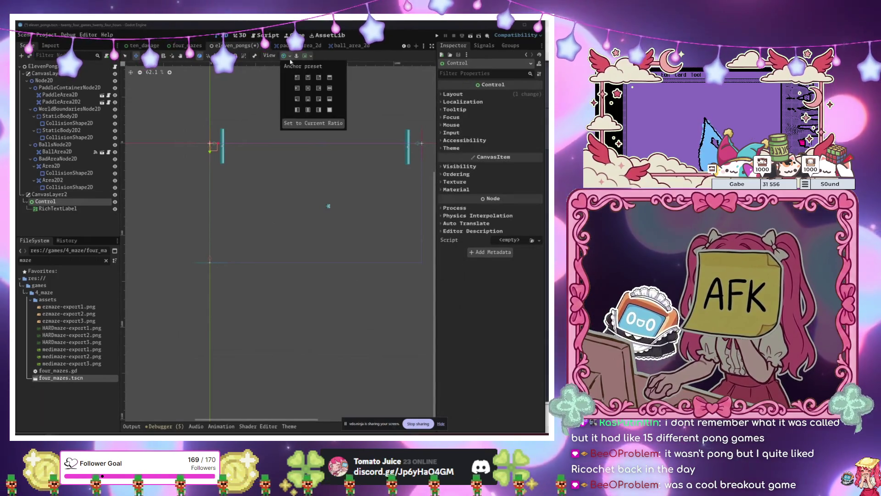
left_click(329, 111)
left_click(57, 208)
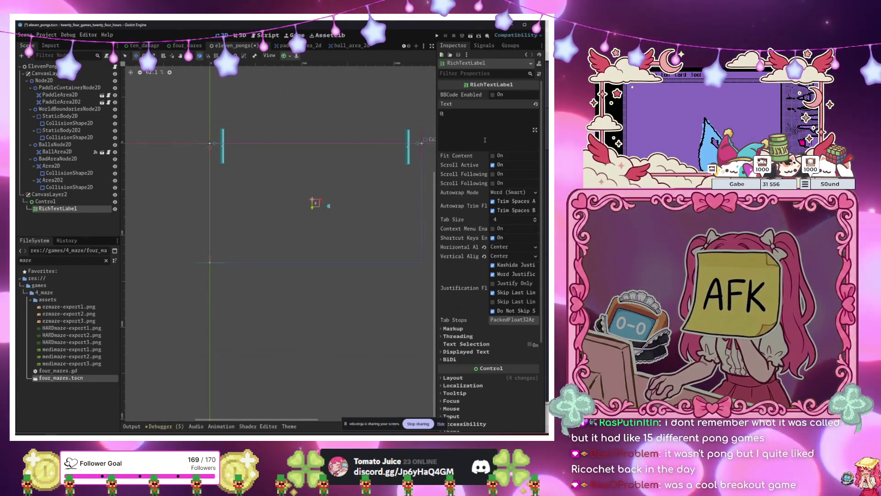
Enable BBCode on the RichTextLabel and start its text with '[shake'.
left_click(496, 94)
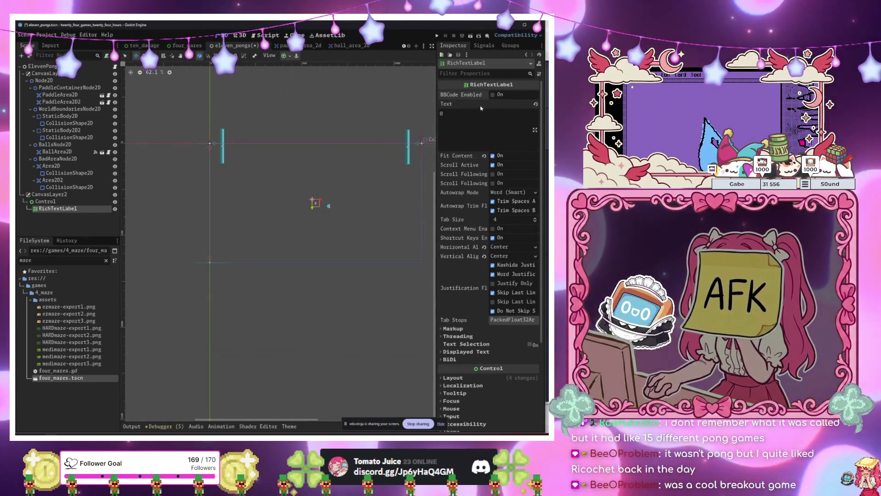
left_click(463, 127)
type("[")
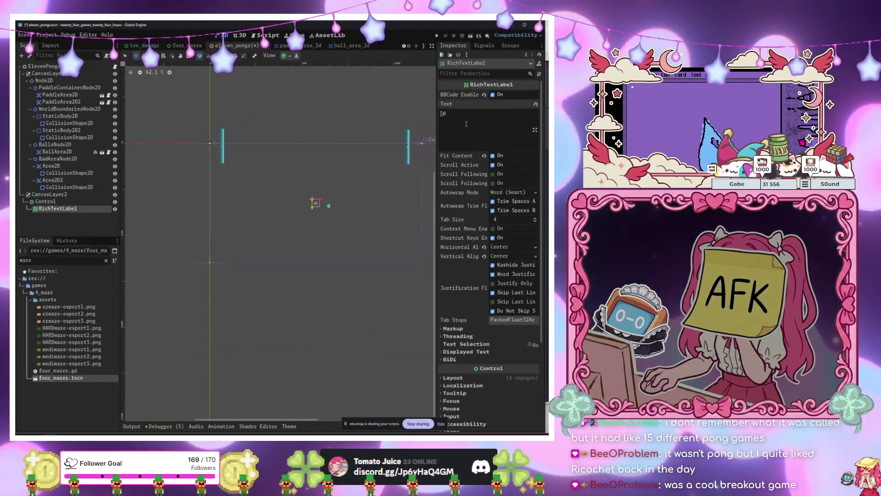
type("shake")
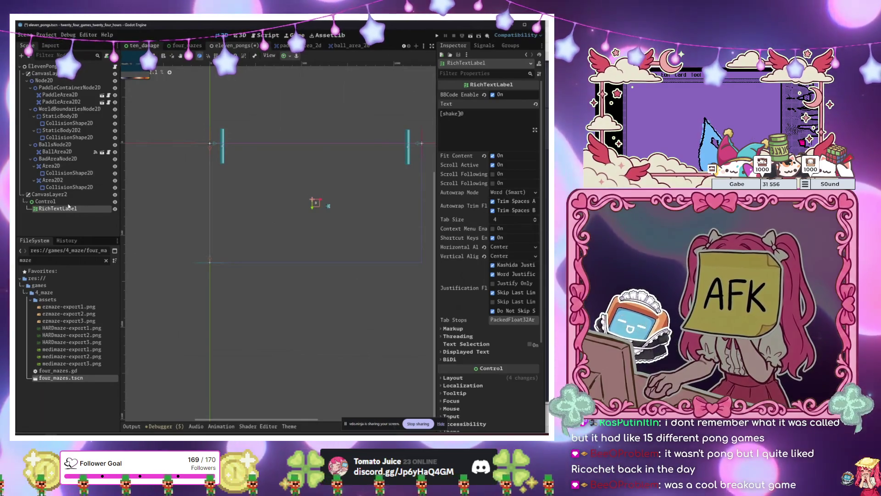
Copy DamageReceivedTextRichText from ten_damage and paste it under Control in eleven_pongs.
left_click(142, 46)
left_click(62, 144)
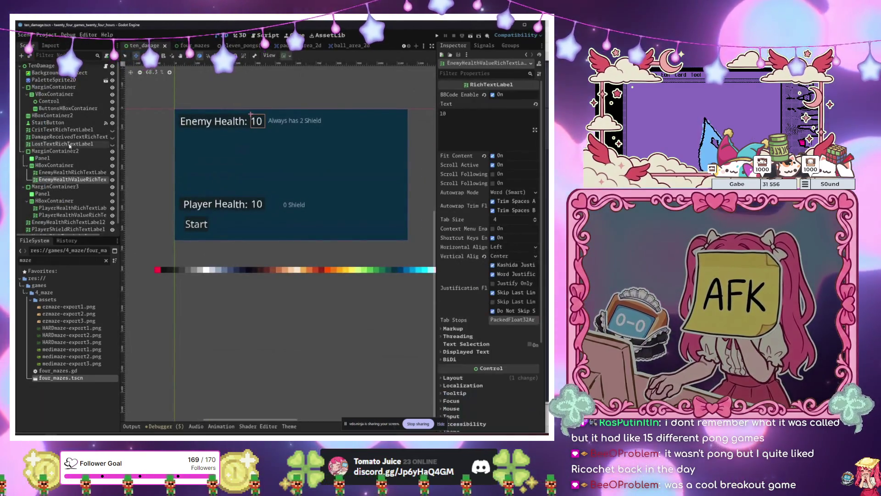
left_click(70, 138)
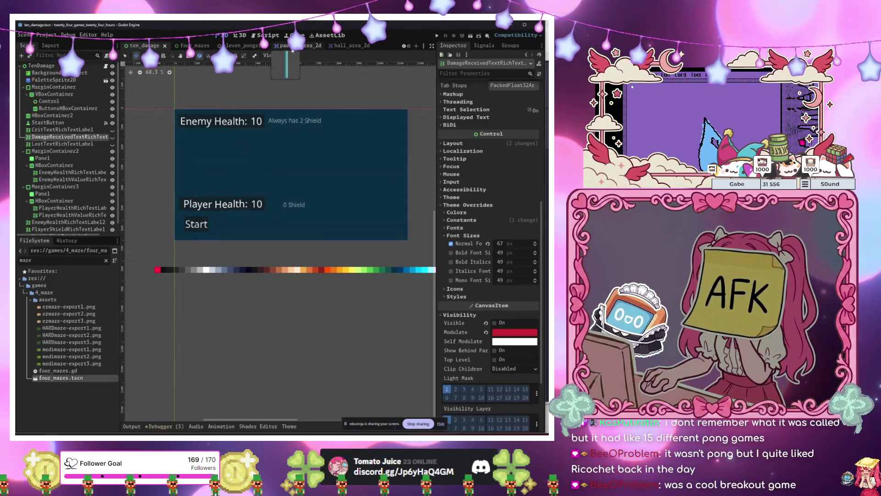
left_click(243, 46)
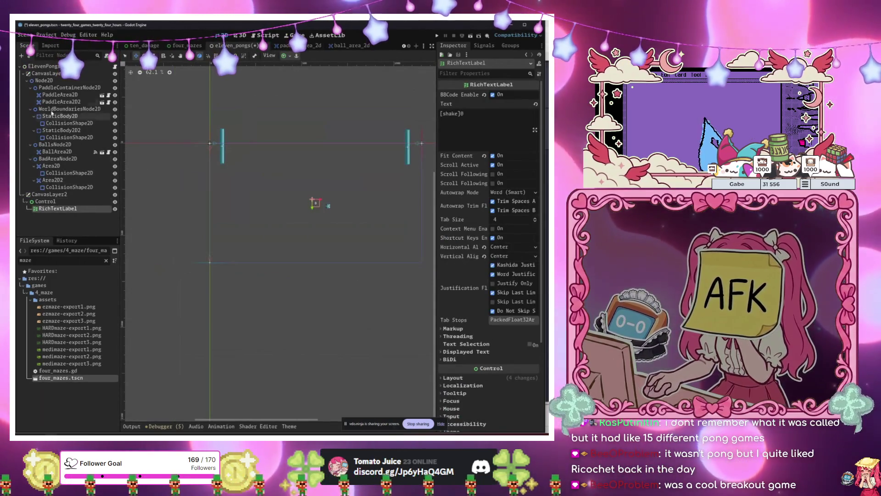
left_click(62, 202)
key("ctrl+v")
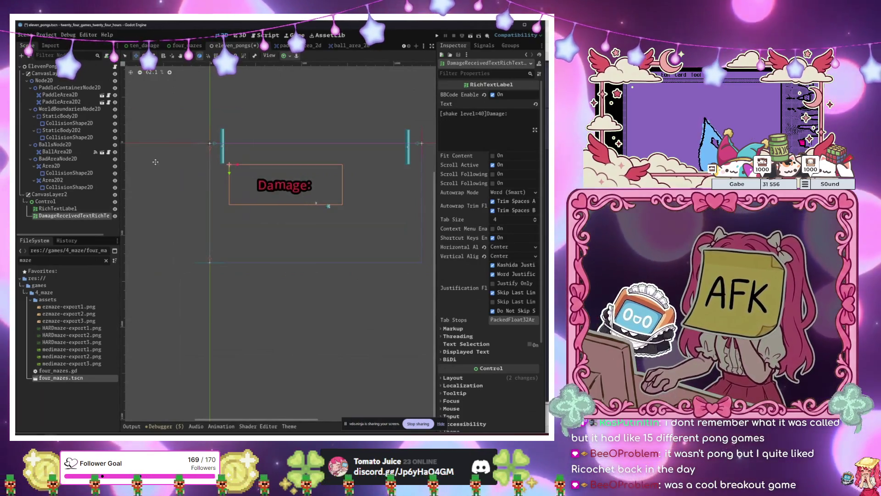
Centre the pasted damage label with the Center anchor preset and delete the original RichTextLabel.
left_click(290, 55)
left_click(304, 92)
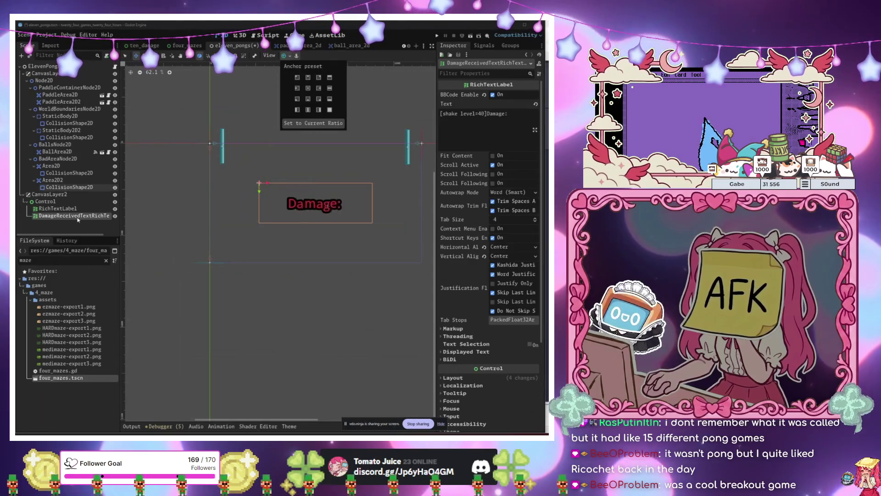
left_click(107, 209)
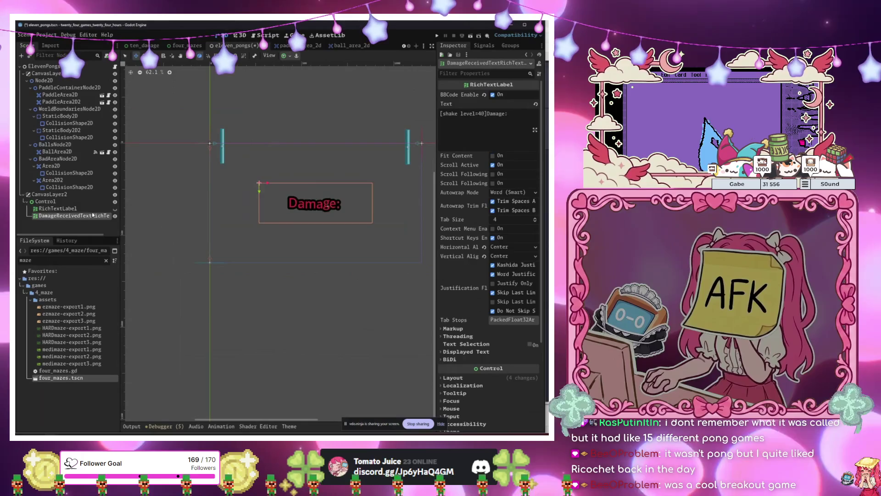
key("Delete")
left_click(366, 239)
scroll(367, 229, "up", 2)
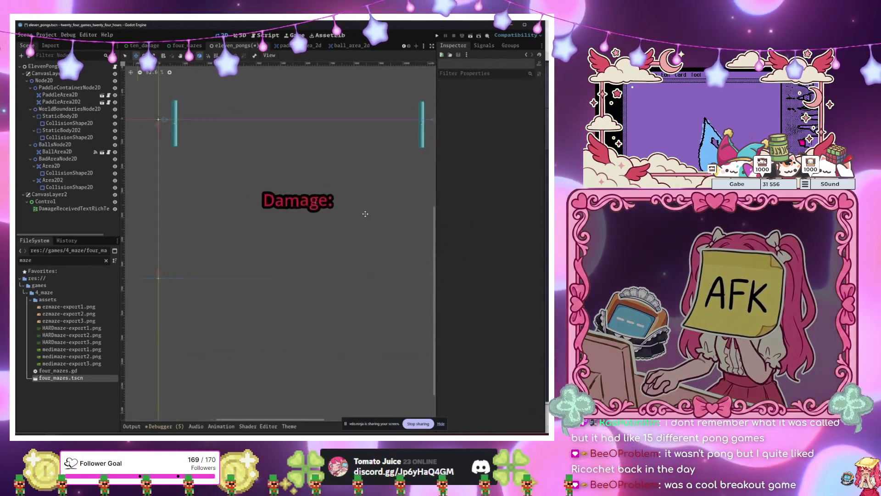
Strip 'Damage: ' from the label's text, leaving '[shake level=40]', and open the eleven_pongs script.
left_click(74, 209)
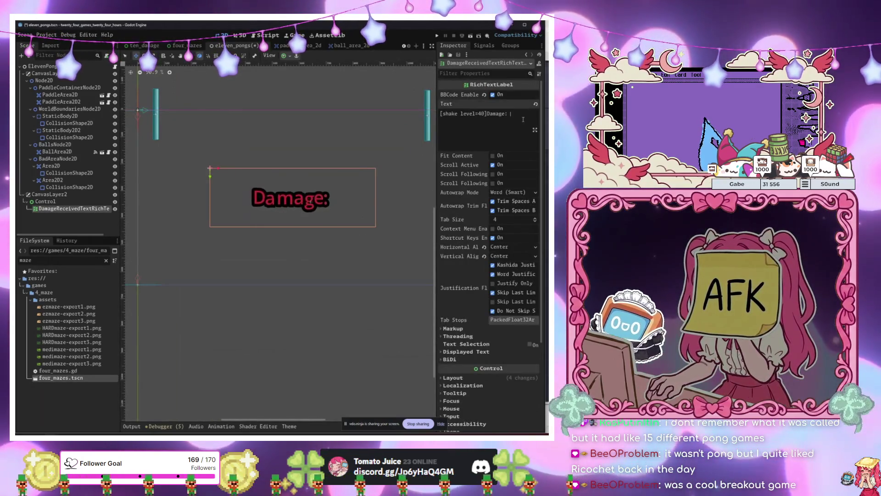
triple_click(523, 119)
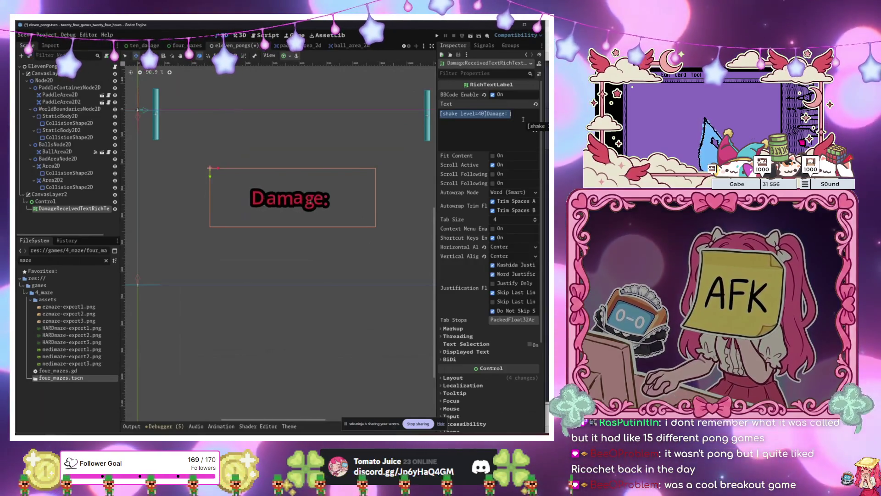
left_click(518, 119)
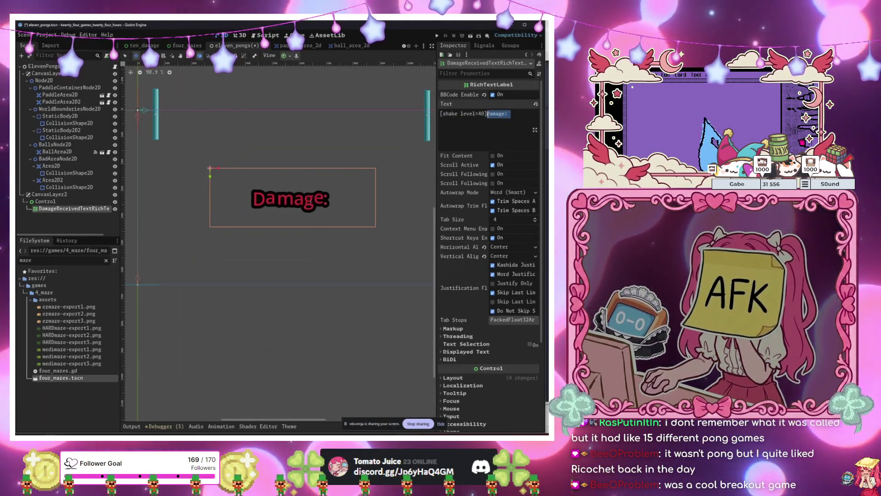
key("BackSpace")
key("BackSpace")
key("BackSpace")
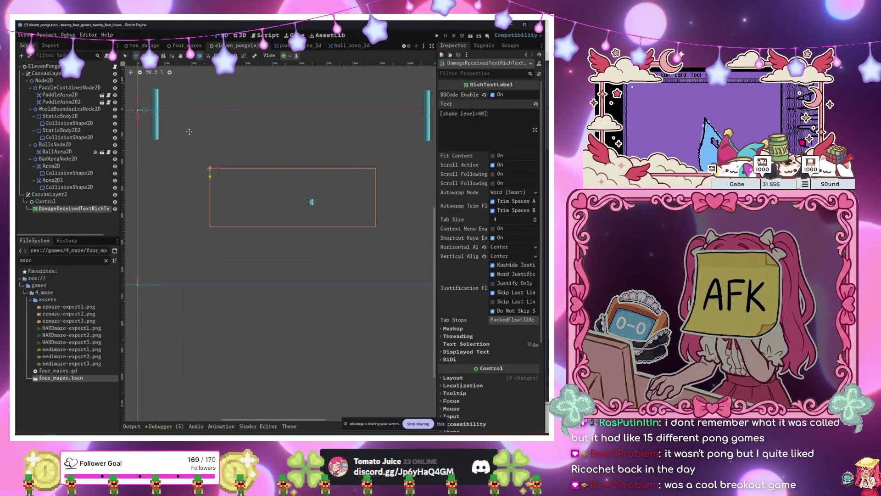
left_click(115, 66)
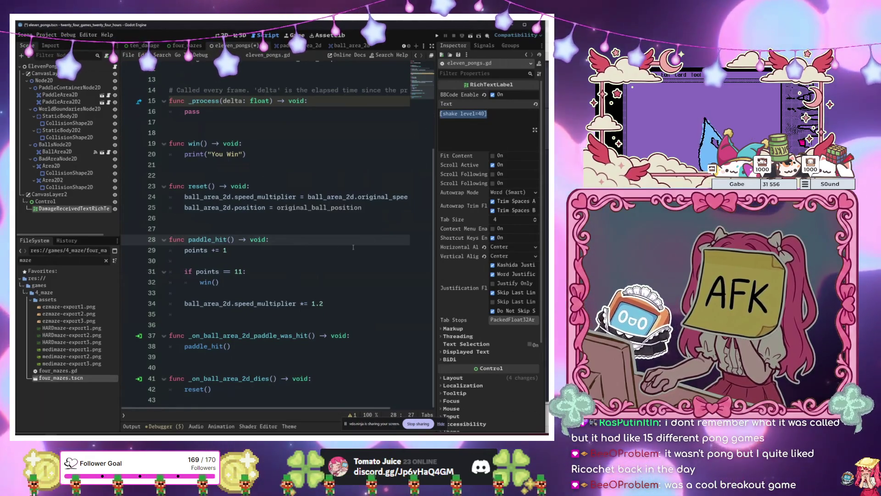
Review the damage label's visibility settings and the script's paddle_hit and reset code.
key("Down")
left_click(55, 210)
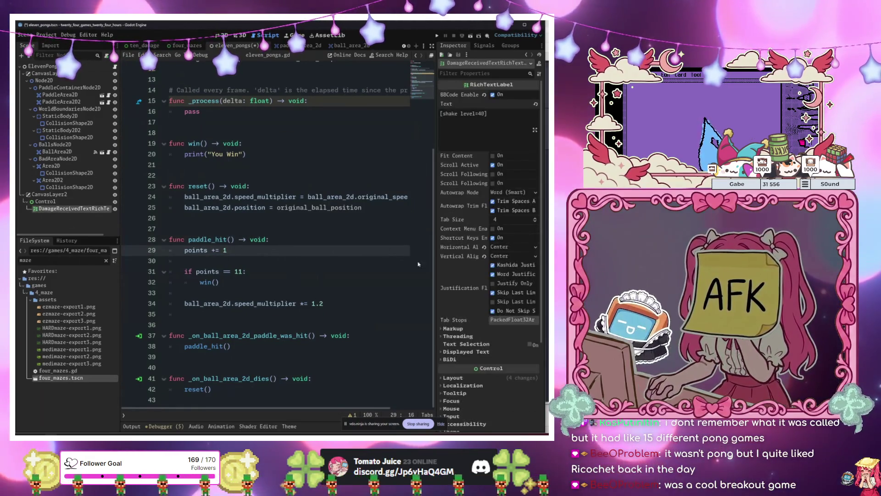
scroll(459, 327, "down", 5)
left_click(459, 339)
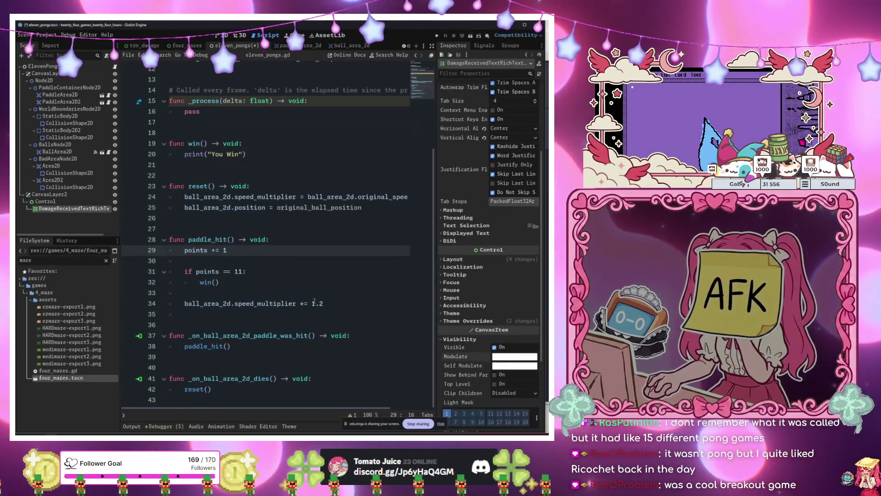
left_click(281, 292)
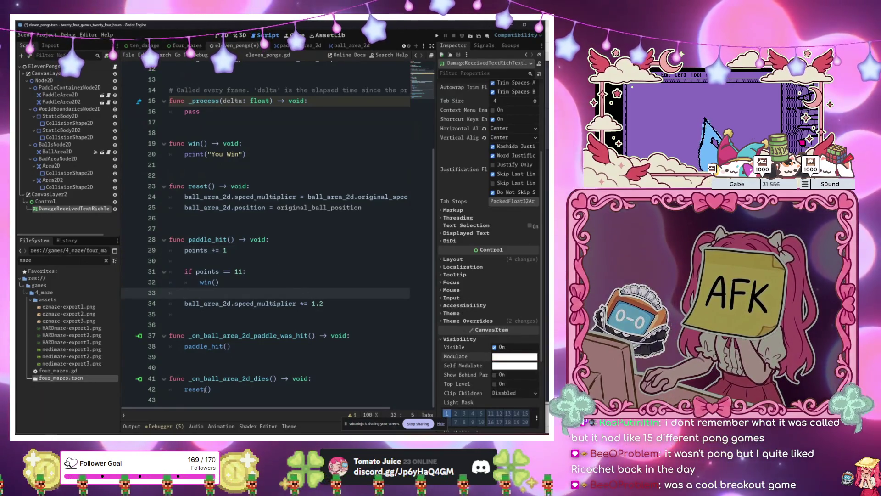
left_click(234, 389)
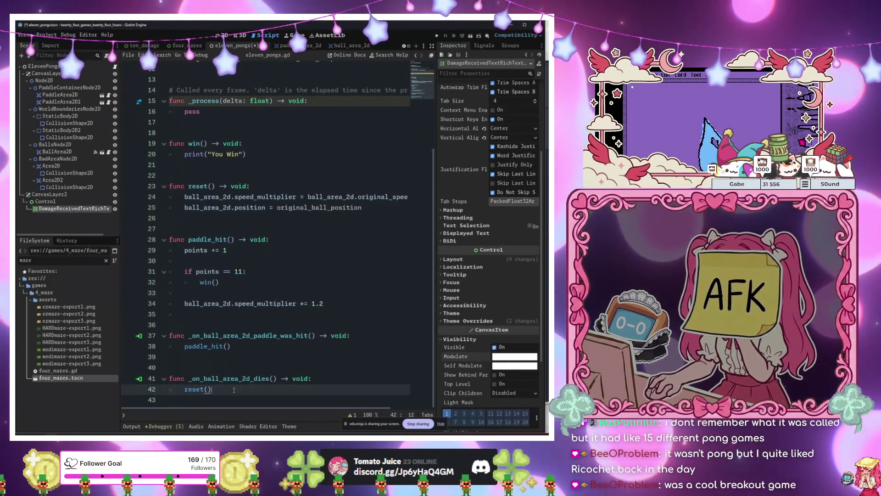
left_click(343, 301)
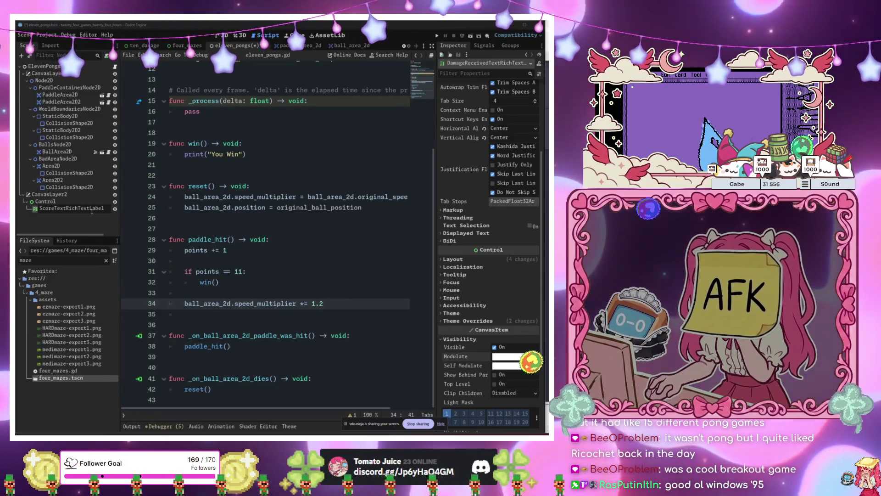
Rename the label to ScoreValueRichTextLabel and add its reference to the script.
key("BackSpace")
key("BackSpace")
key("BackSpace")
type("Value")
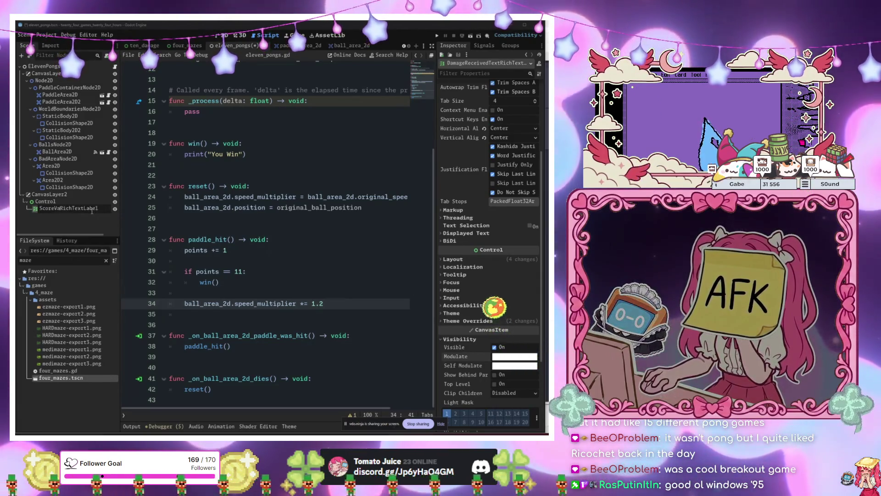
key("Return")
mouse_move(92, 213)
left_mouse_down()
mouse_move(202, 71)
mouse_move(223, 107)
left_mouse_up()
In paddle_hit(), set score_value_rich_text_label.text to "[shake level=40]" + str(points), then run the game.
scroll(288, 283, "down", 4)
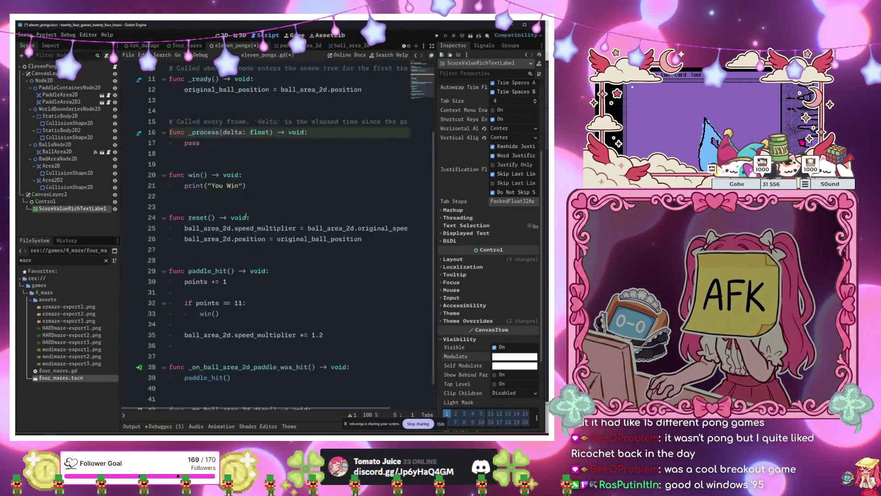
left_click(293, 262)
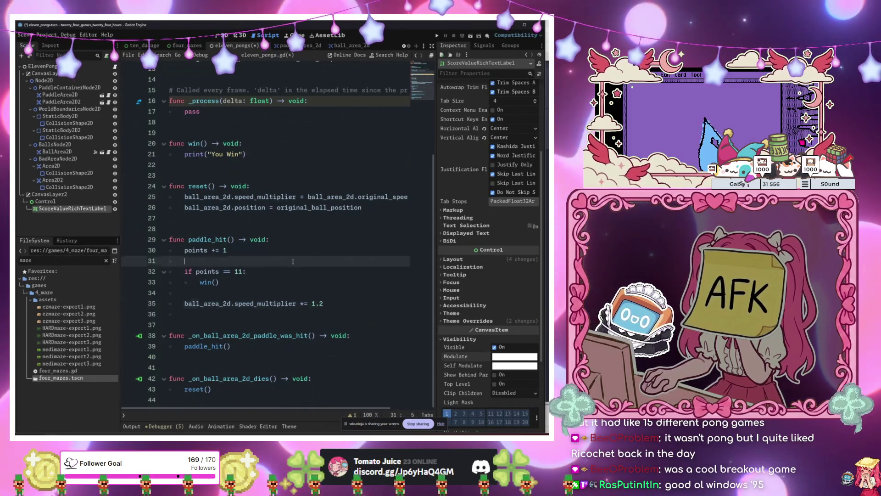
key("Return")
type("sc")
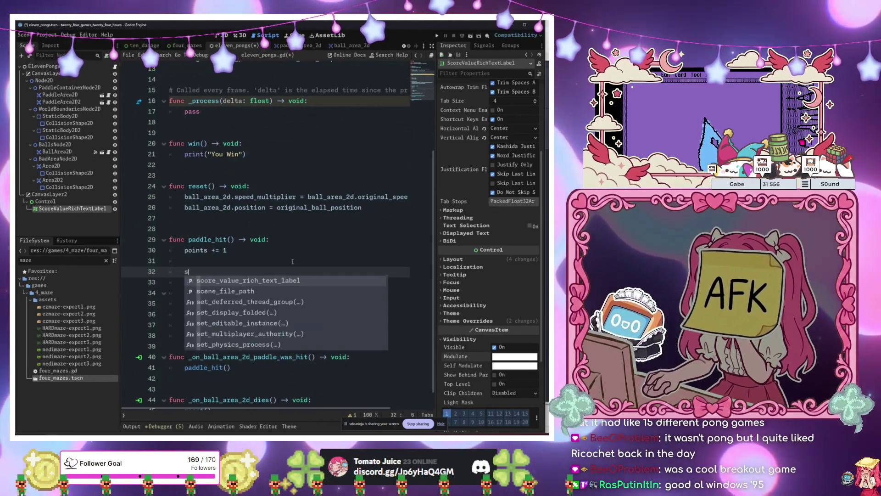
key("Return")
type(".text = \"")
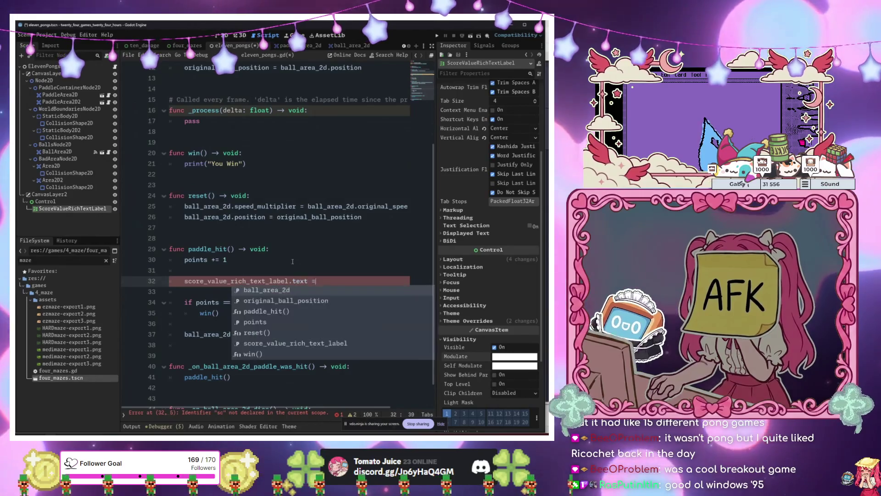
type("\"[shake level=40")
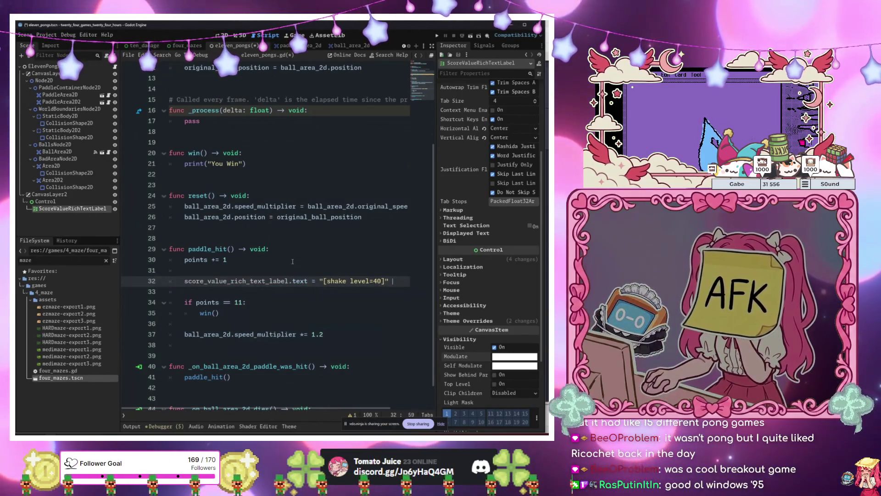
type("str(po")
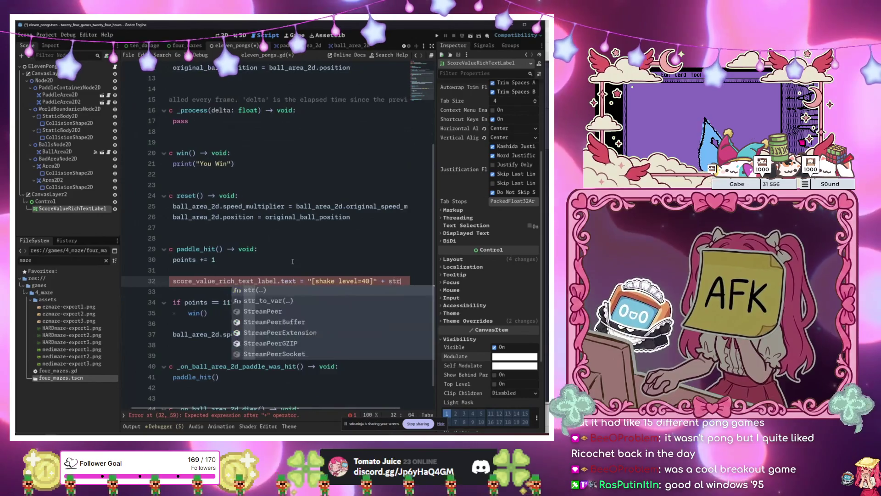
key("Return")
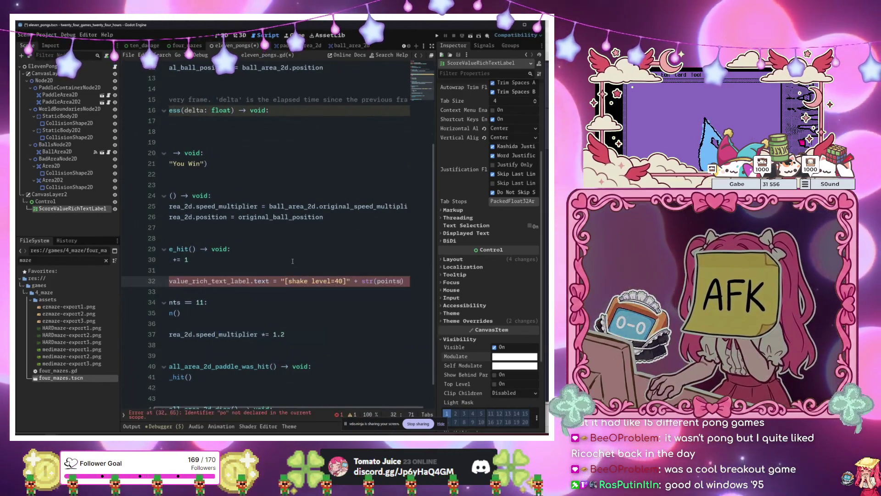
left_click(292, 261)
key("F5")
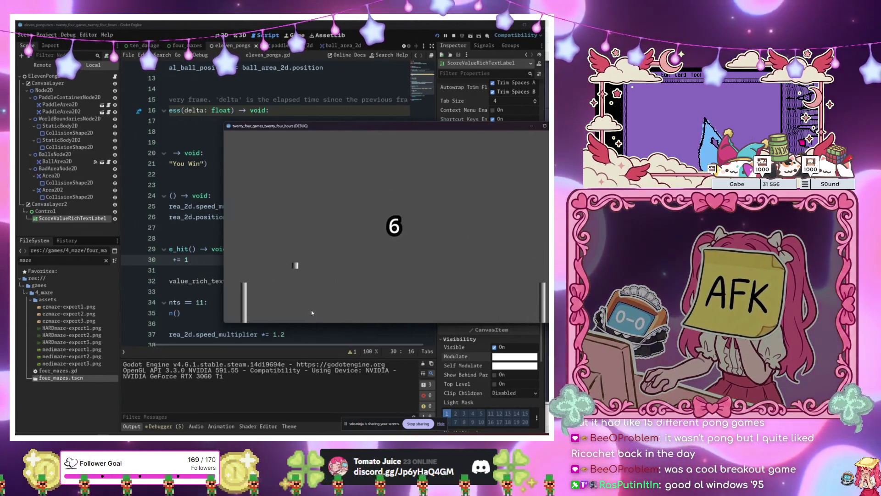
Close the test game after watching the shaking score count up.
key("F8")
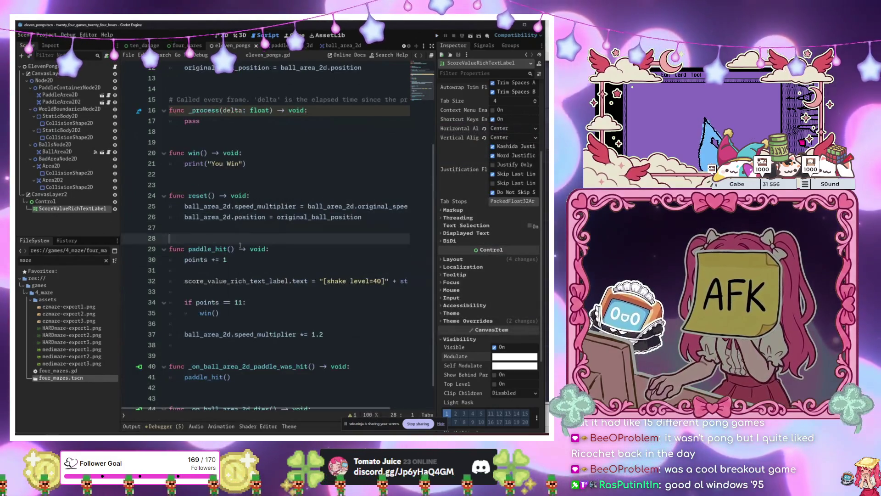
Browse the eleven_pongs script through paddle_hit and win() to the end of reset().
left_click(242, 218)
left_click(252, 276)
left_click(261, 313)
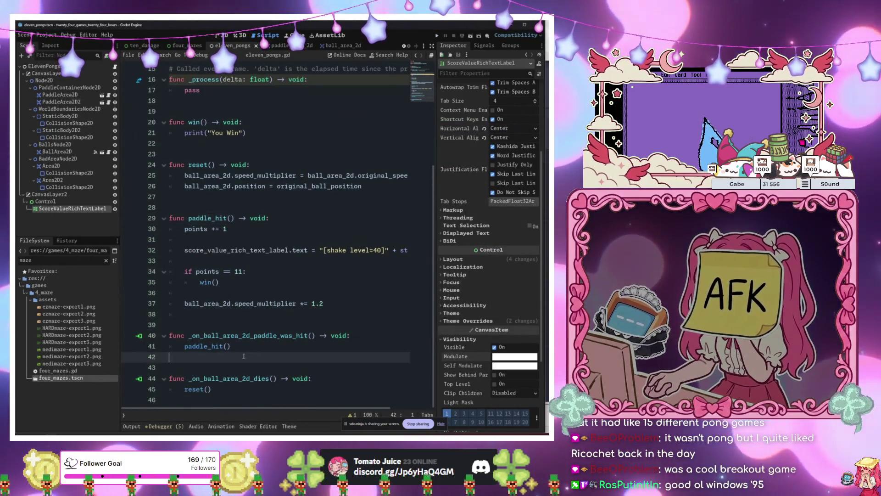
left_click(234, 345)
scroll(233, 345, "up", 1)
scroll(234, 344, "up", 2)
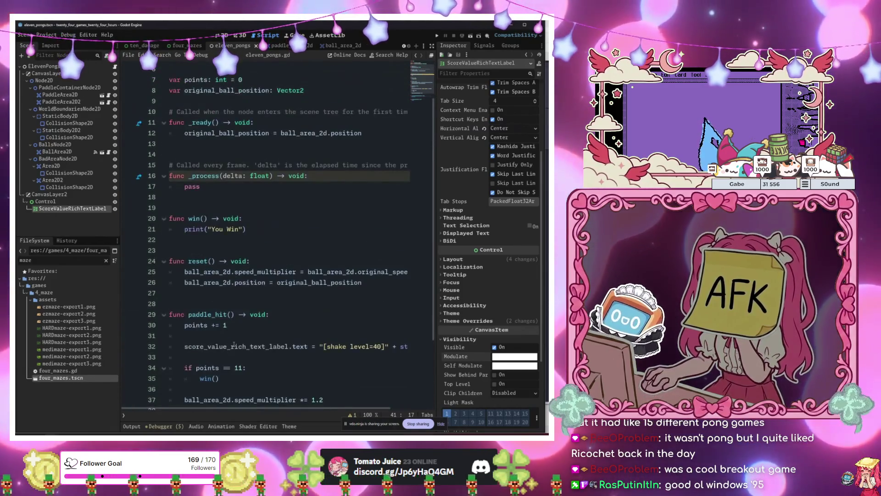
left_click(239, 315)
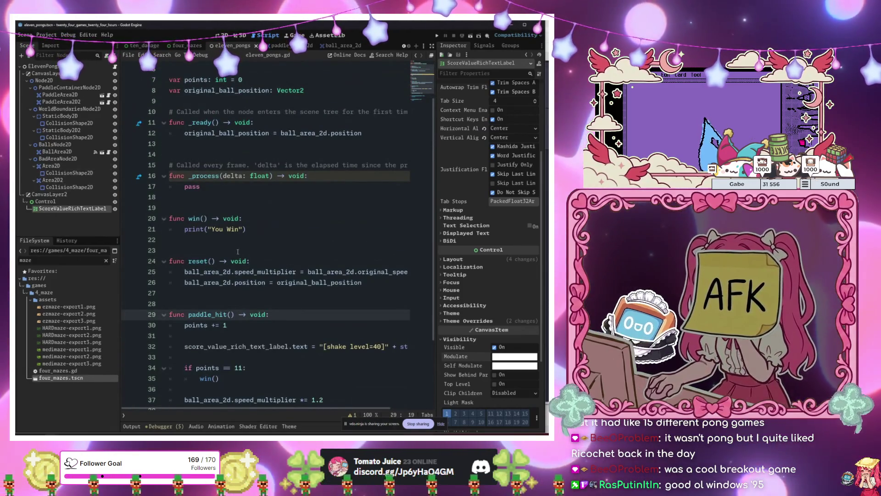
left_click(238, 251)
left_click(258, 228)
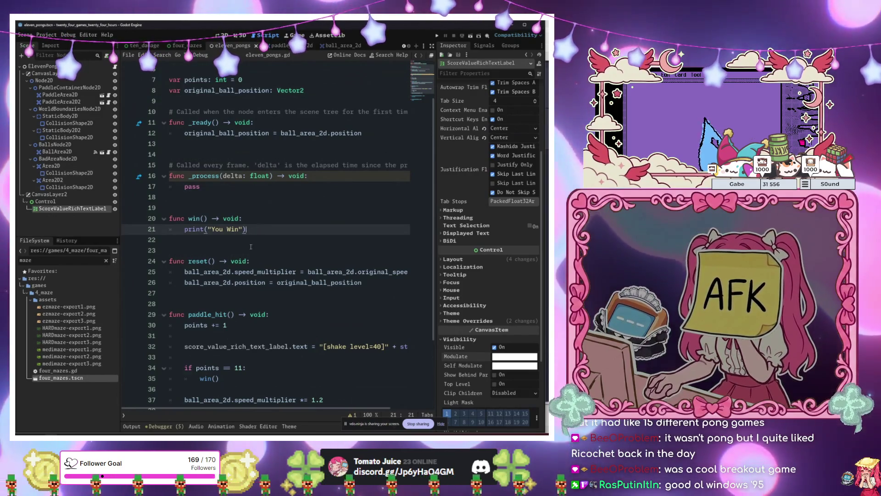
left_click(363, 282)
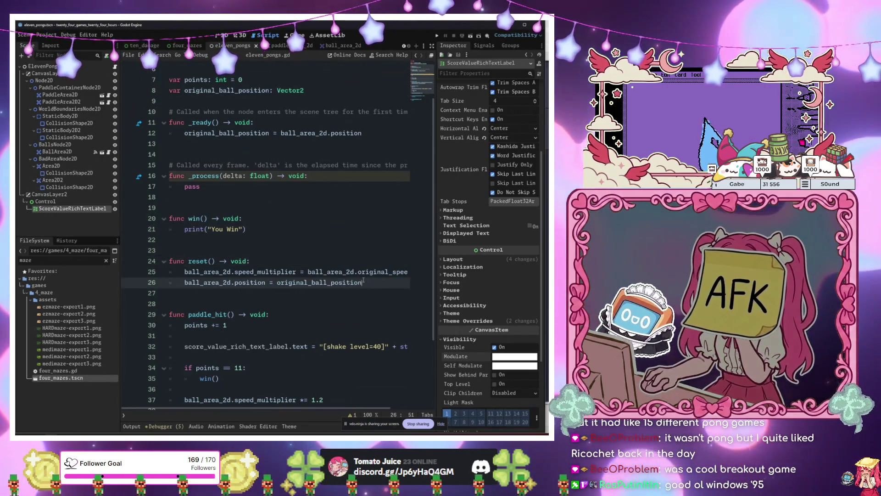
Add score_value_rich_text_label.text = "" and points = 0 to reset(), then run the game.
key("Return")
type("score_value_rich_text_label")
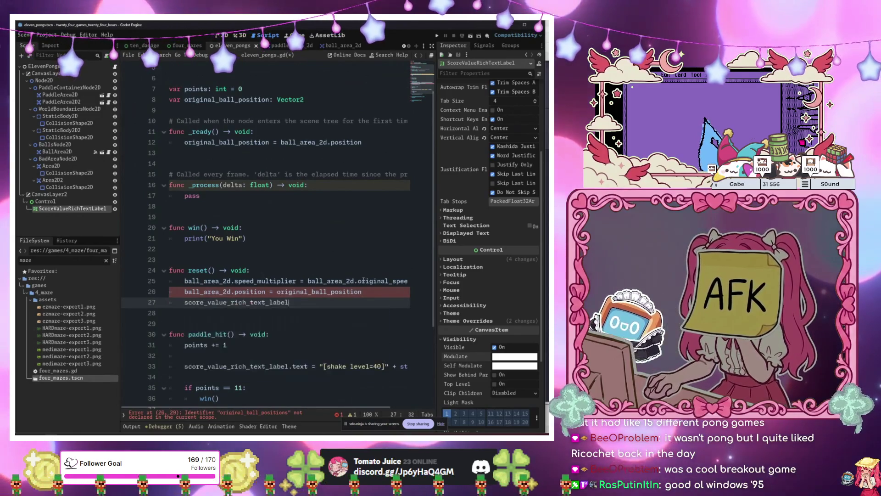
type(".")
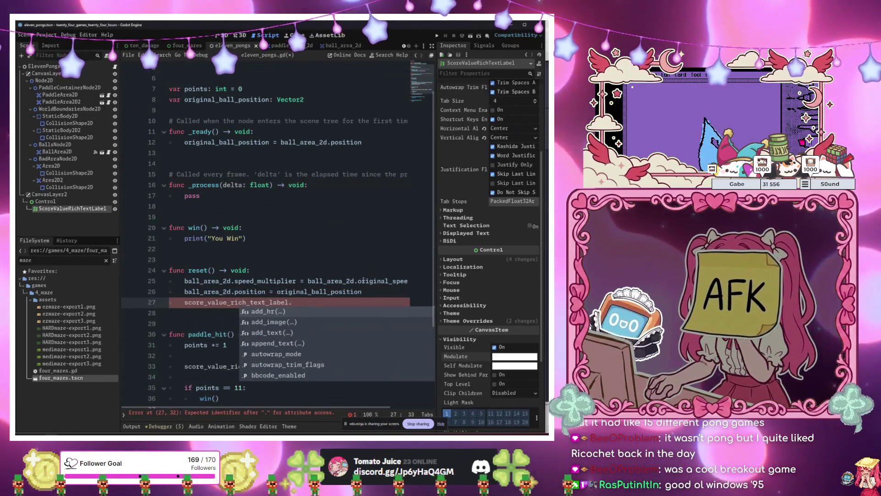
type("text = \"")
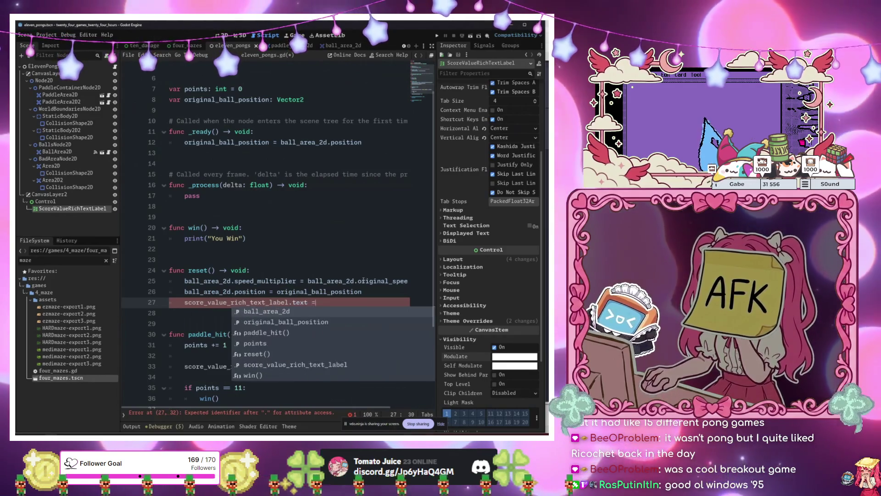
key("Return")
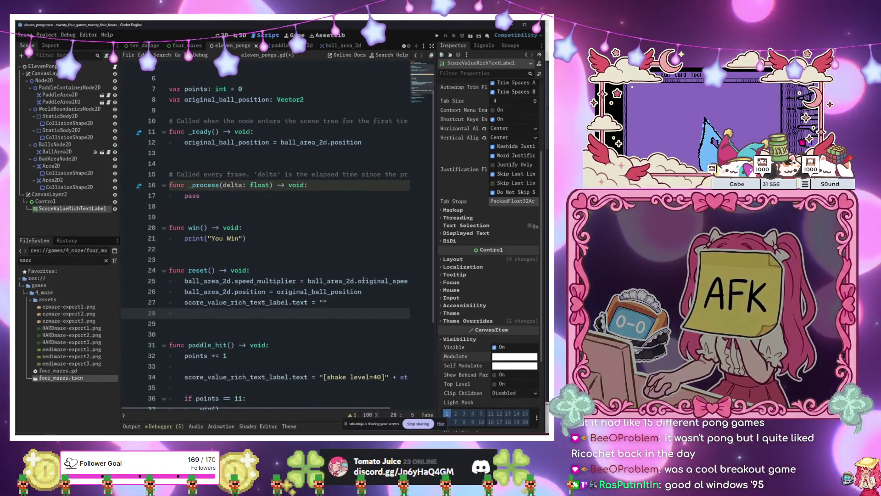
type("points = 0")
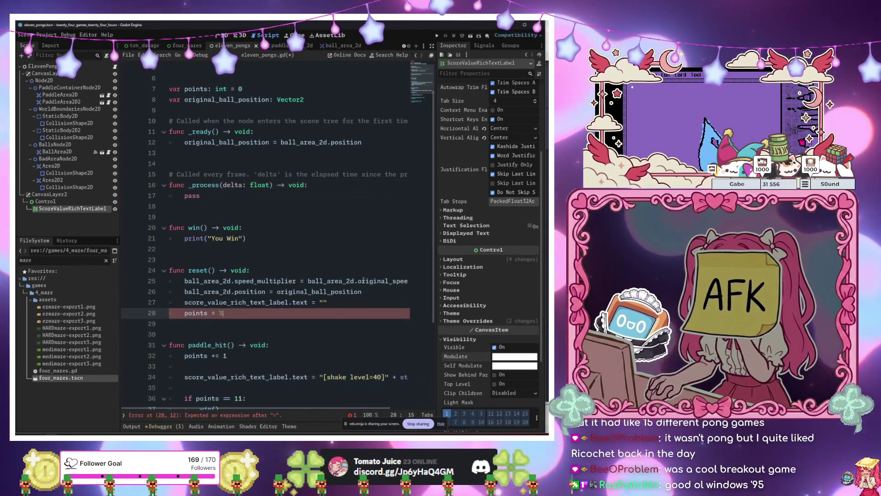
left_click(363, 280)
key("F5")
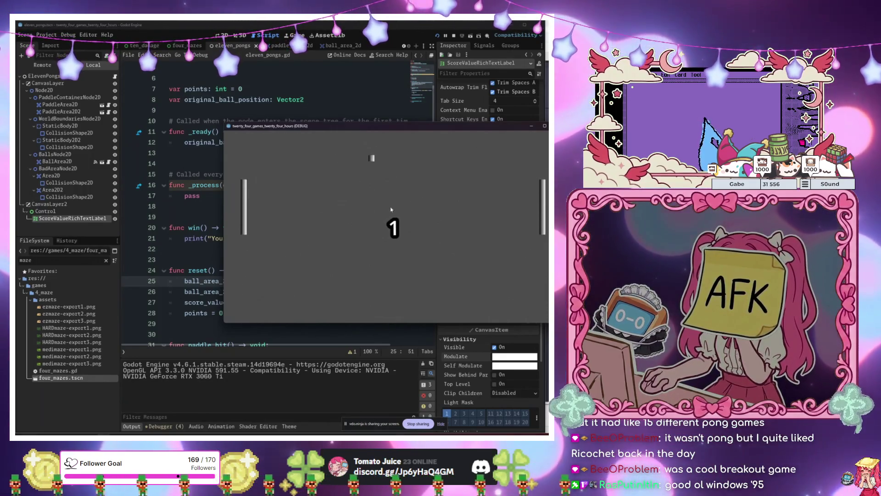
Stop the game, change randf_range(, 120) to randf_range(10, 120) in ball_area_2d, and rerun.
key("F8")
left_click(305, 174)
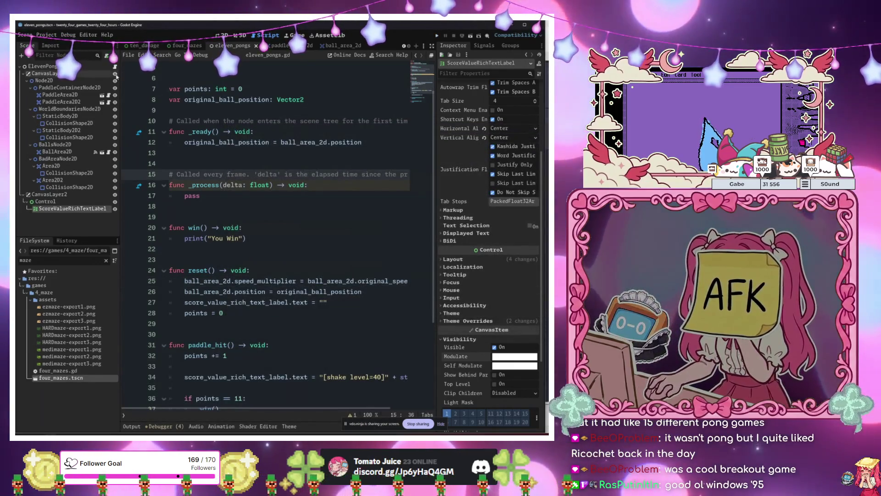
scroll(247, 210, "down", 4)
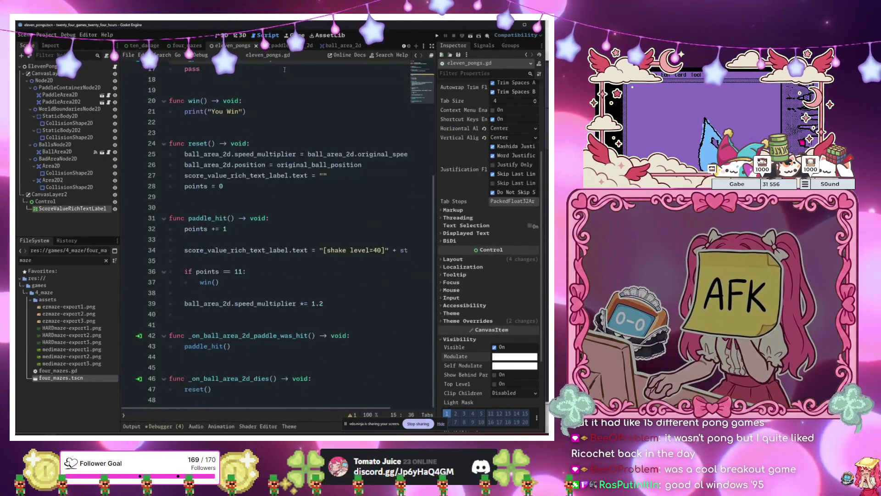
left_click(332, 46)
left_click(286, 356)
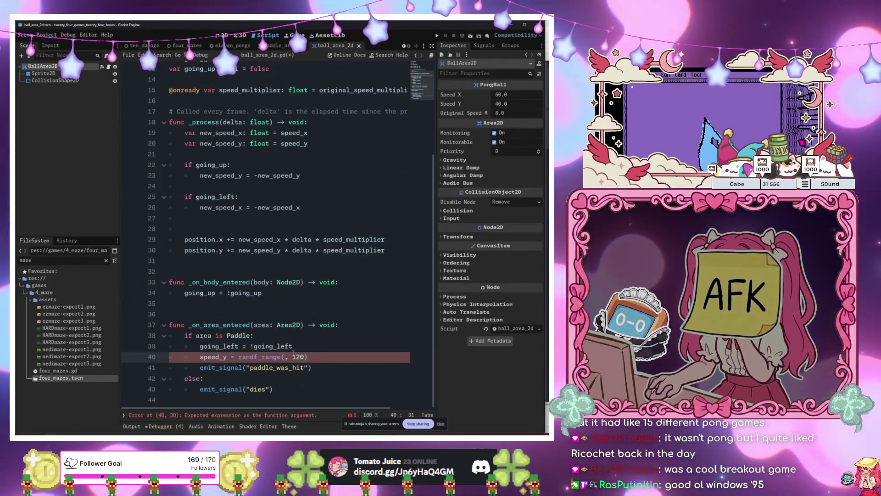
type("10")
key("F5")
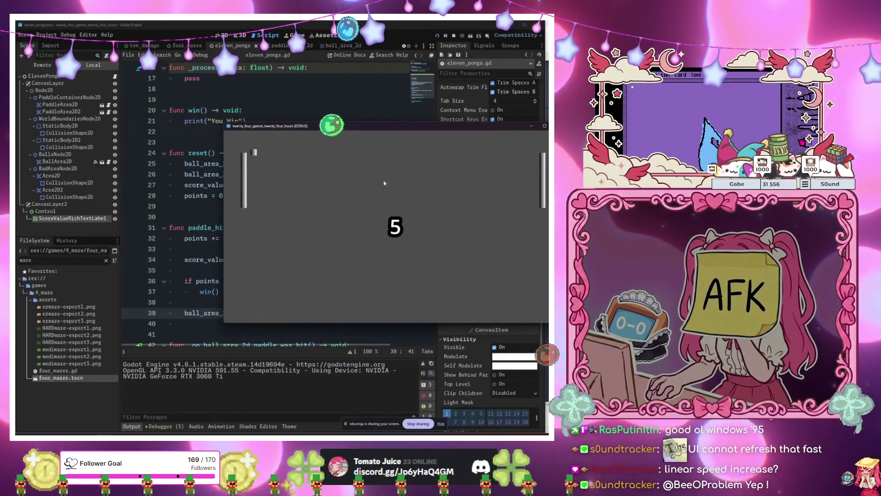
Stop the game and add ball_area_2d.queue_free() after the You Win print in win().
key("F8")
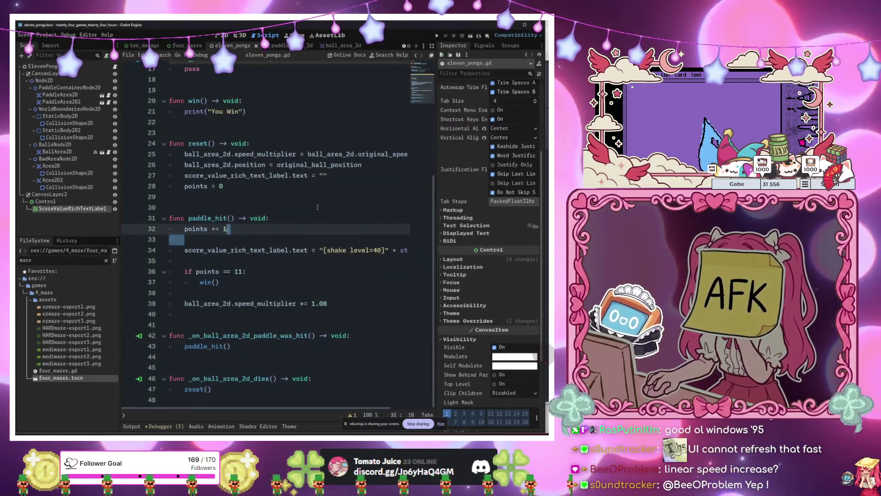
left_click(288, 261)
left_click(282, 347)
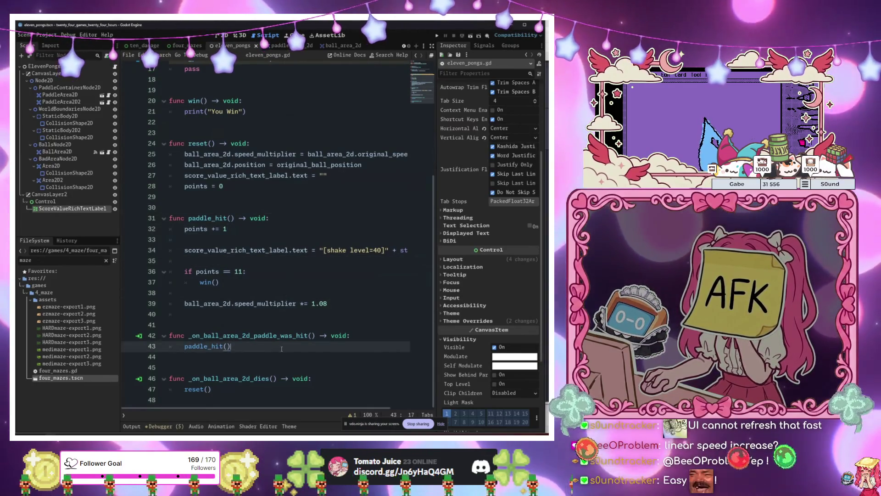
scroll(254, 279, "up", 3)
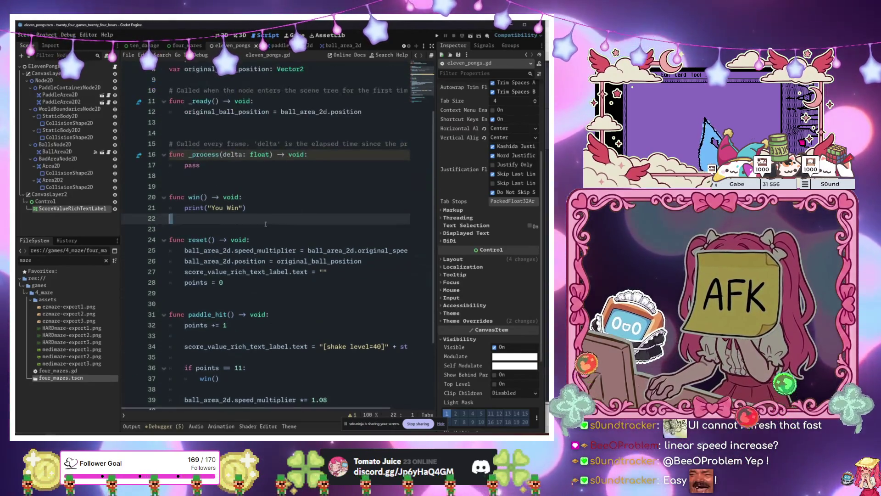
left_click(270, 212)
key("Return")
type("ball_area_2d.q")
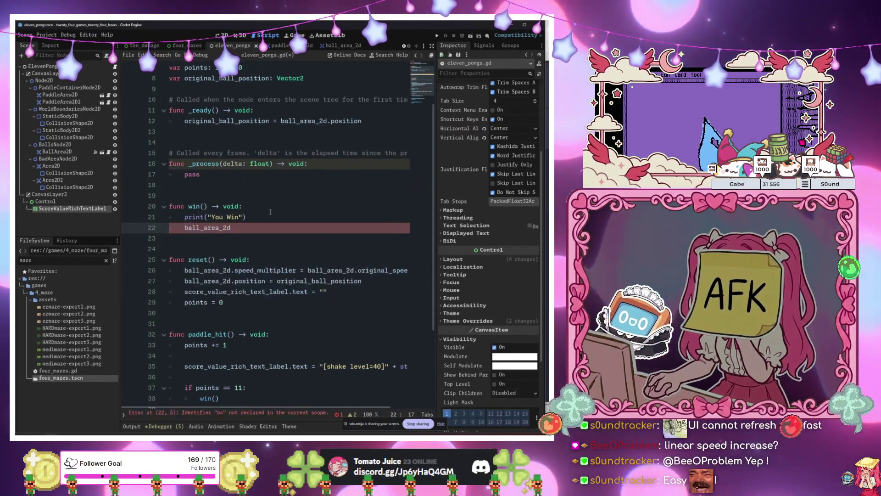
key("Down")
key("Down")
key("Return")
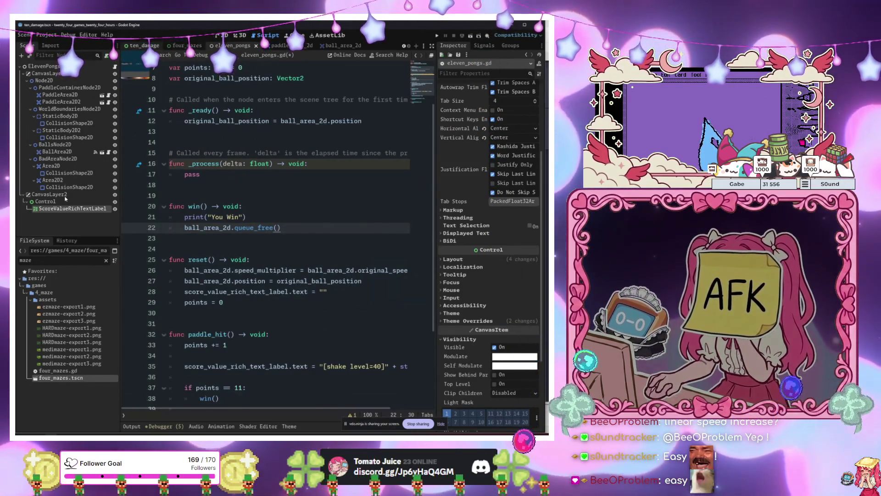
Paste ten_damage's YouWinRichTextLabel into eleven_pongs and centre it in the play area.
left_click(63, 227)
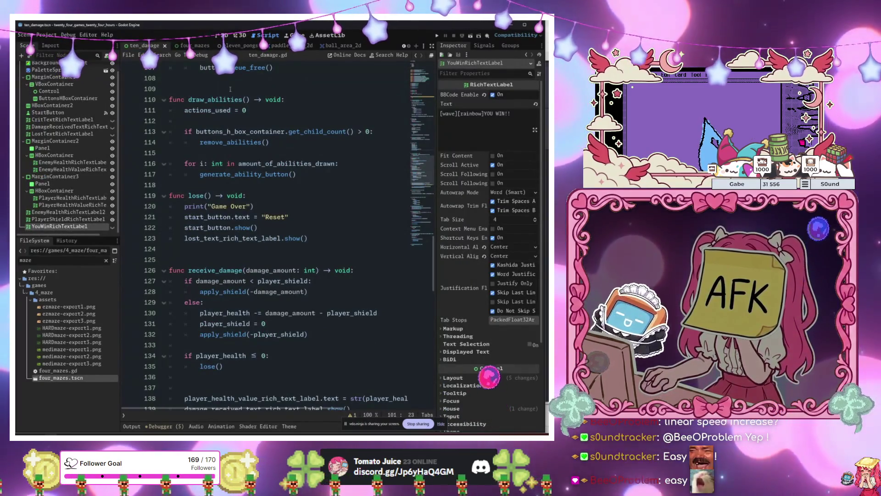
left_click(231, 48)
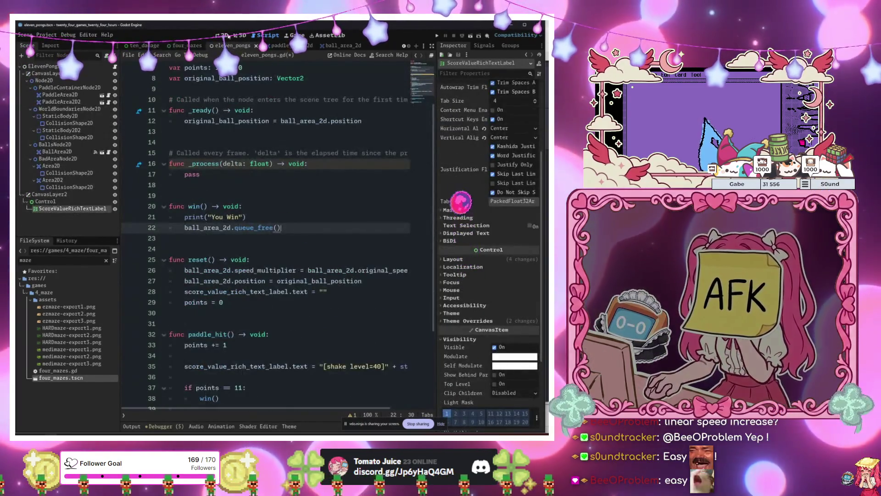
left_click(225, 35)
key("ctrl+v")
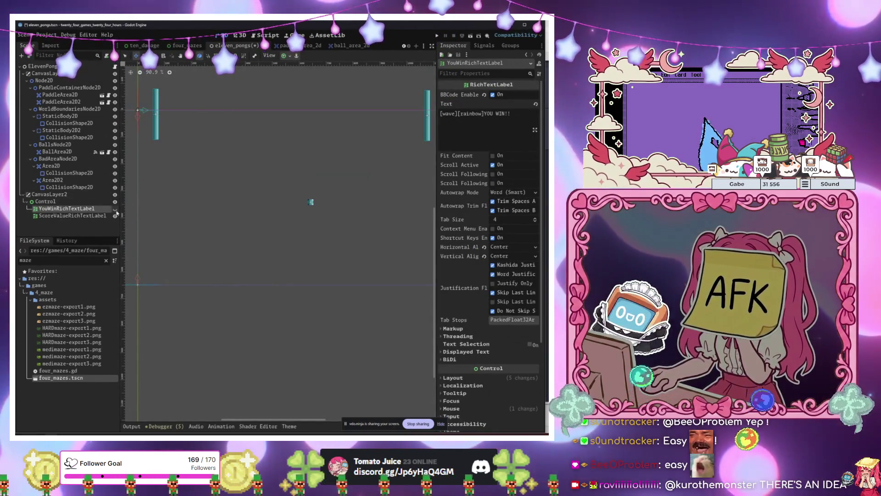
left_click(283, 56)
left_click_drag(313, 236, 231, 220)
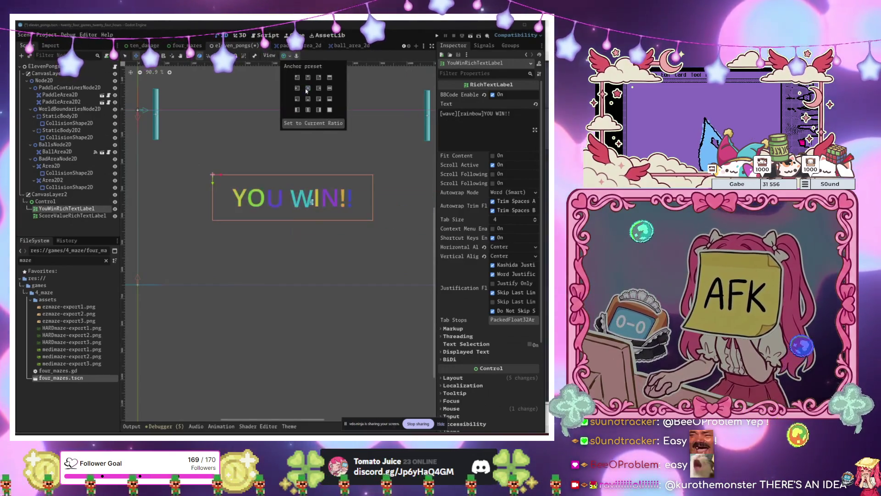
scroll(177, 227, "down", 2)
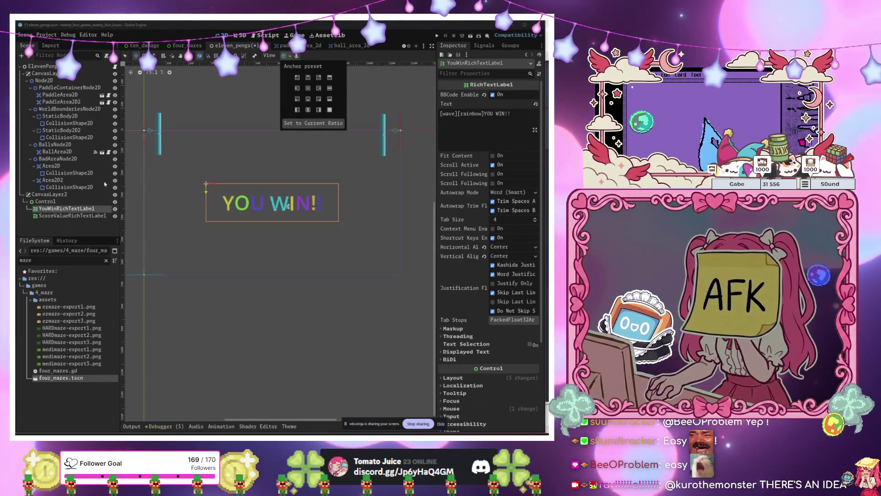
left_click(89, 207)
key("ctrl+F3")
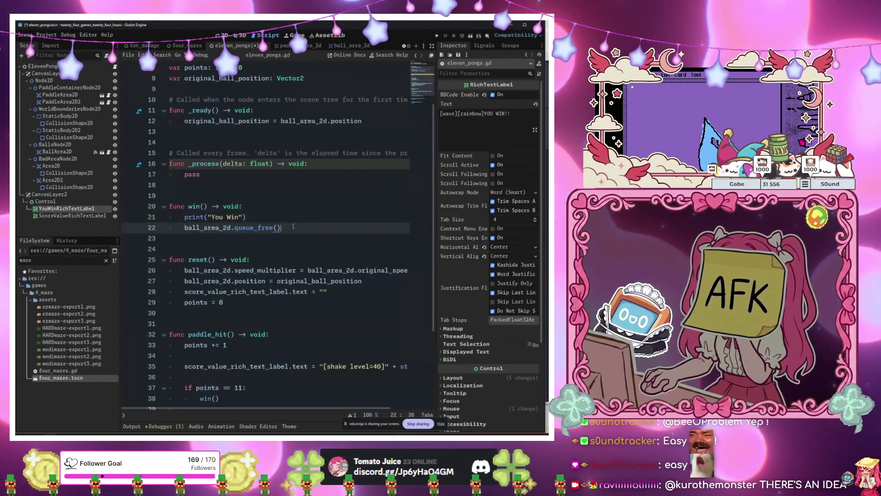
Add score_value_rich_text_label.hide() to win() and make room for a new exported variable.
key("Return")
type("score_value_rich_text_label.hid")
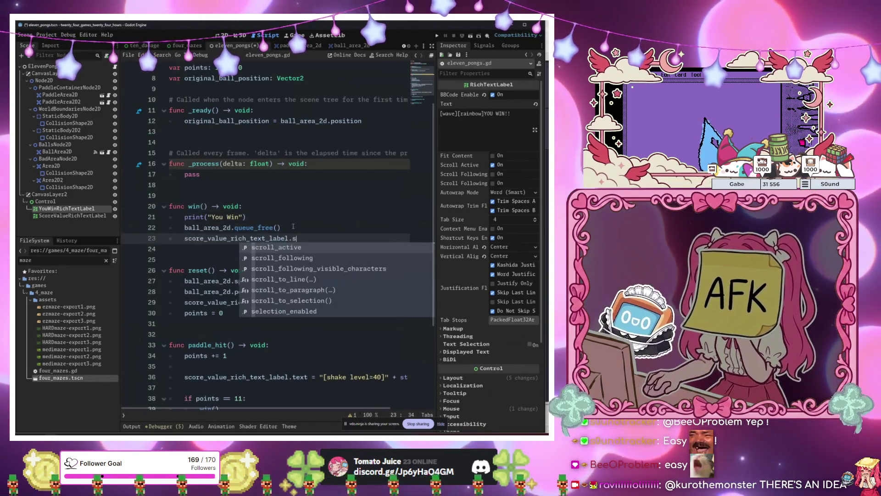
key("Down")
key("Return")
key("Return")
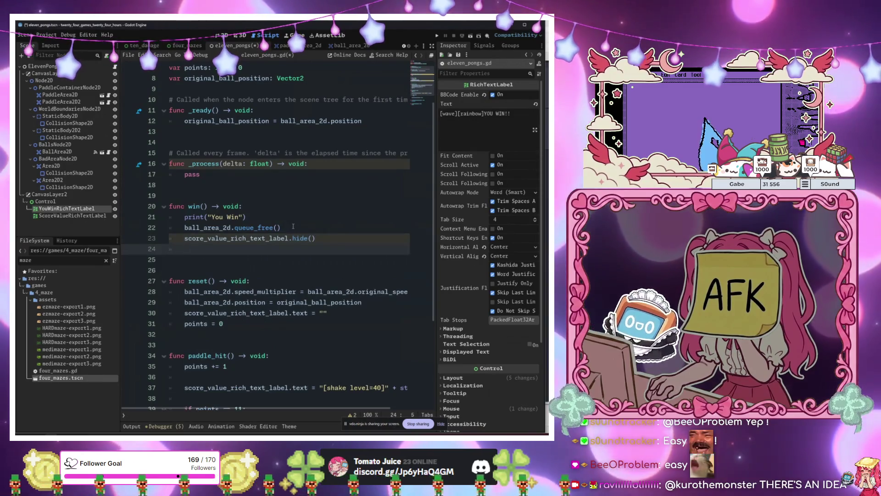
scroll(292, 226, "up", 3)
left_click(362, 110)
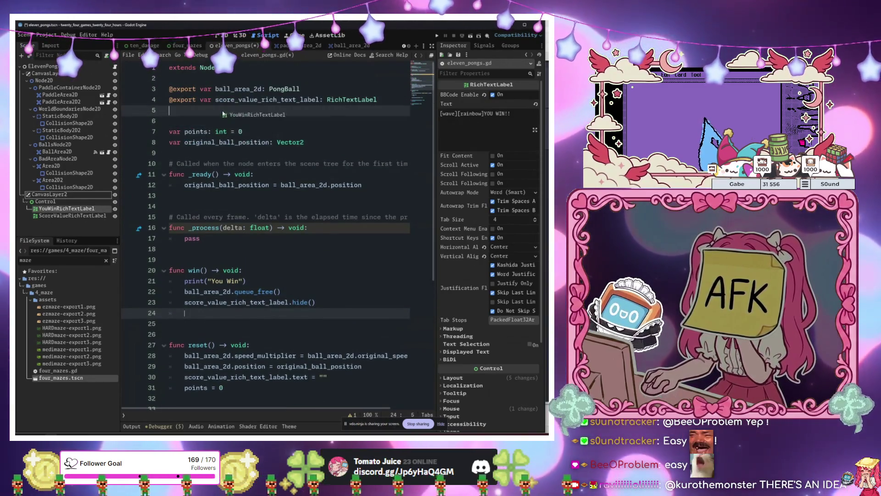
key("Return")
left_click(248, 313)
left_click(251, 324)
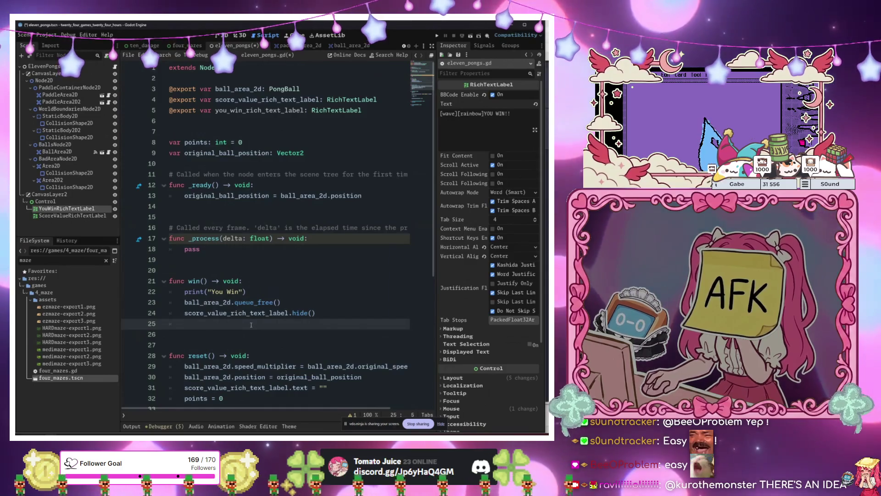
Add you_win_rich_text_label.show() at the end of win().
type("you_win_rich_text_label.te")
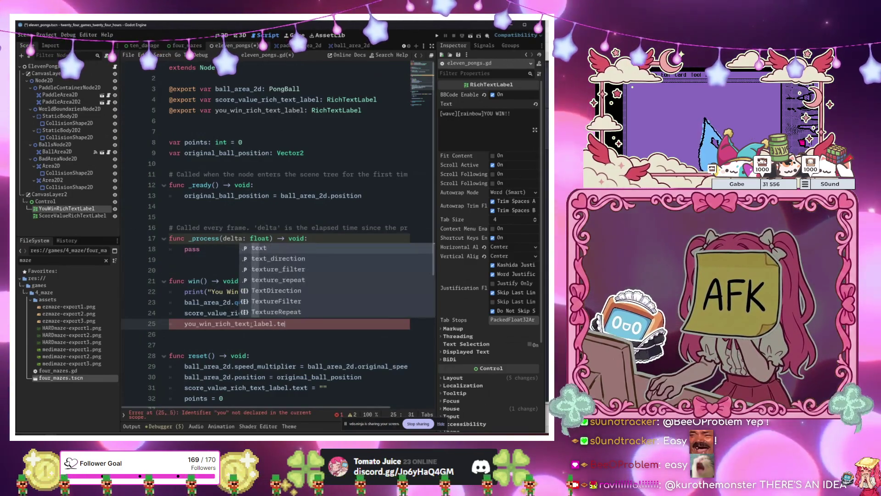
key("BackSpace")
key("BackSpace")
type("sh")
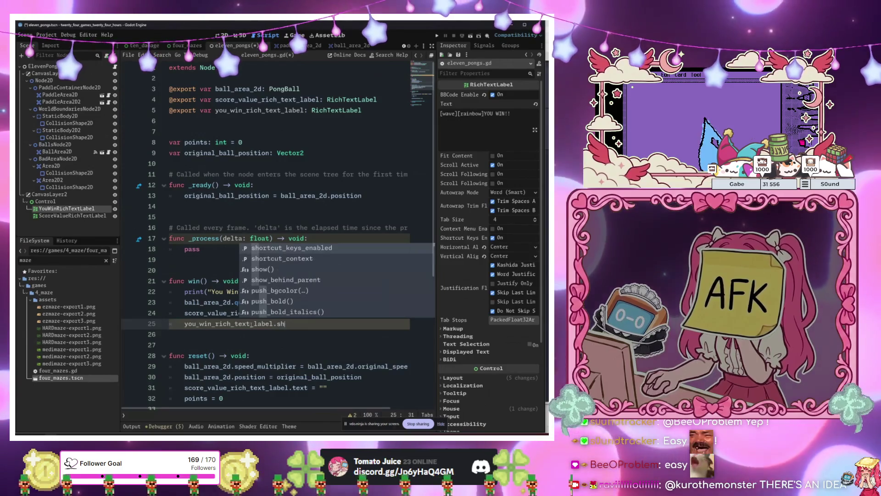
key("Down")
key("Down")
key("Return")
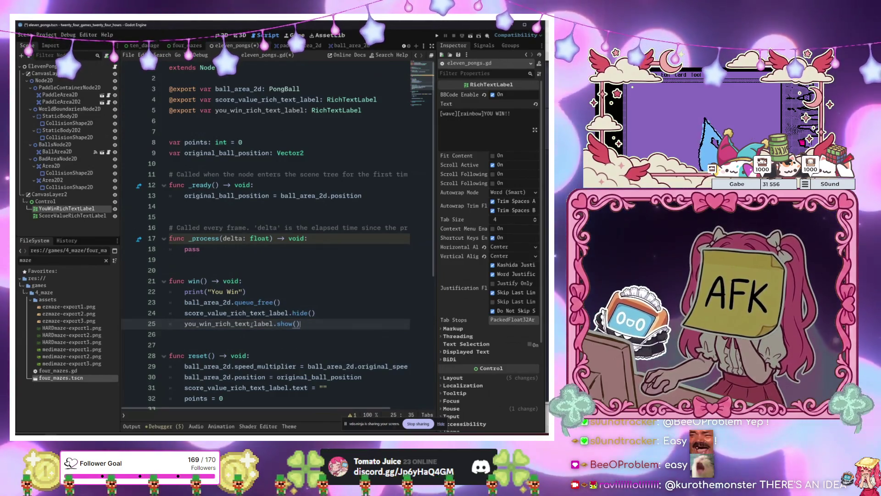
Delete the unused _process function, its comment and the leftover blank lines.
left_click_drag(200, 248, 170, 228)
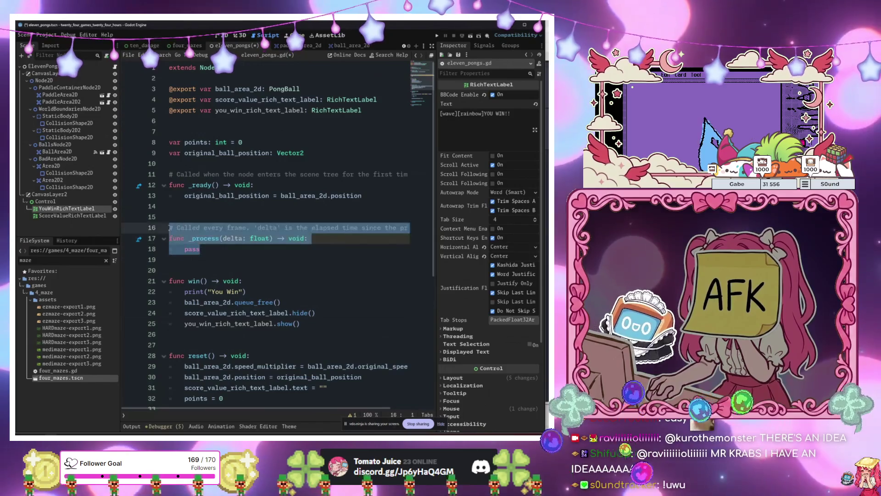
key("Delete")
key("Delete")
key("Delete")
key("Down")
key("Down")
key("Down")
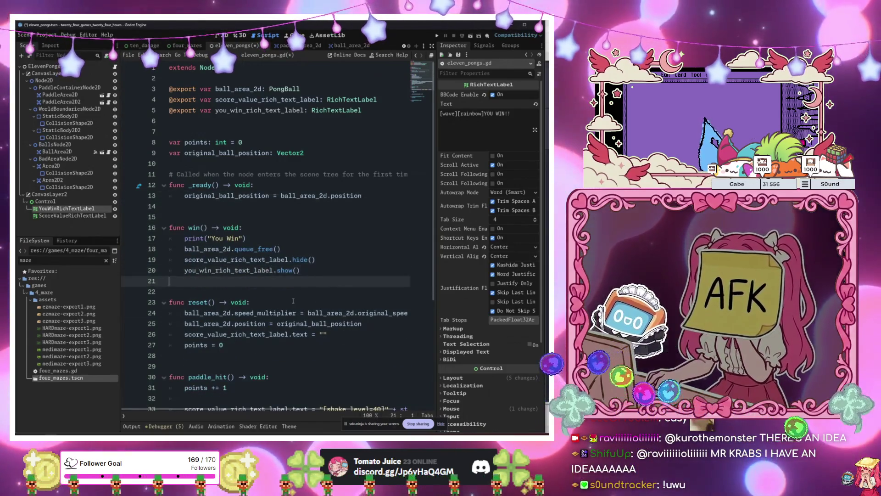
left_click(300, 323)
scroll(300, 299, "down", 4)
scroll(308, 284, "up", 1)
scroll(317, 271, "down", 3)
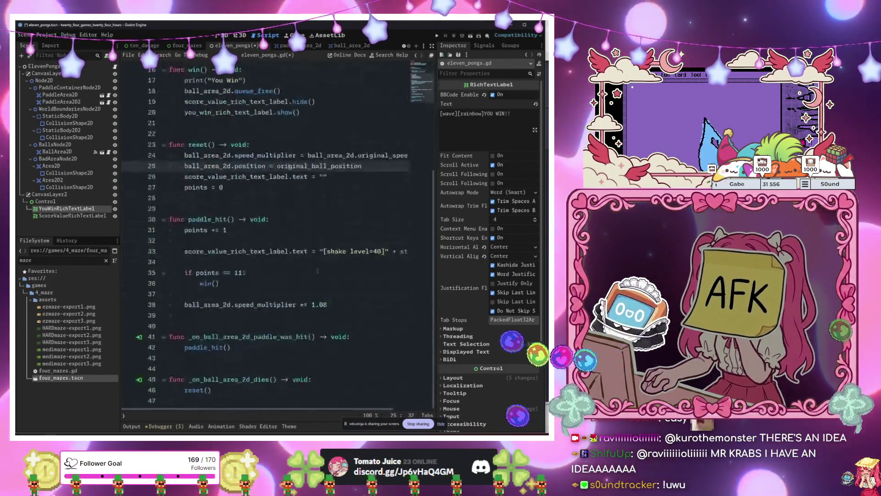
Change the ball speed multiplier from 1.08 to 1.1 and run the scene.
left_click(342, 304)
key("BackSpace")
key("BackSpace")
type("1")
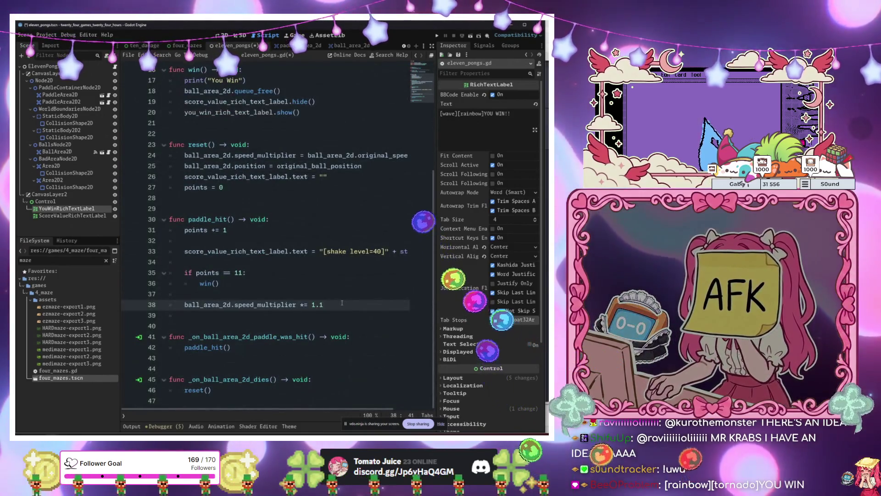
key("F6")
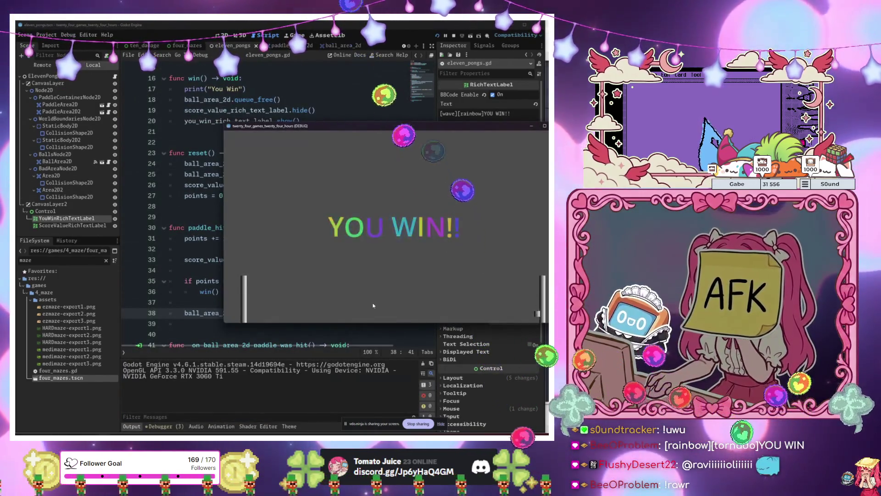
Change the YOU WIN label's text to "[tornado][rainbow]YOU WIN!!".
key("F8")
left_click(257, 228)
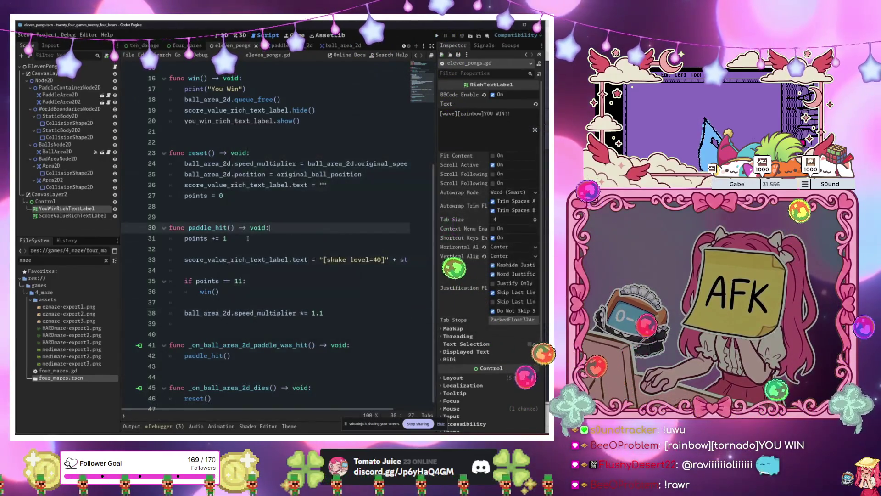
left_click(69, 208)
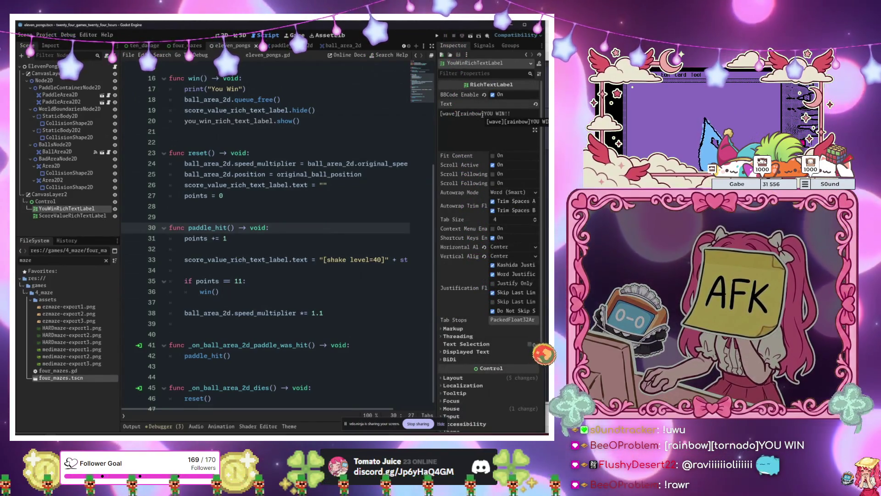
type("tornado")
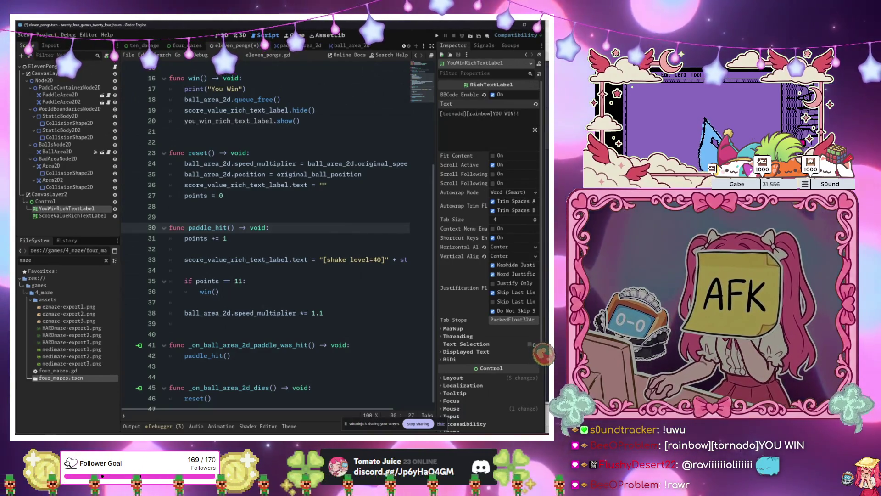
left_click(178, 206)
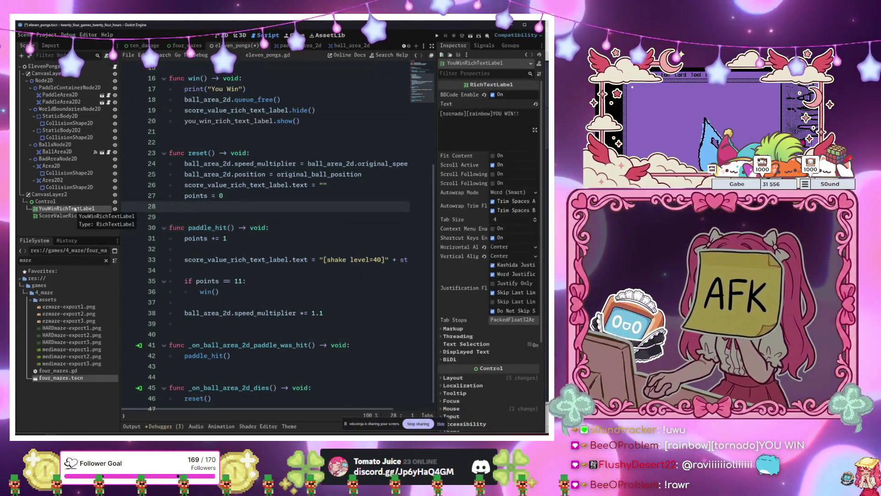
Hide the YOU WIN label, then test-run the game and close it.
left_click(115, 209)
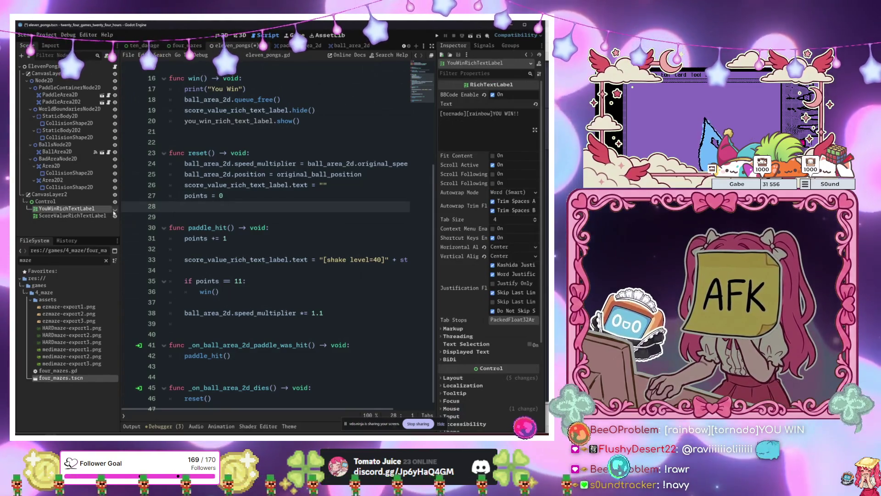
left_click(266, 184)
key("F6")
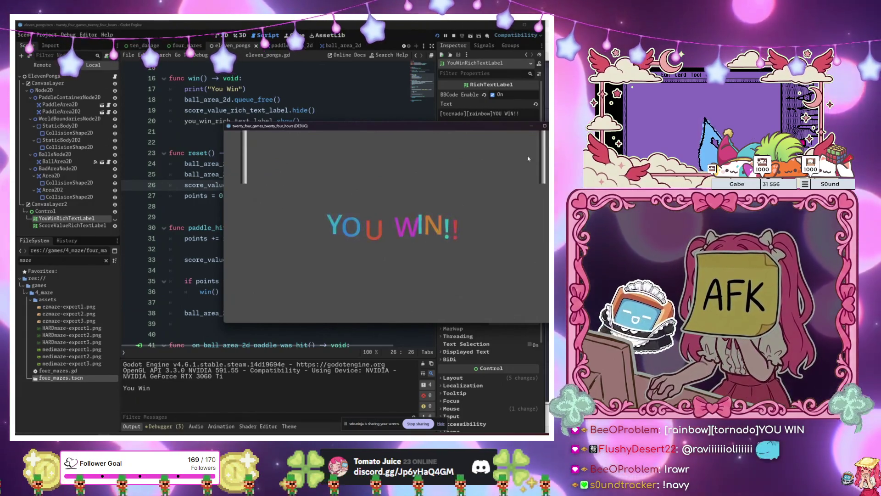
key("F8")
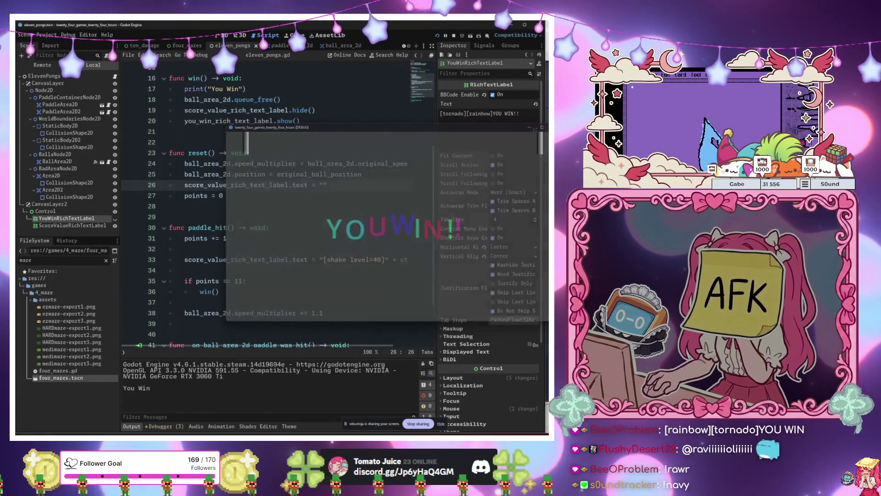
left_click(311, 233)
Raise the per-hit speed-up multiplier from 1.1 to 1.13.
left_click(335, 311)
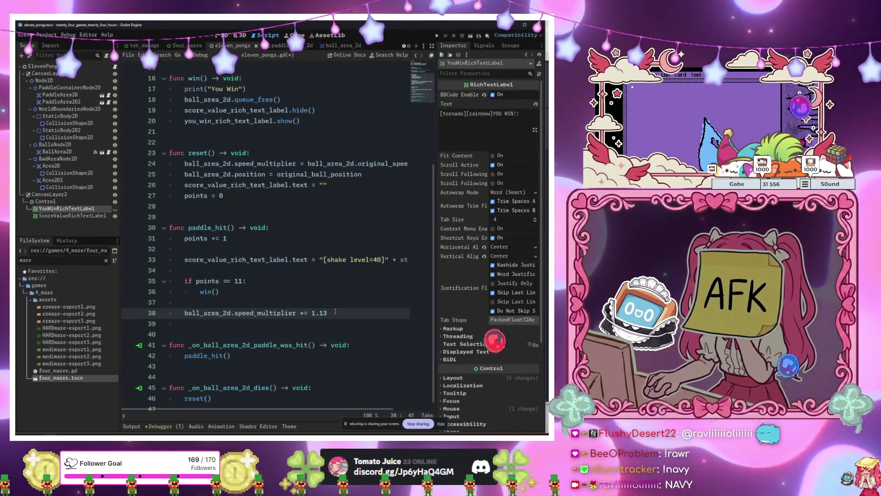
type("3")
scroll(337, 192, "up", 1)
scroll(336, 192, "up", 4)
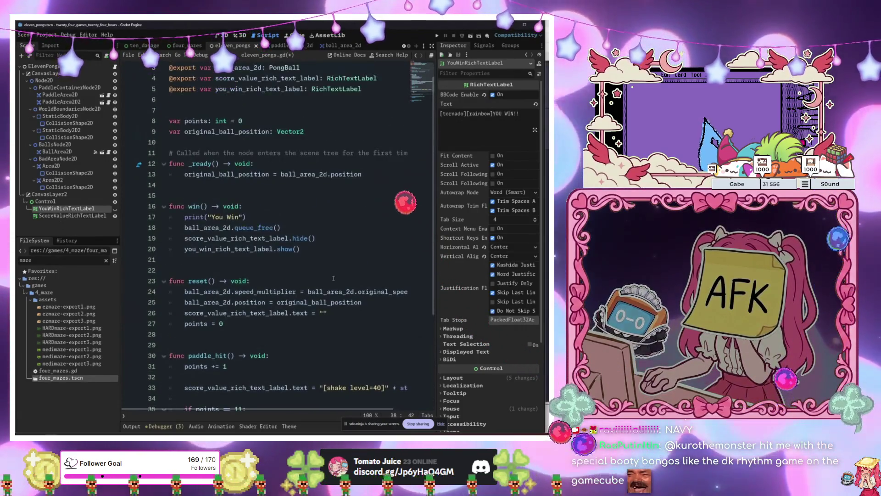
left_click(331, 238)
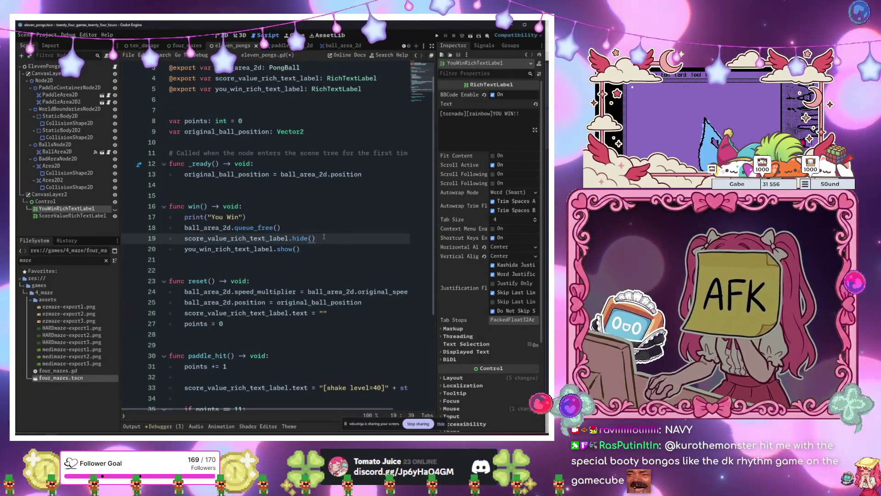
scroll(316, 236, "down", 5)
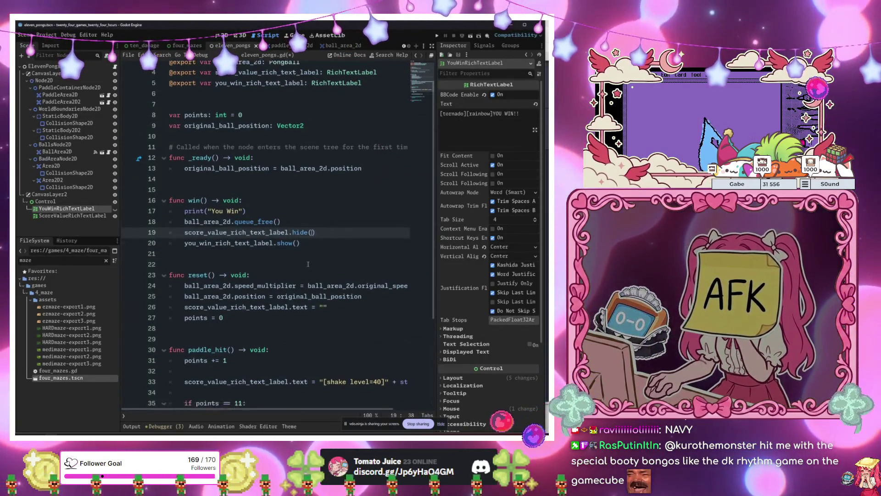
Make the score's shake level str(points * 10) in paddle_hit() and launch the game.
left_click(379, 251)
left_click(382, 253)
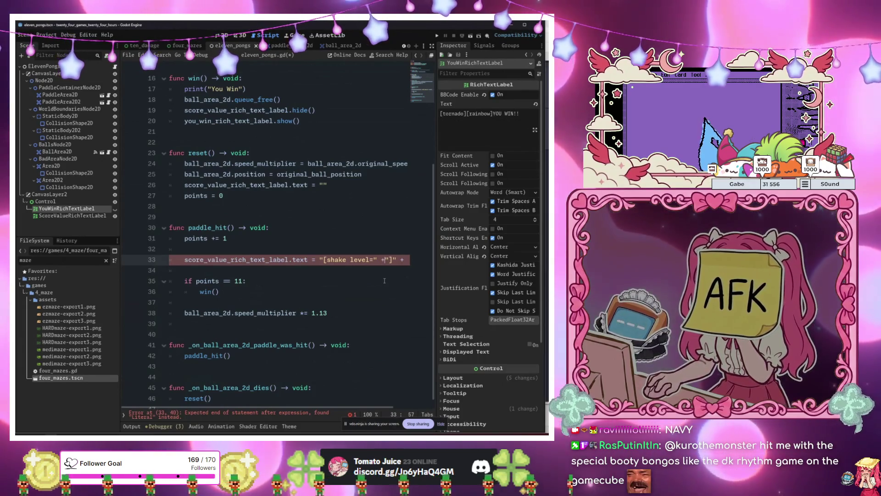
key("Left")
key("Left")
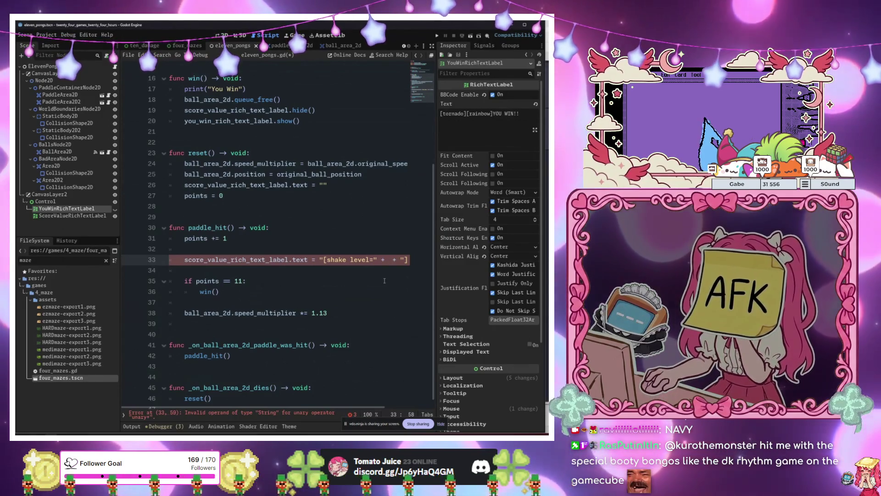
type("str(")
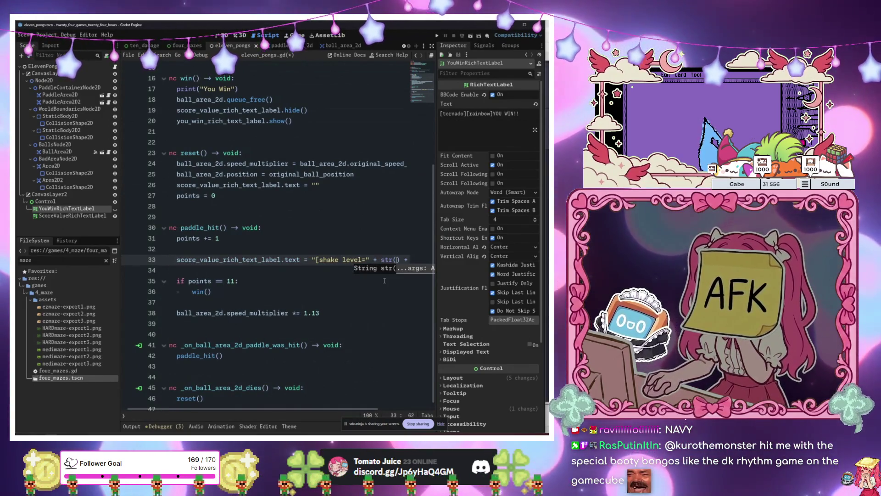
type("point")
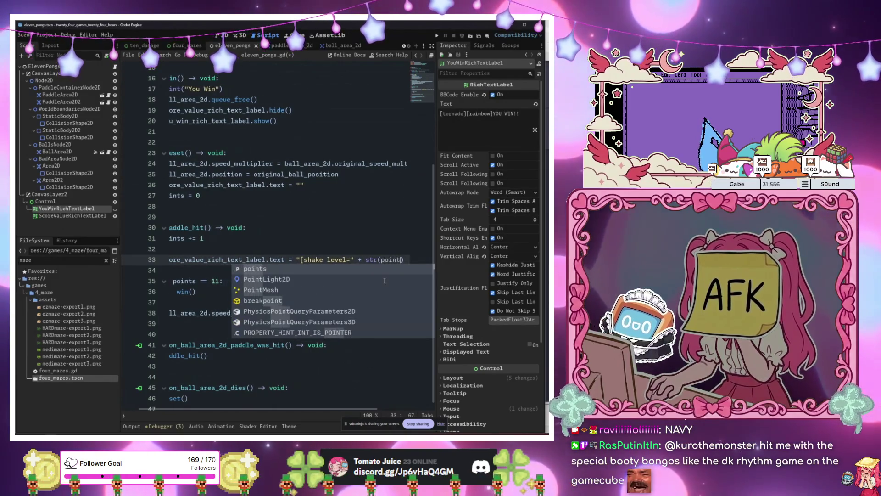
key("BackSpace")
type("s %")
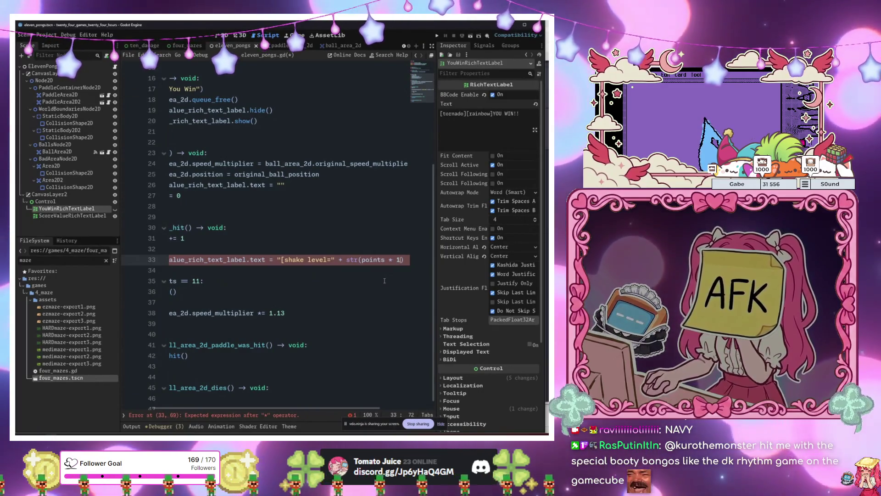
type(" 10")
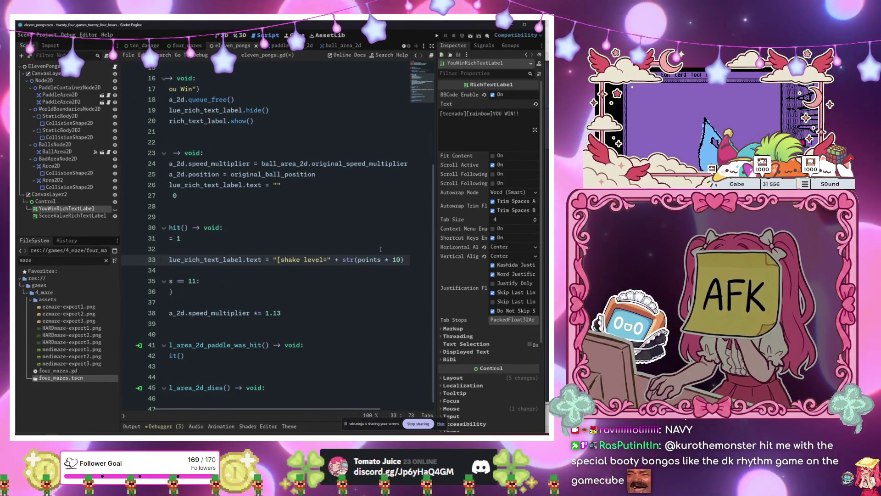
type(") + \"]\" + str(points)")
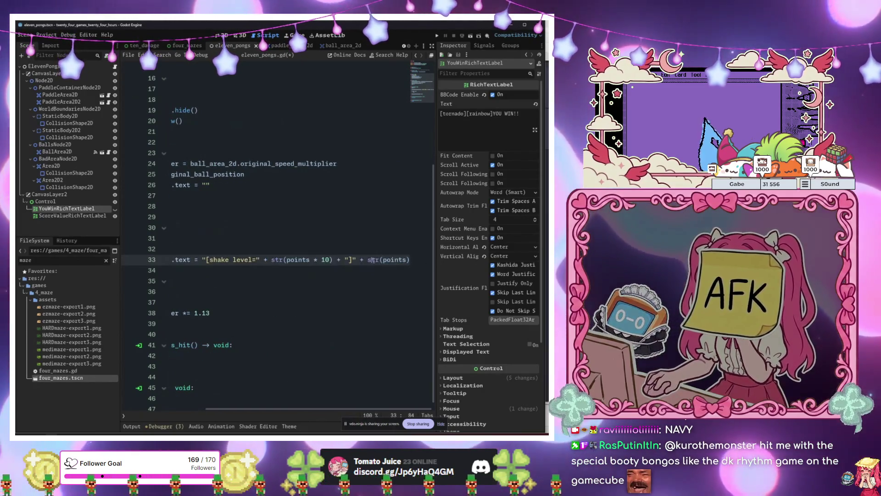
key("F6")
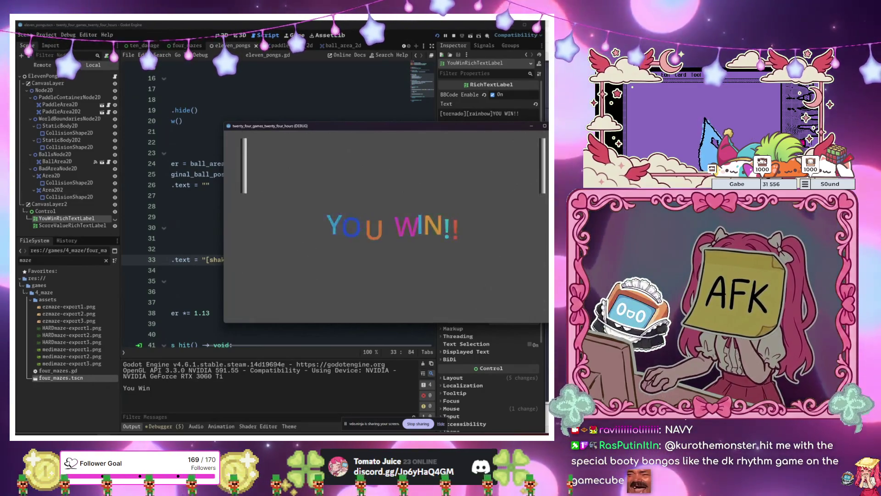
Play to the YOU WIN!! screen, stop the game, and return to eleven_pongs.gd.
left_click_drag(512, 130, 403, 150)
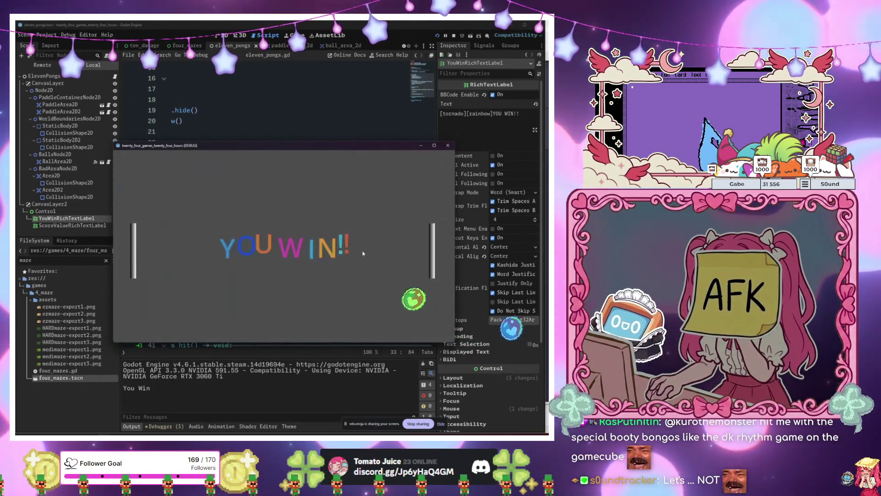
key("F8")
key("Left")
key("Left")
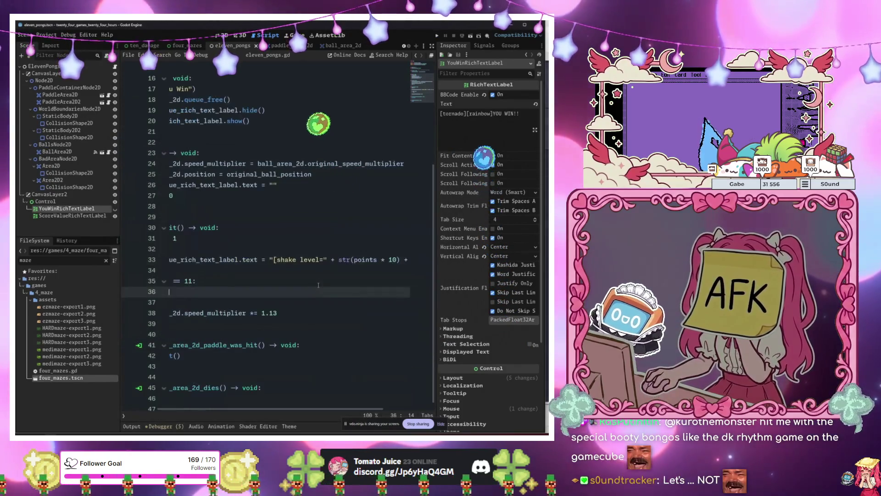
key("ctrl+F1")
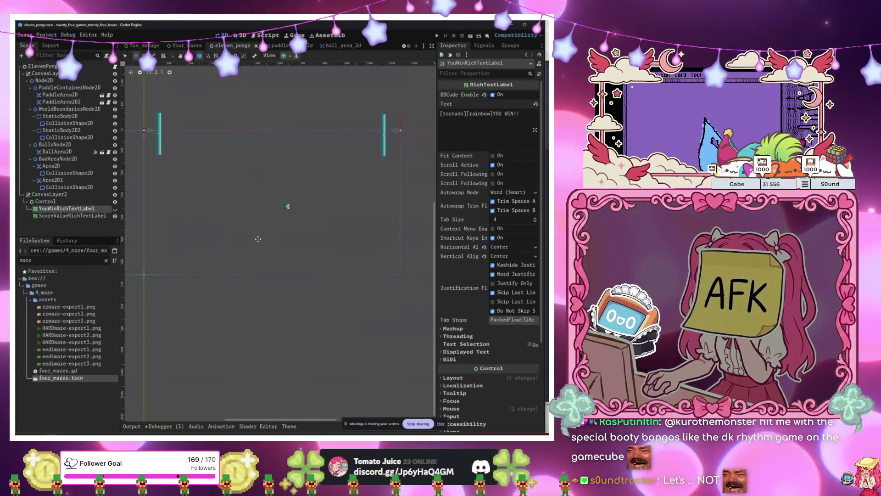
key("ctrl+F3")
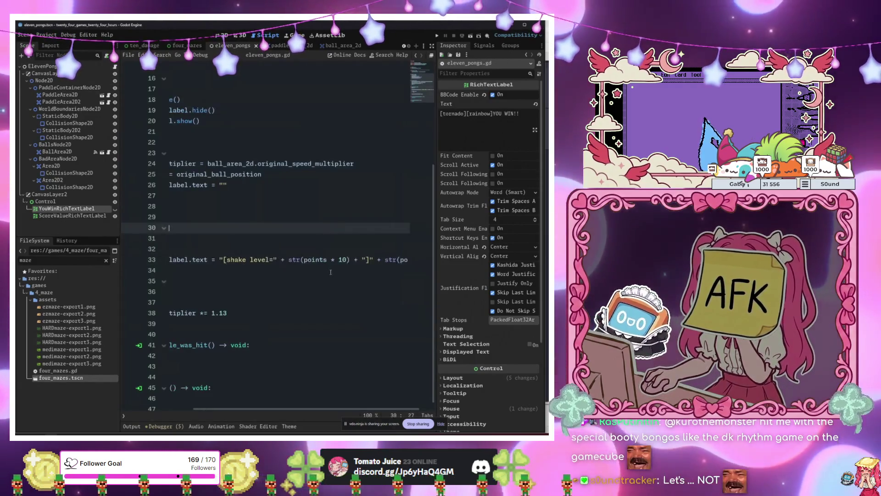
Insert a new line after the shaking score text on line 33.
left_click_drag(270, 260, 152, 262)
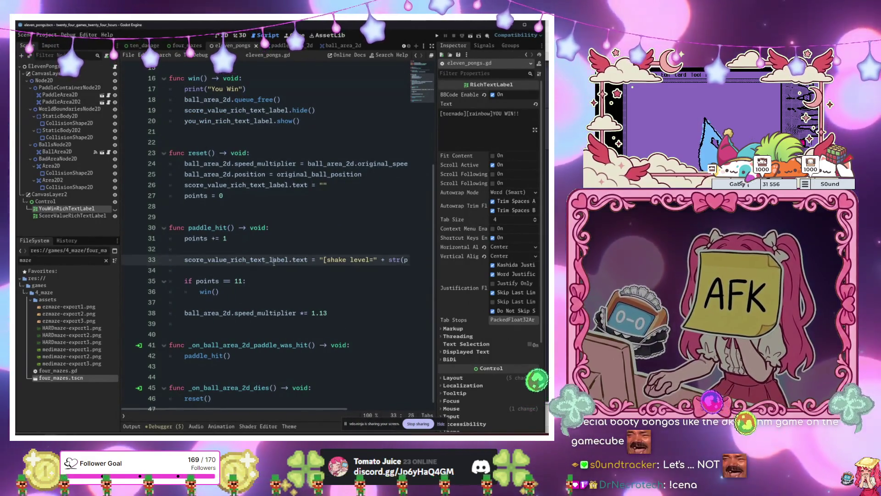
key("Down")
left_click(329, 260)
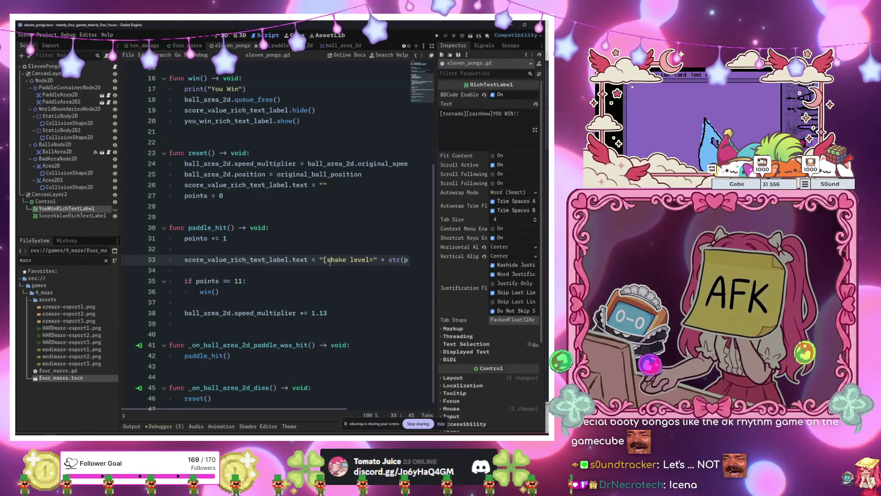
left_click_drag(393, 260, 408, 259)
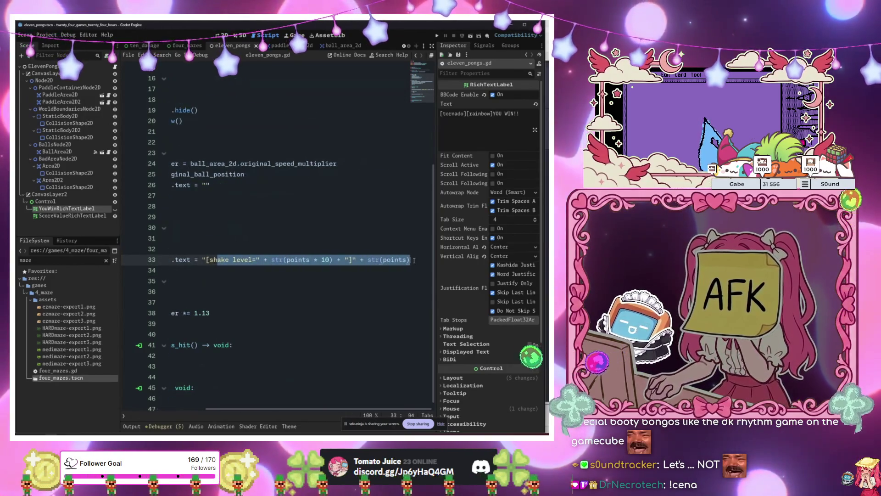
left_click(404, 260)
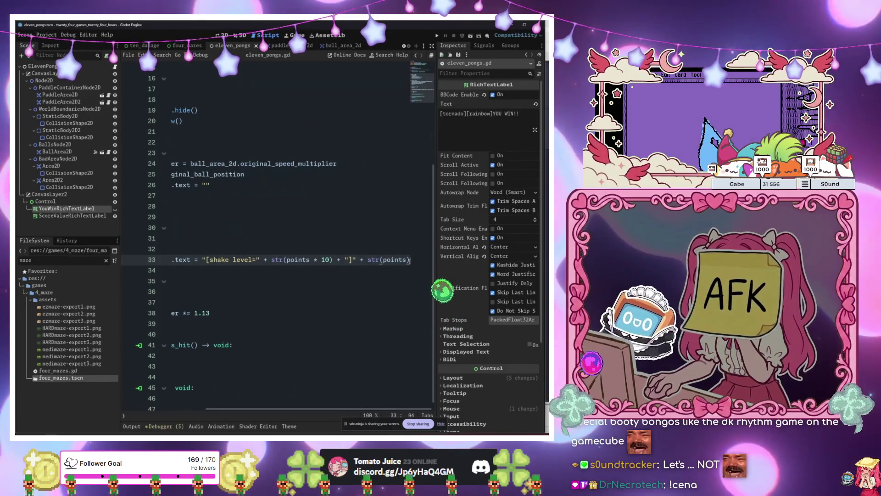
key("Return")
Write score_value_rich_text_label.modulate.s = 0 on it using autocomplete.
key("ctrl+space")
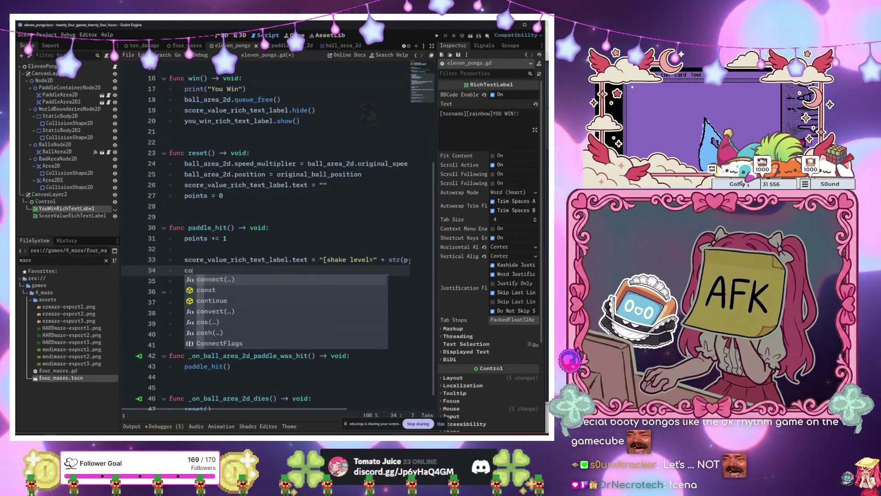
key("Escape")
type("score")
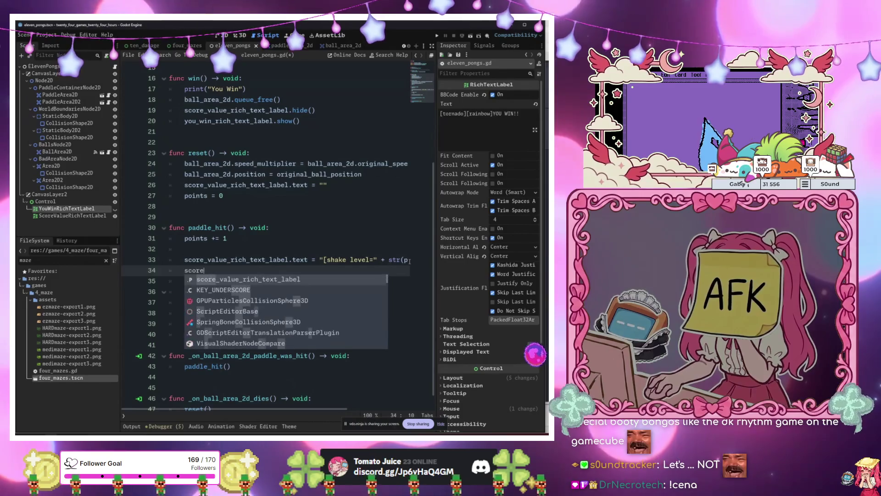
key("Return")
type(".")
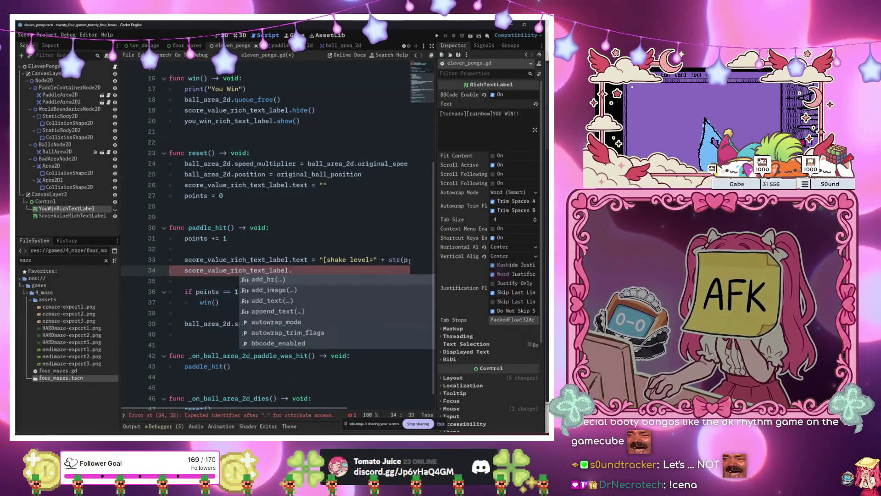
type("s")
key("BackSpace")
type("modul")
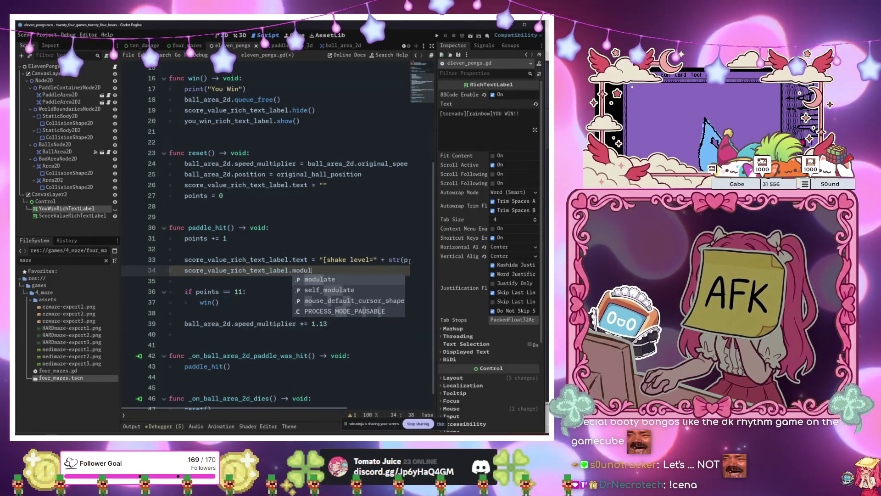
key("Return")
type(".s = ")
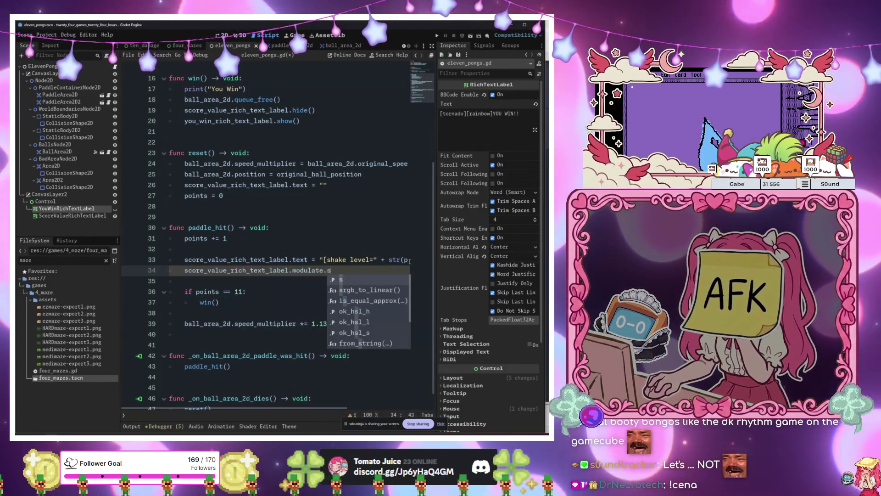
type("0")
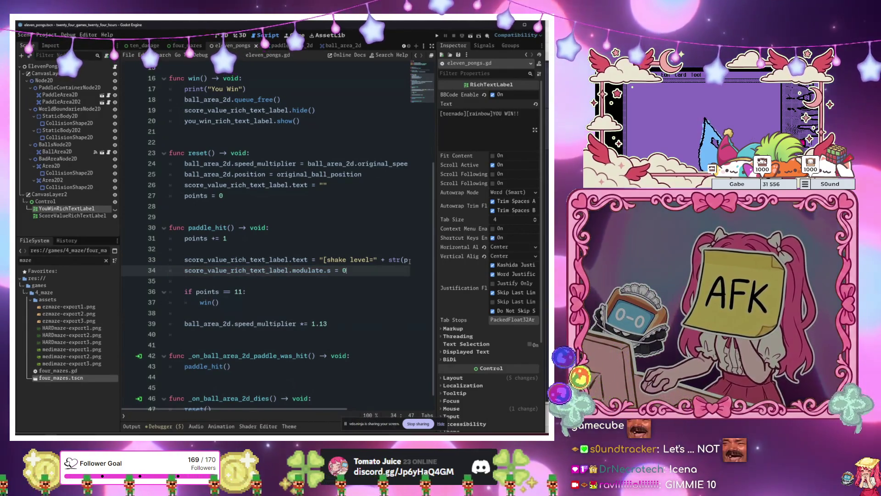
Move up to the points = 0 line in reset().
scroll(321, 270, "up", 2)
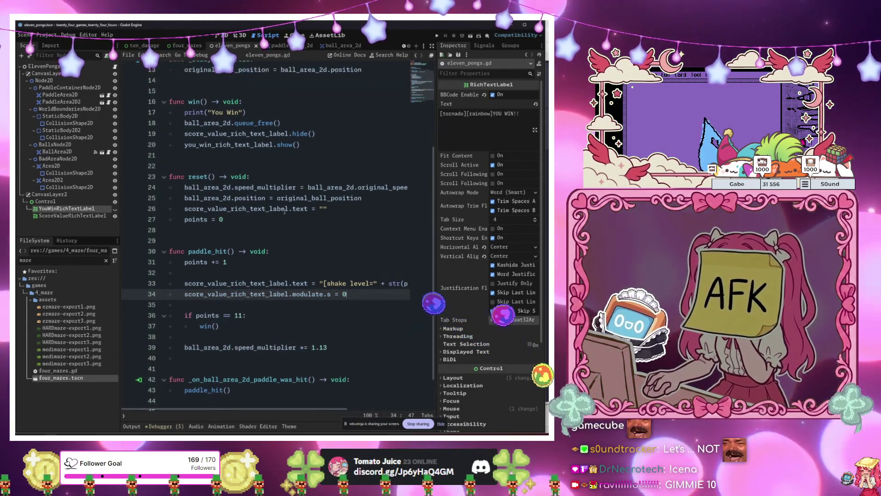
key("Up")
key("Up")
key("Up")
key("Down")
key("Down")
key("Down")
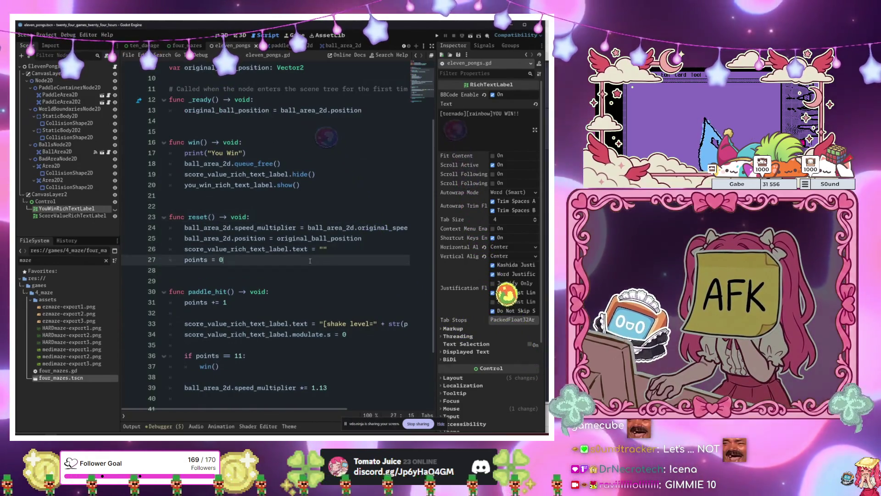
scroll(310, 261, "up", 3)
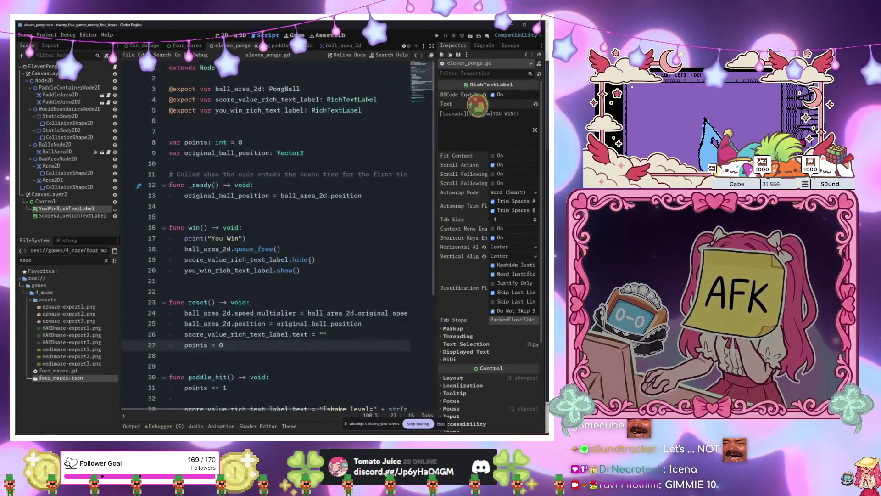
scroll(310, 260, "down", 3)
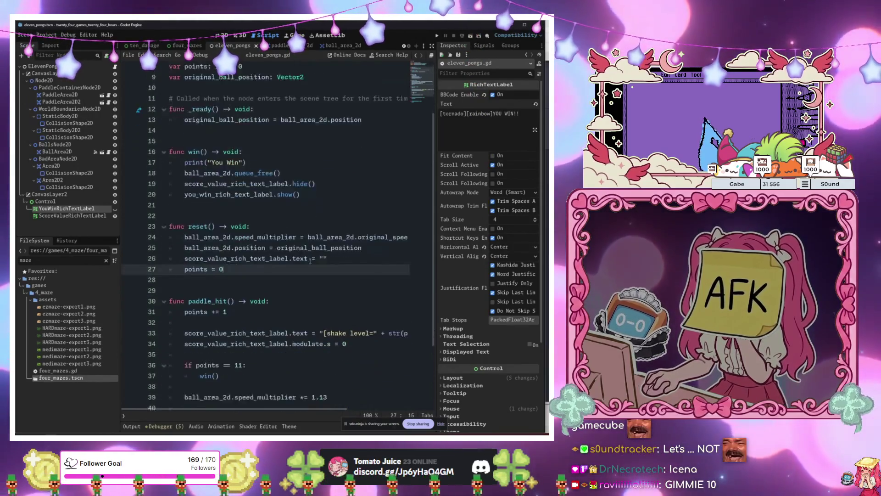
Add a reset() call inside the _ready function.
scroll(296, 156, "up", 2)
left_click(277, 154)
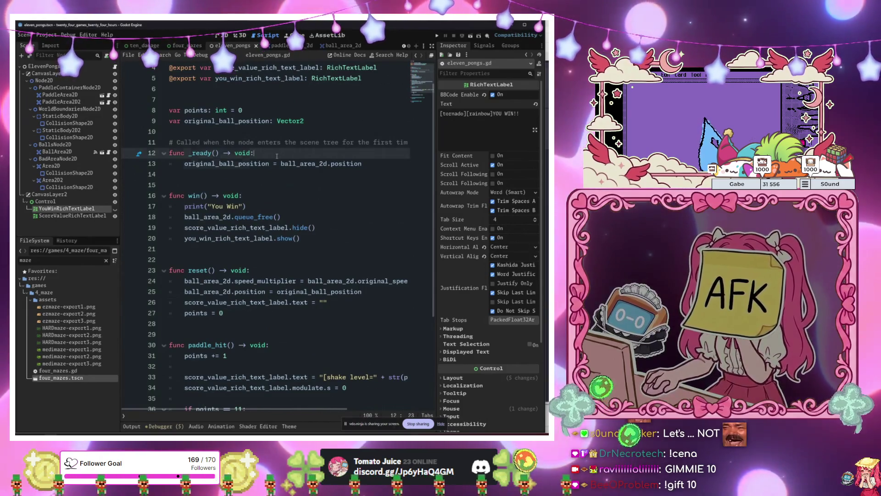
key("Down")
key("Down")
type("reset")
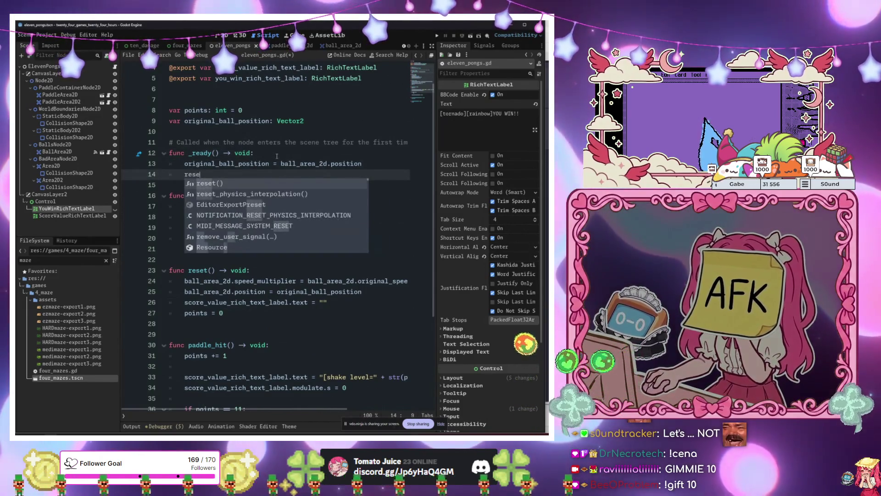
key("Return")
Set score_value_rich_text_label.modulate.s = 0 in reset(), and start paddle_hit's saturation as points * 0.1.
scroll(265, 282, "down", 4)
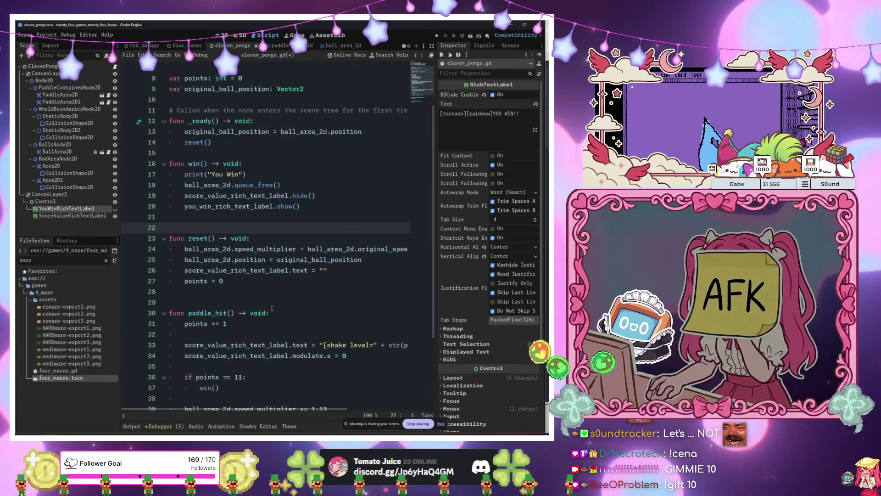
left_click(265, 193)
scroll(265, 282, "down", 1)
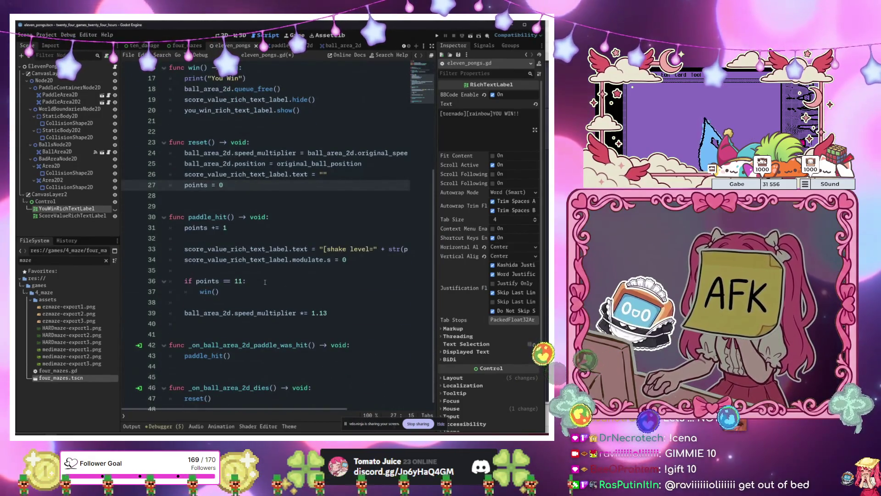
key("Return")
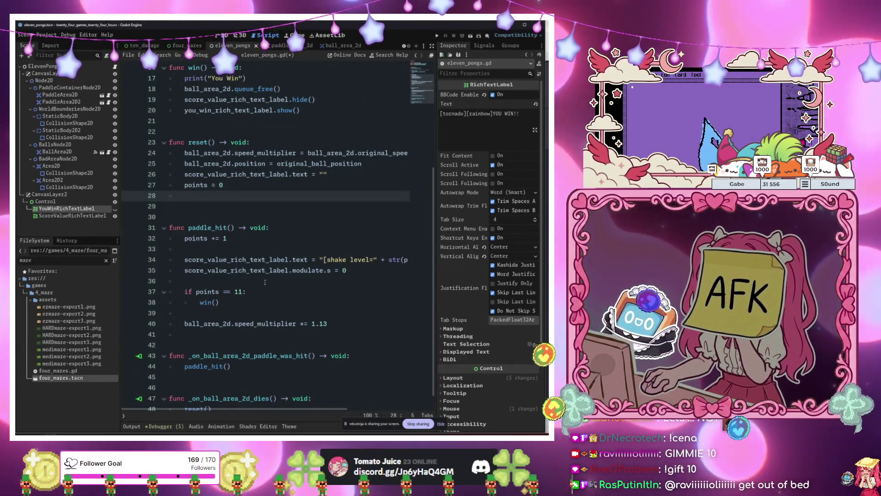
type("s")
key("Return")
type(".")
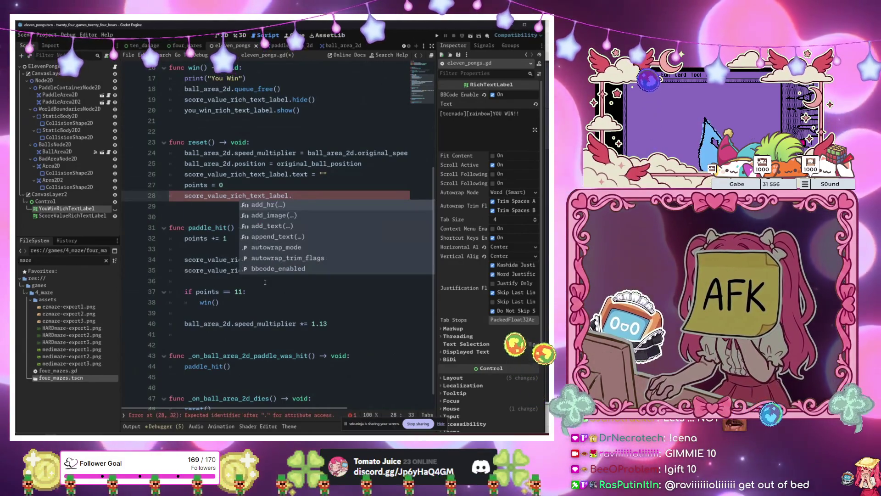
type("mod")
key("Return")
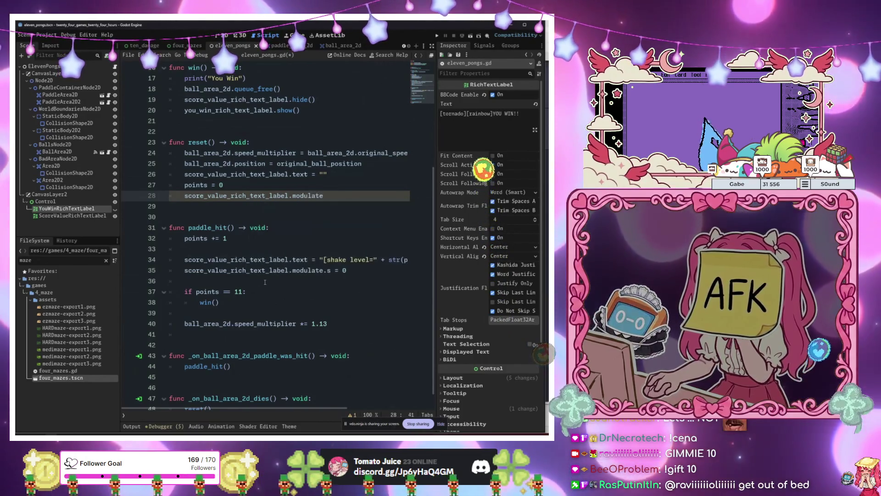
key("BackSpace")
type(".s = 0")
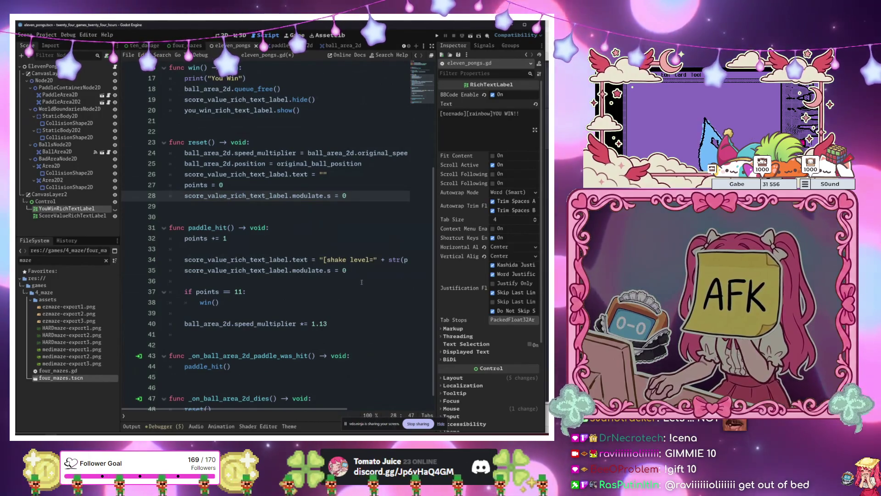
left_click(361, 270)
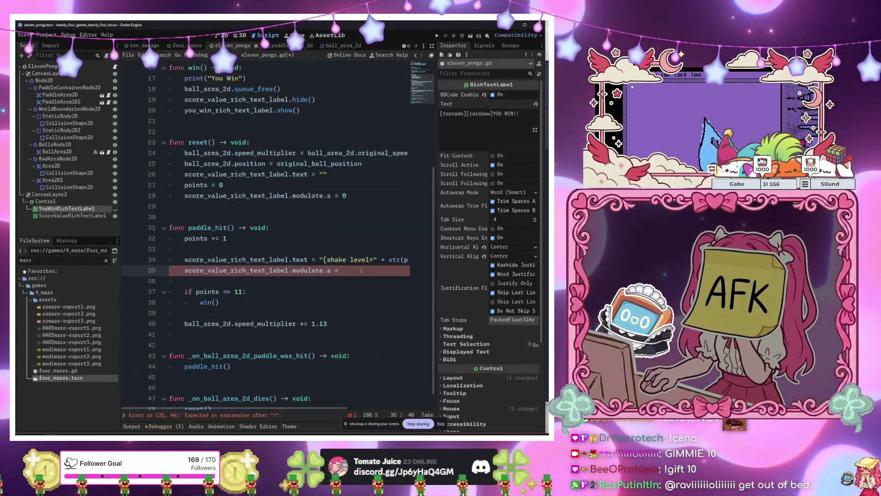
type("points * ")
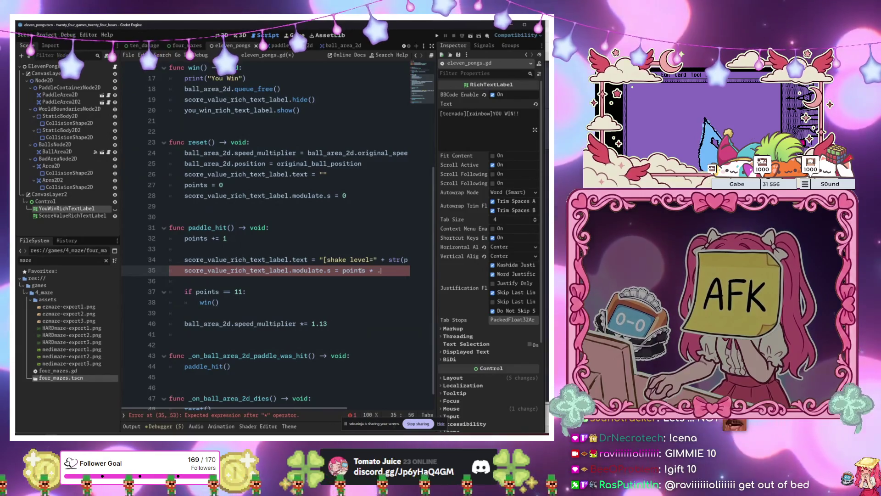
type("0.1")
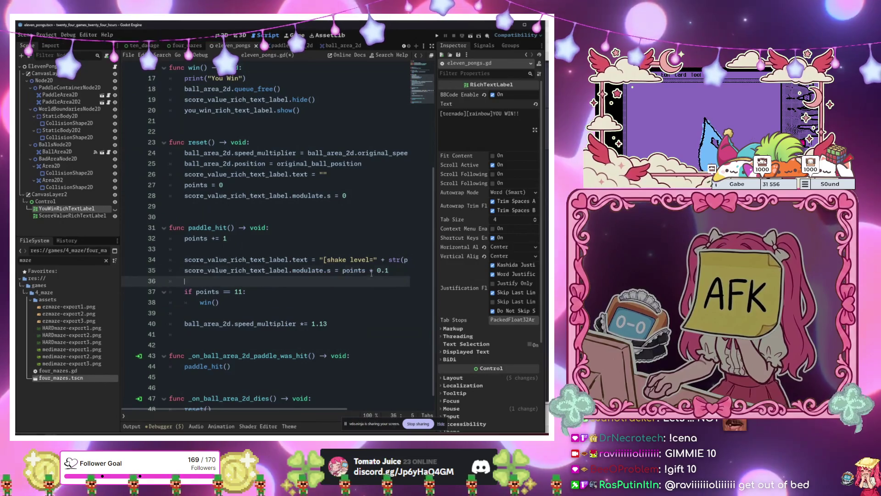
Finish the saturation line as points * 0.1, test-run the game, and stop it.
left_click(372, 273)
key("F5")
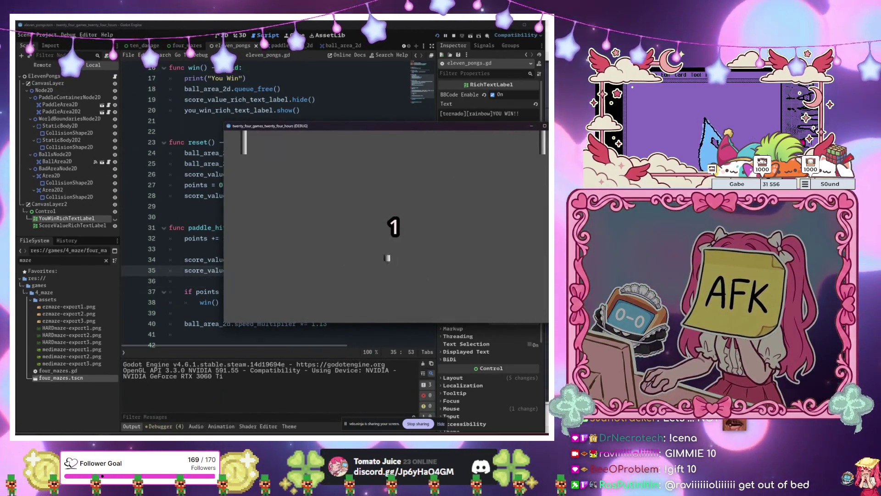
key("F8")
left_click(251, 174)
left_click(304, 189)
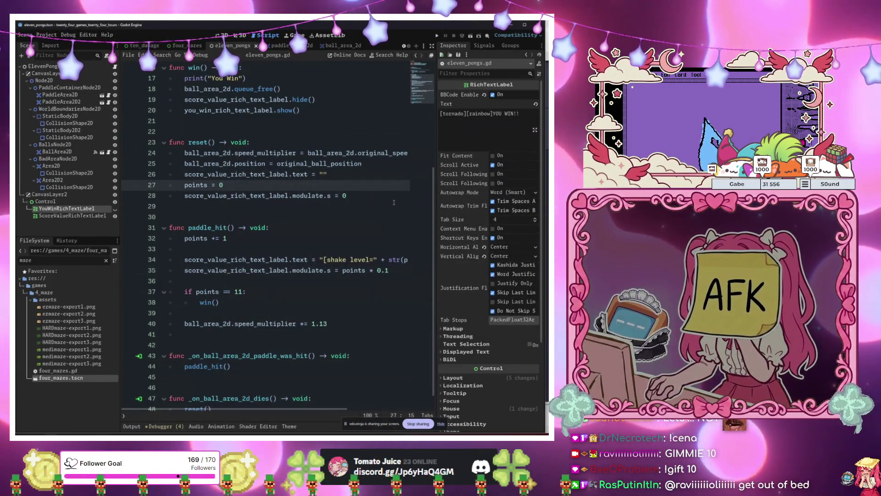
Select YouWinRichTextLabel and scroll to its Visibility properties.
left_click(67, 209)
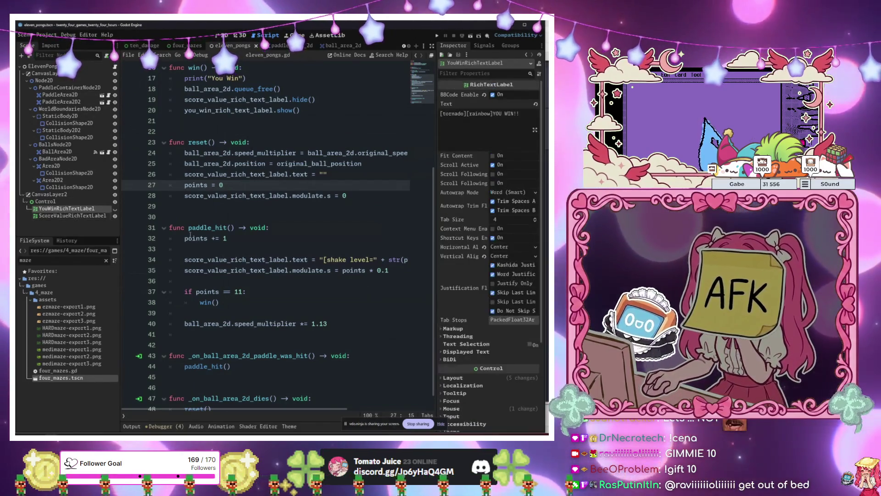
scroll(451, 177, "down", 2)
scroll(481, 296, "down", 3)
Tint YouWinRichTextLabel's modulate red (ff0000) and run the game to check it.
left_click(467, 339)
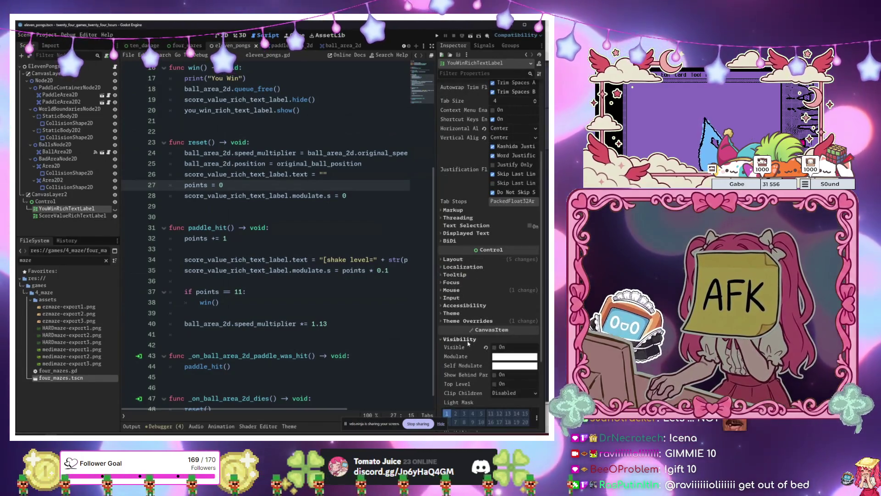
left_click(498, 358)
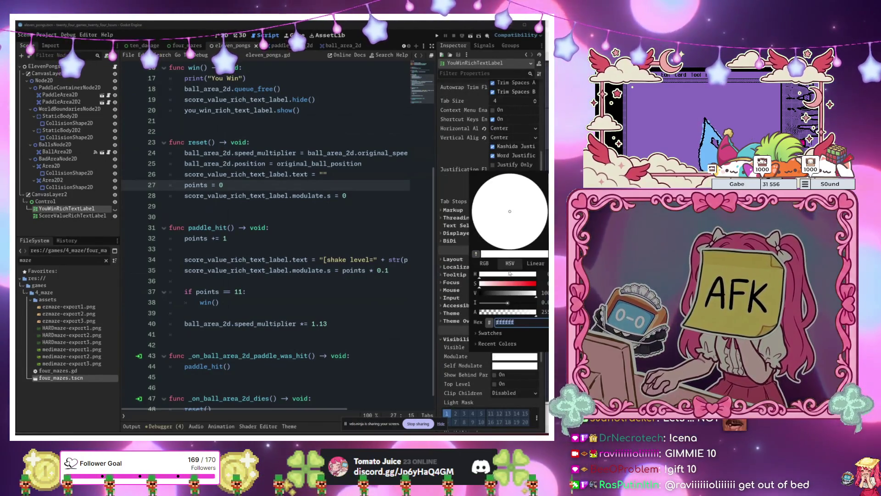
left_click_drag(510, 285, 540, 288)
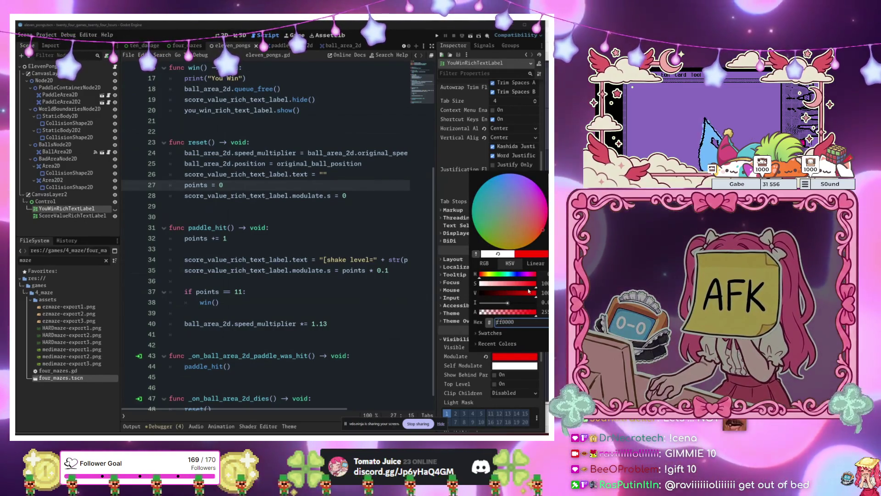
mouse_move(535, 284)
left_mouse_down()
mouse_move(481, 288)
mouse_move(535, 285)
left_mouse_up()
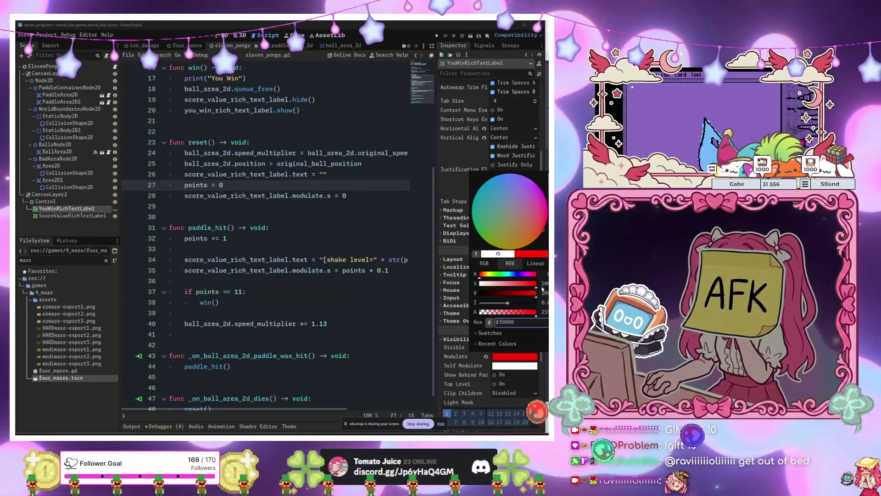
left_click(377, 296)
key("F6")
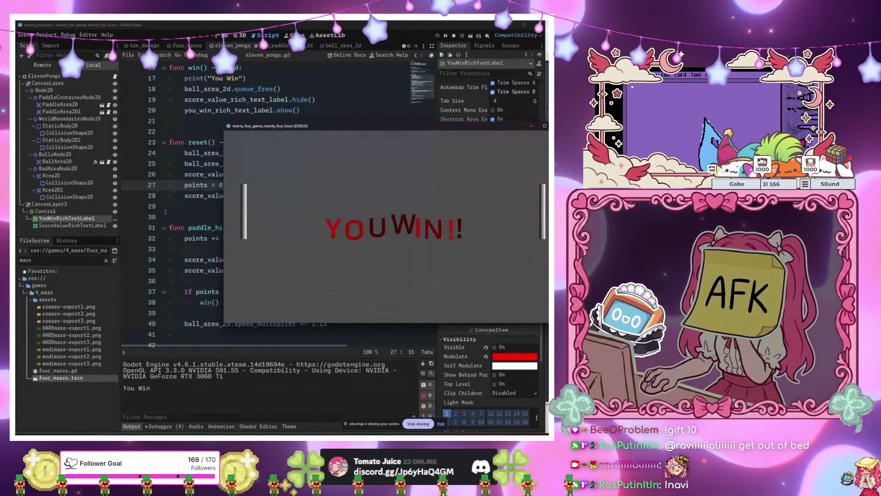
Revert YouWinRichTextLabel's modulate to white while the game keeps running.
left_click(68, 225)
left_click(66, 218)
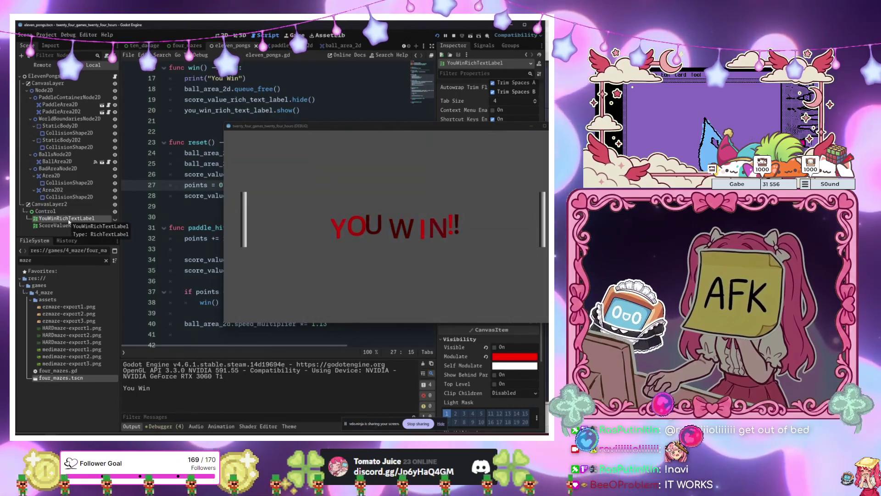
mouse_move(268, 126)
left_mouse_down()
mouse_move(344, 208)
mouse_move(231, 283)
mouse_move(166, 289)
left_mouse_up()
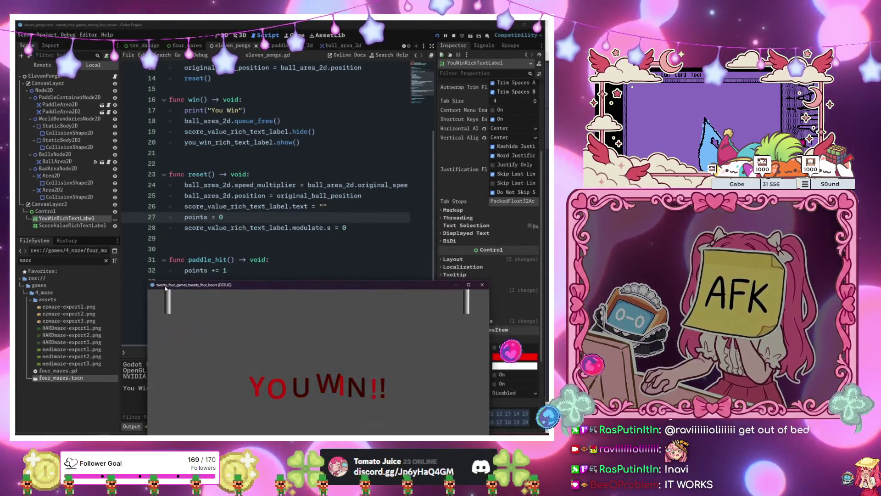
scroll(231, 187, "up", 2)
left_click(302, 206)
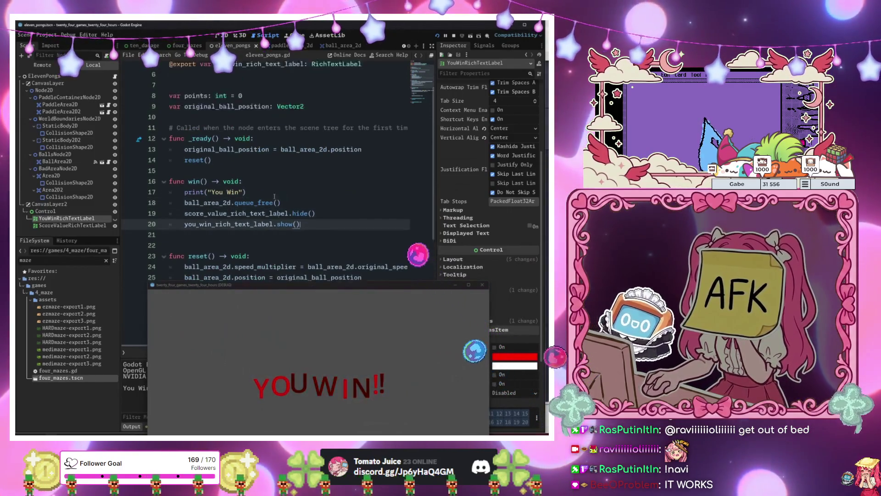
scroll(248, 196, "down", 2)
scroll(248, 195, "down", 2)
left_click(257, 238)
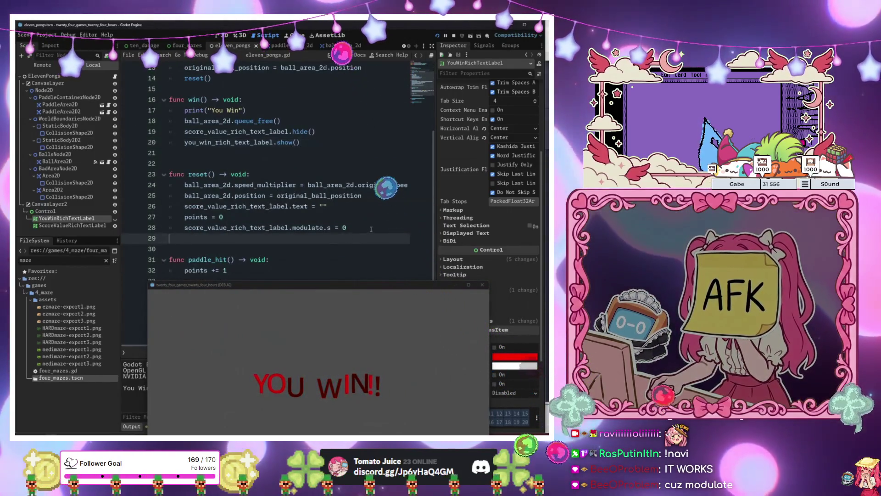
key("Up")
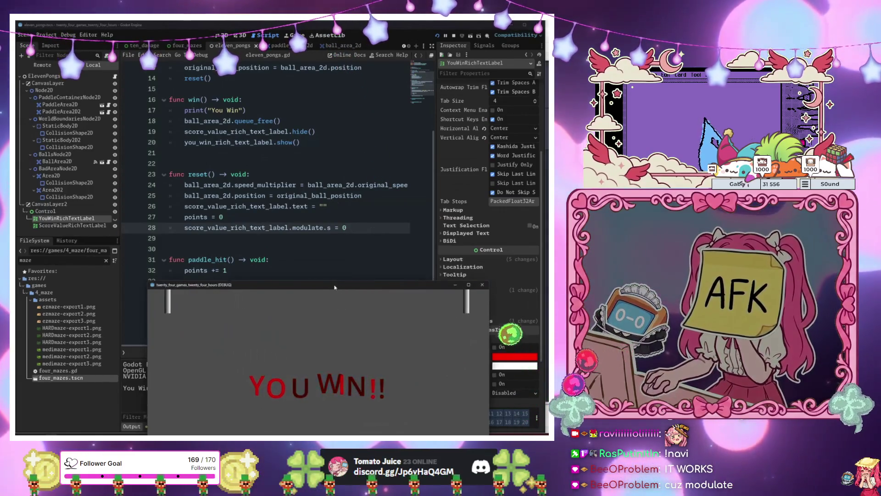
left_click_drag(298, 284, 238, 189)
left_click(486, 357)
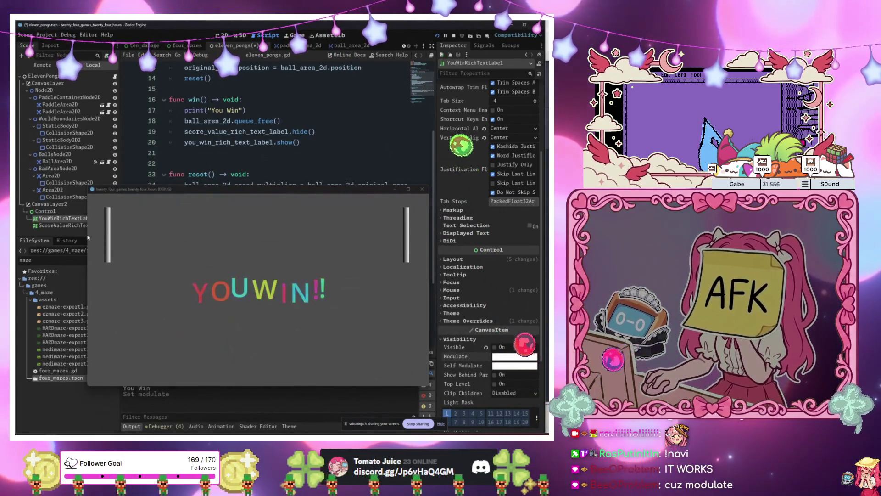
Inspect ScoreValueRichTextLabel's modulate without changing it, then close the running game.
left_click(69, 226)
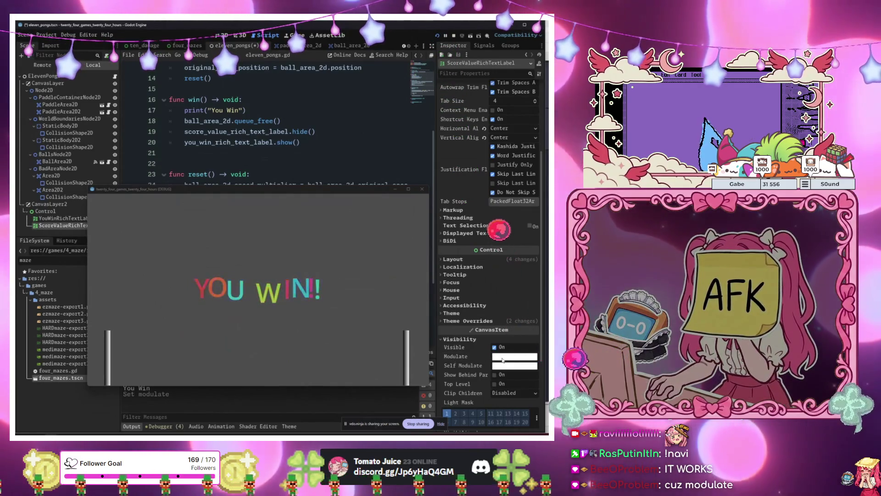
left_click(503, 358)
left_click(193, 272)
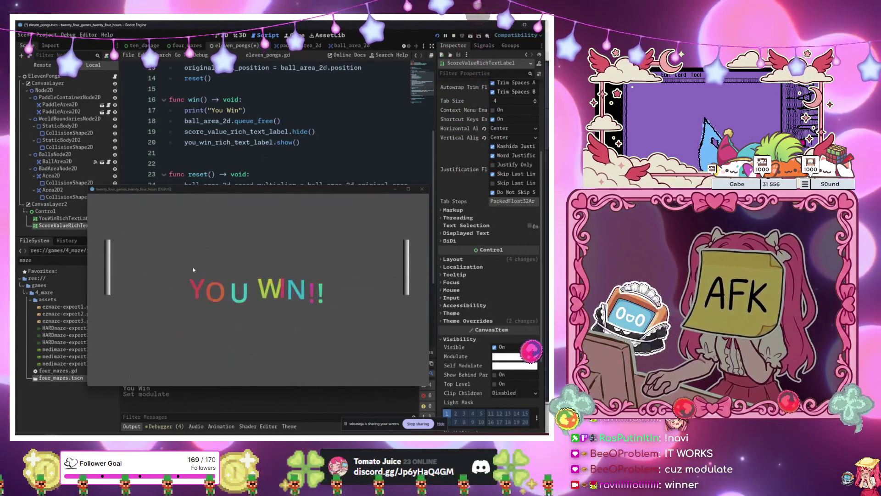
mouse_move(197, 191)
left_mouse_down()
mouse_move(274, 147)
mouse_move(287, 128)
left_mouse_up()
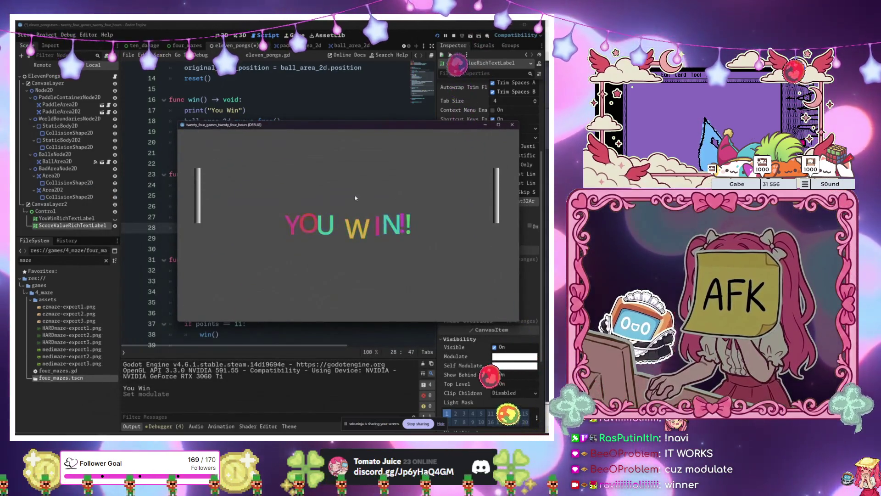
left_click(66, 218)
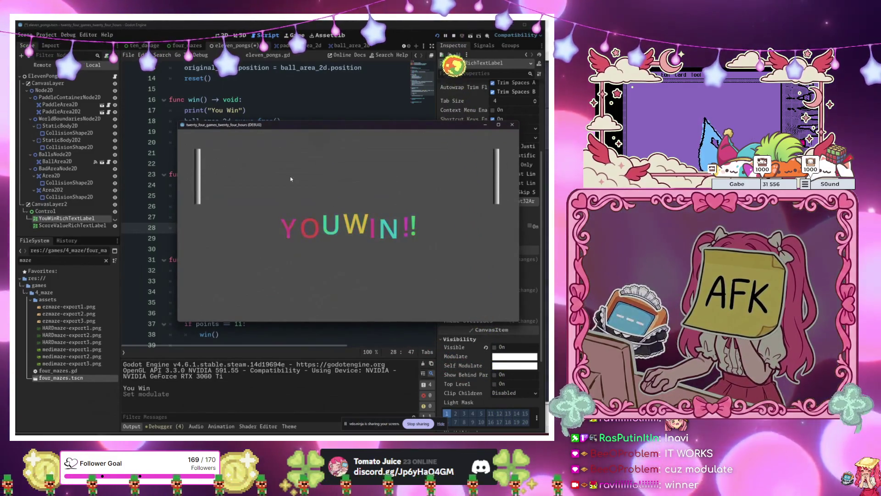
left_click_drag(321, 124, 248, 157)
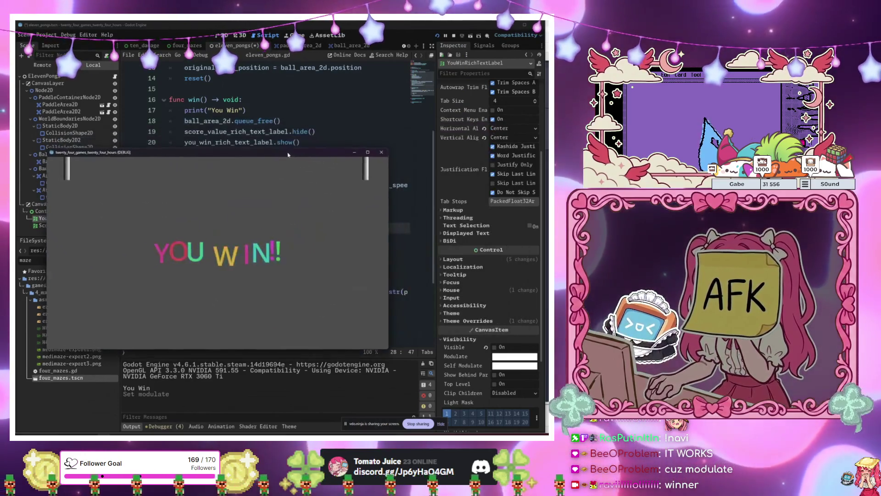
left_click(438, 157)
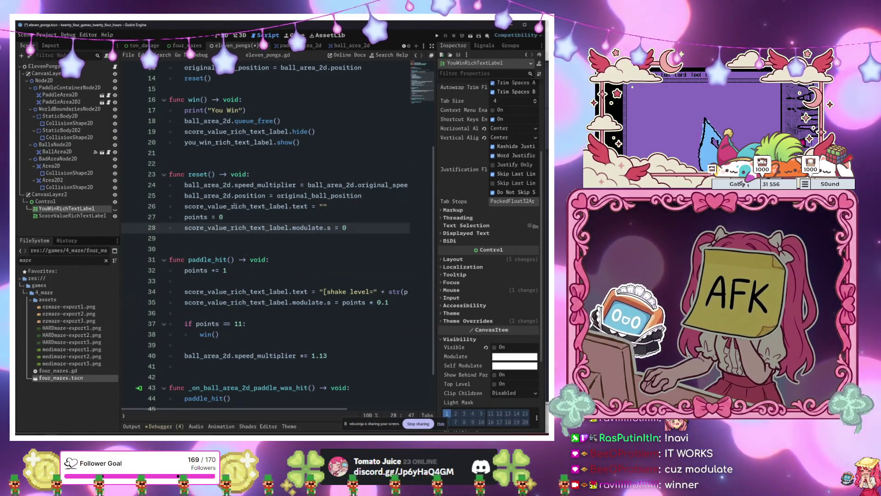
Check the queue_free documentation, then show the eleven_pongs scene's 2D canvas.
left_click(245, 205)
left_click(256, 120)
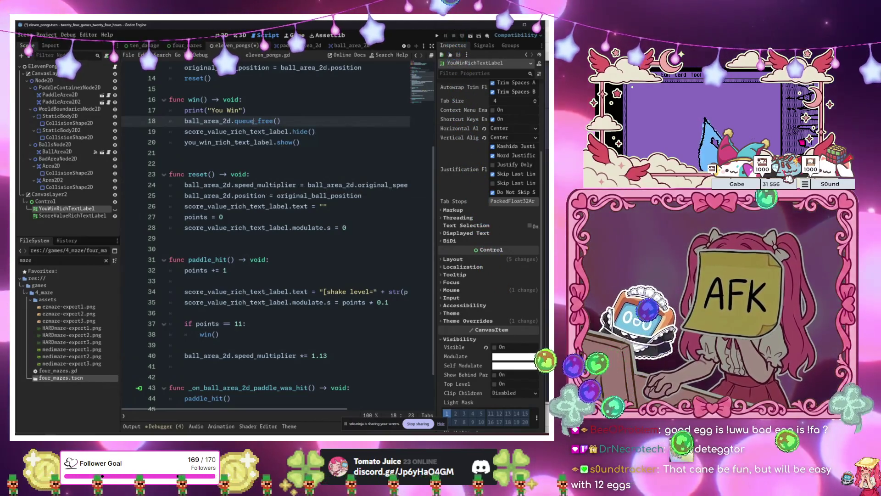
left_click(252, 219)
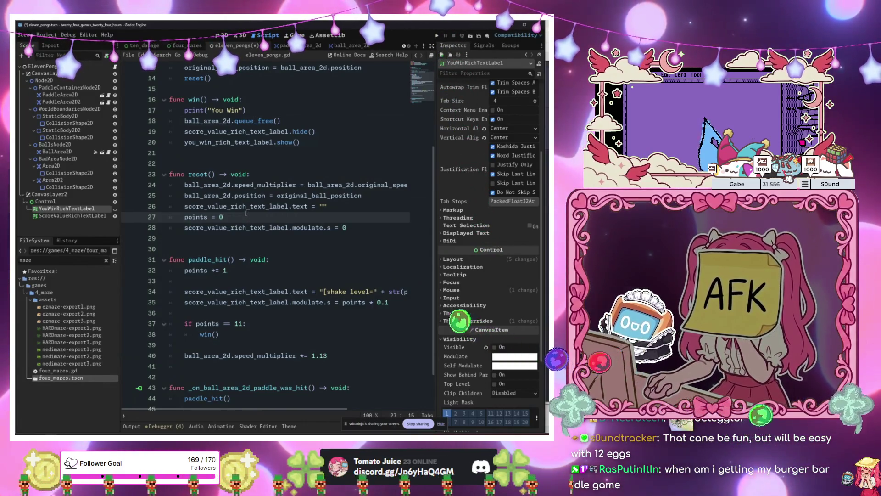
left_click(277, 174)
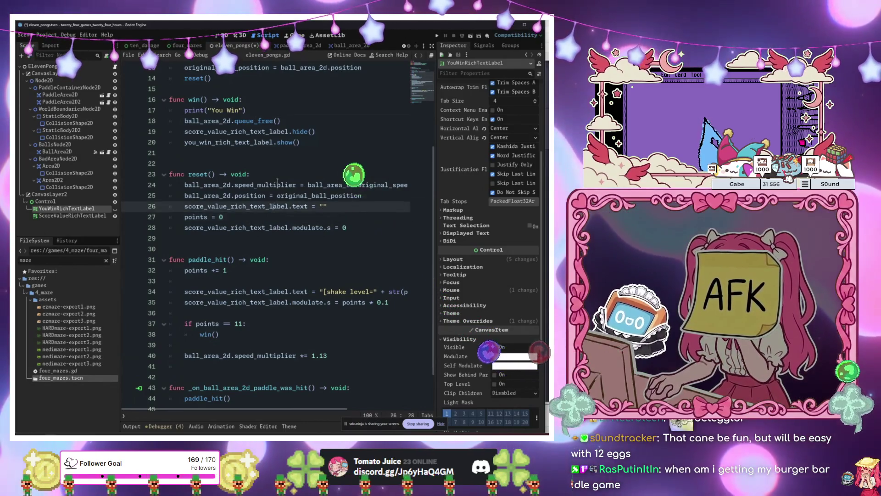
left_click(282, 156)
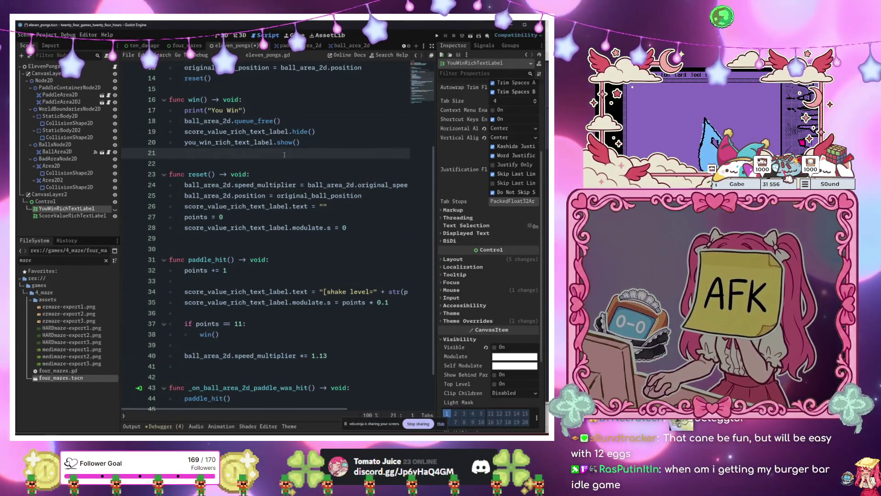
left_click(223, 35)
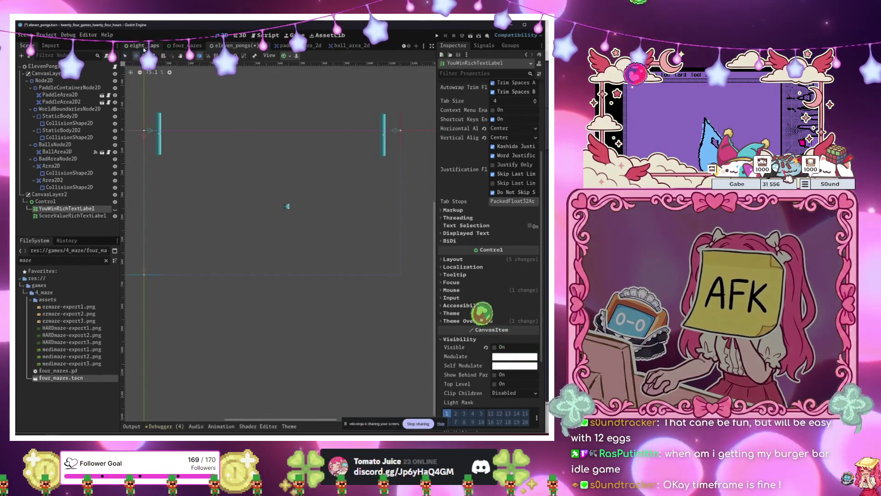
Close the open scene tabs, saving eleven_pongs and closing the paddle and ball scenes.
middle_click(144, 46)
middle_click(144, 46)
middle_click(144, 46)
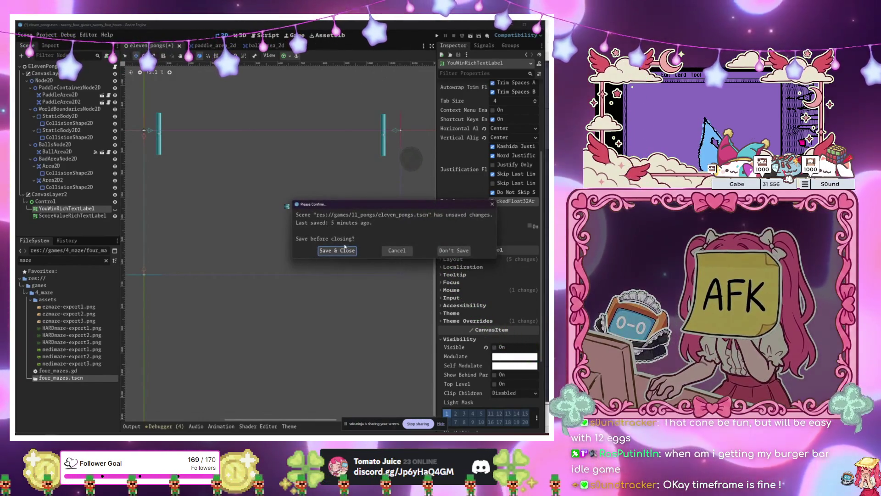
left_click(341, 251)
middle_click(140, 47)
middle_click(140, 47)
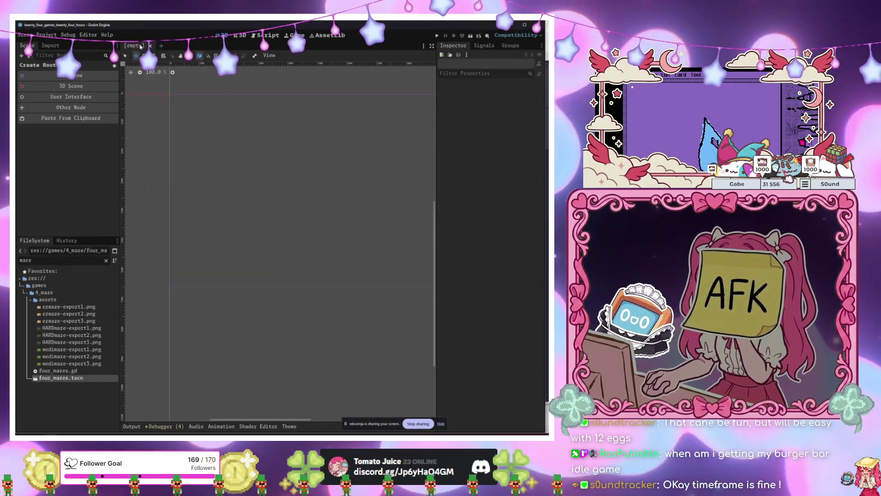
Start a new scene with a plain Node as its root.
left_click(63, 110)
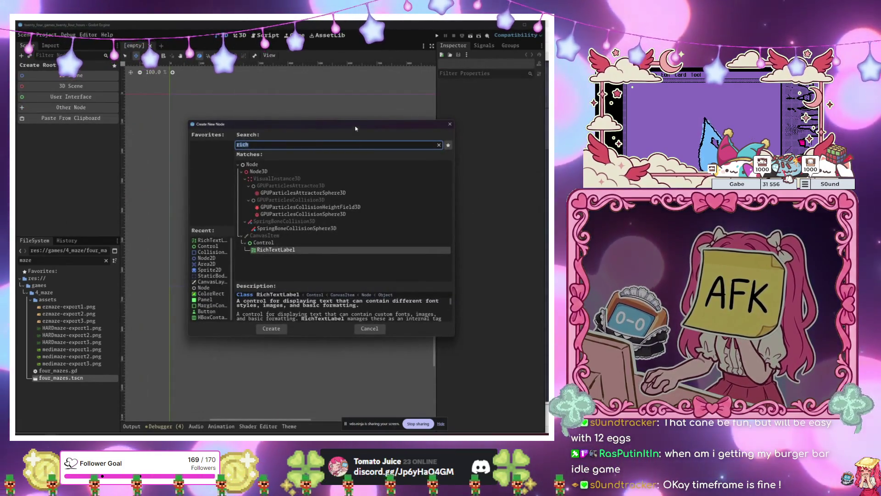
left_click_drag(350, 114, 313, 118)
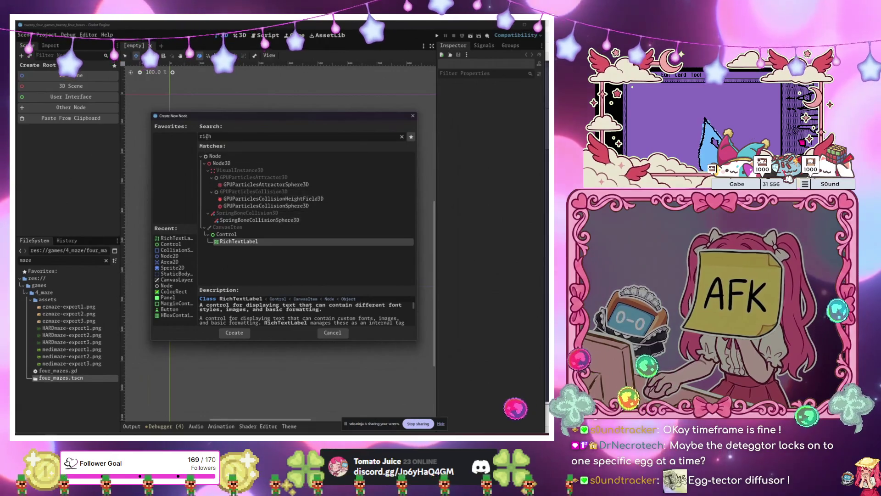
type("node")
key("Return")
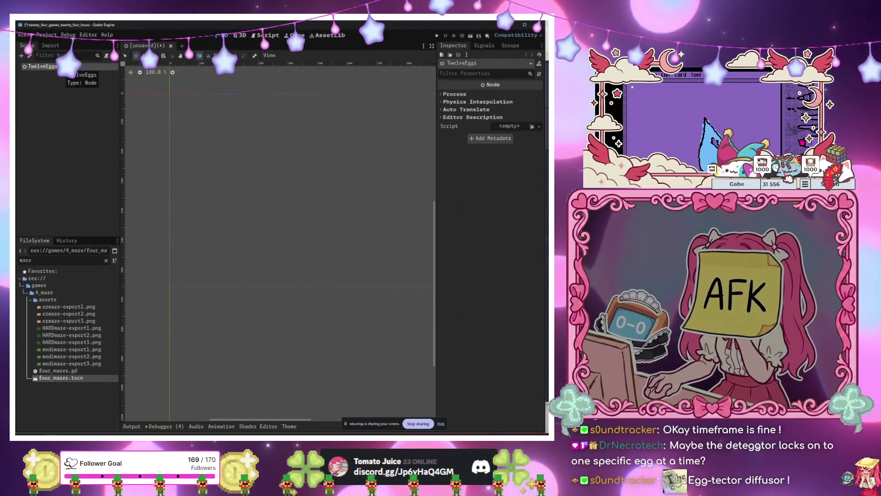
Save the TwelveEggs scene as twelve_eggs.tscn in a newly created res://games/12_eggs folder.
key("ctrl+s")
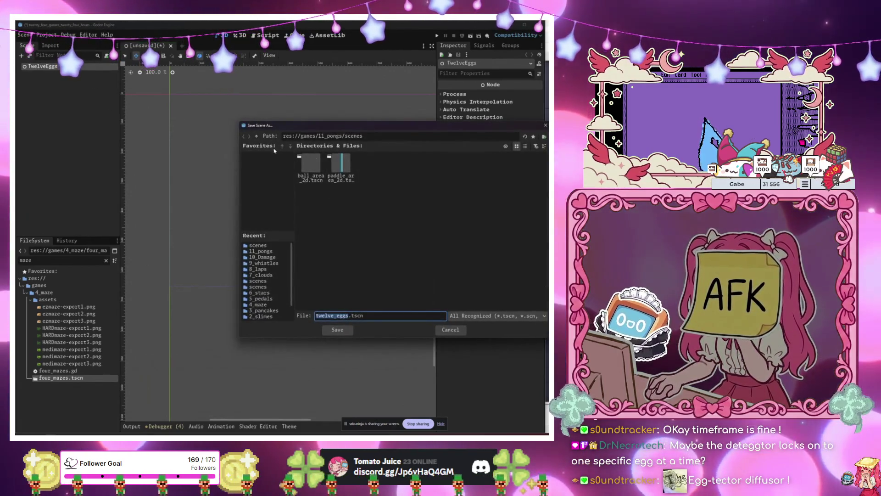
left_click(256, 136)
left_click(256, 136)
right_click(420, 254)
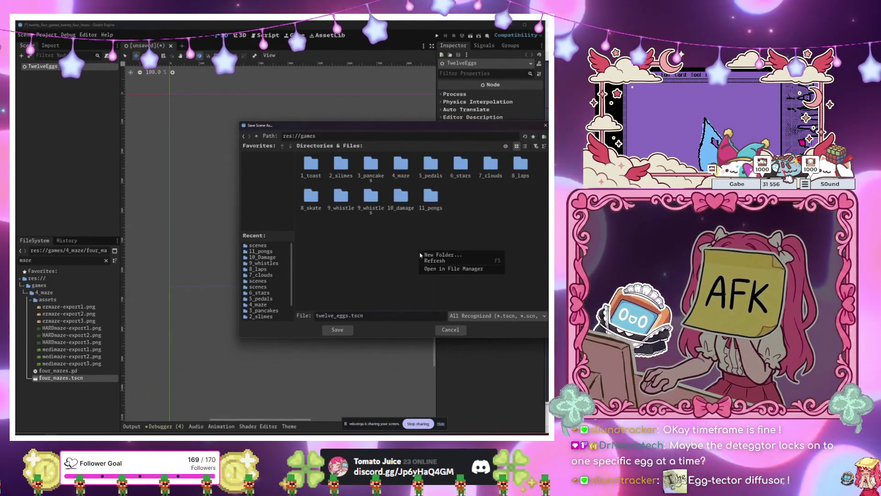
left_click(420, 255)
type("12_")
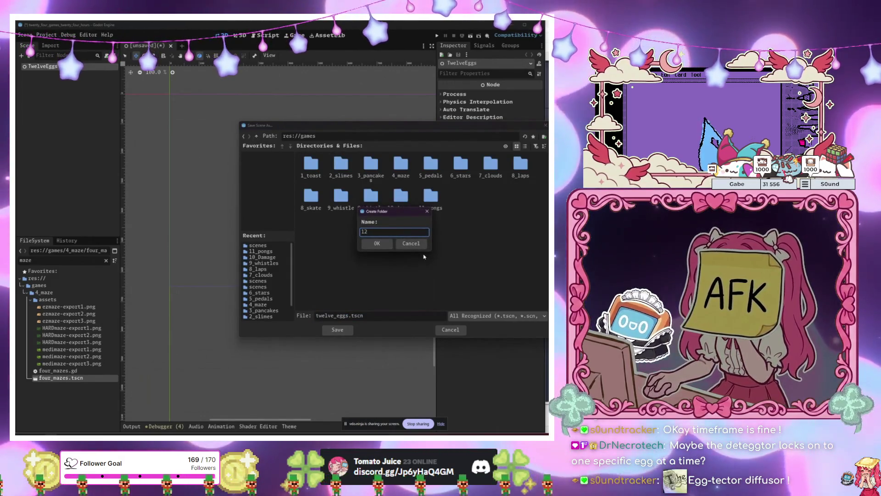
type("eggs")
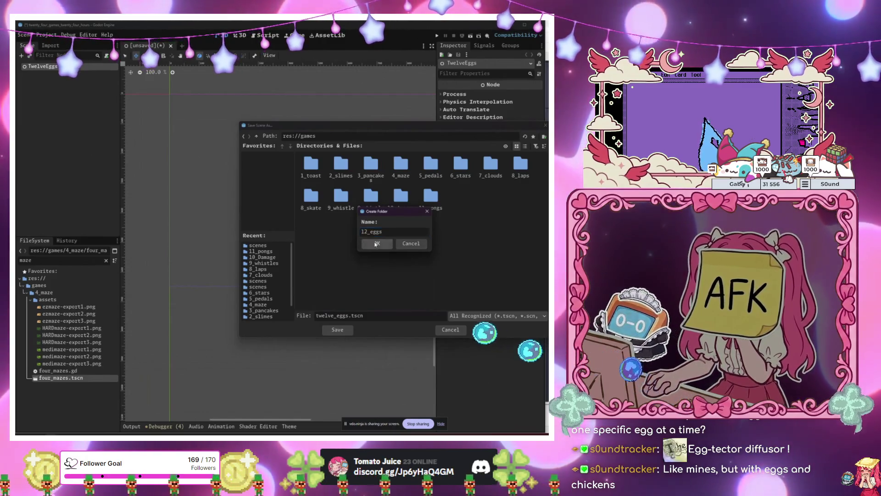
key("Return")
key("Return")
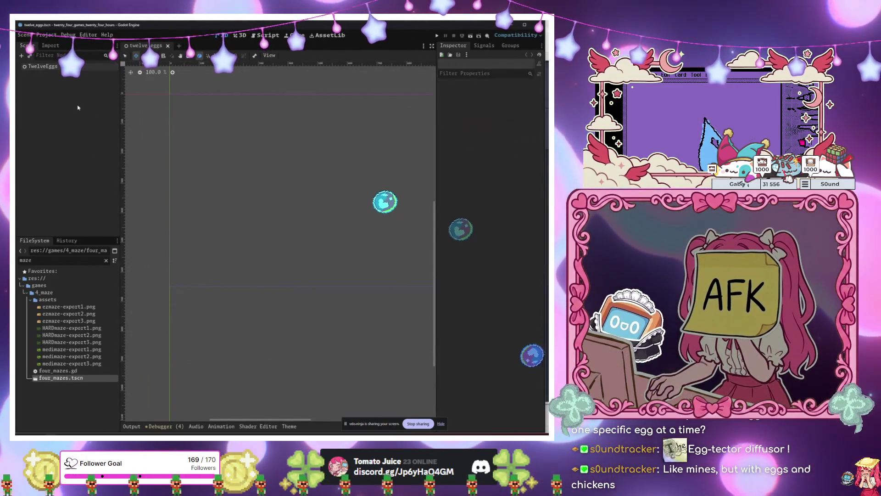
Attach a new script, res://games/12_eggs/twelve_eggs.gd, to the TwelveEggs root node.
left_click(108, 56)
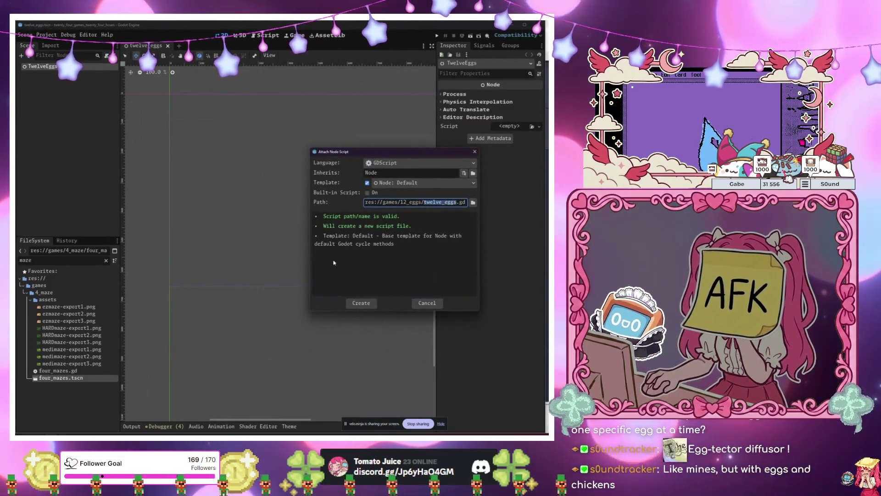
left_click(361, 303)
left_click(102, 68)
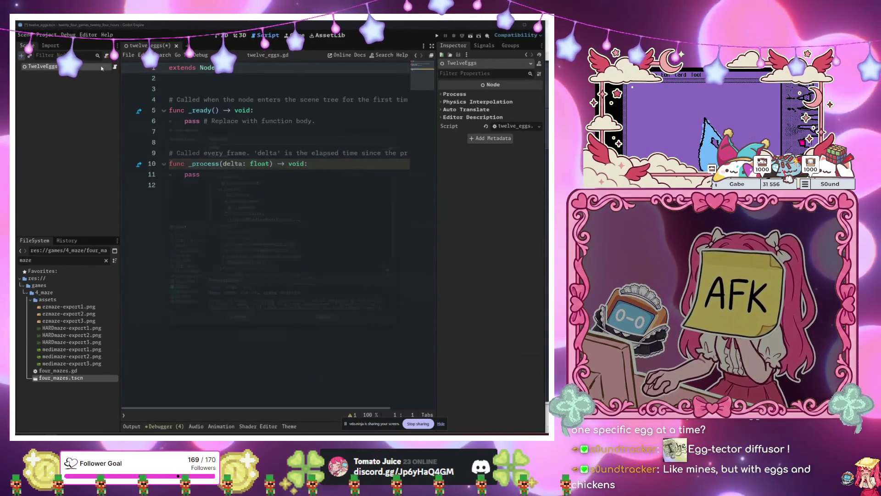
key("ctrl+a")
Add two CanvasLayer nodes as children of TwelveEggs.
type("canvaslayer")
key("Return")
key("ctrl+a")
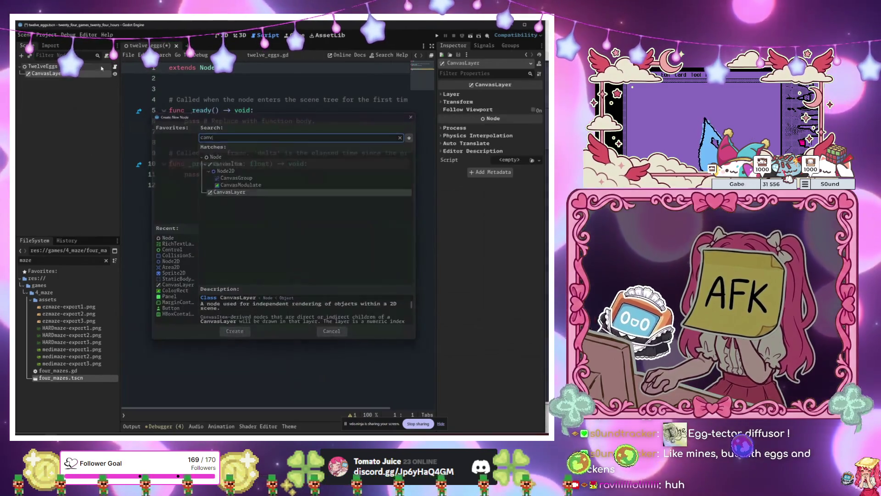
key("Return")
In the 2D view, choose Node2D as a new child of the first CanvasLayer.
left_click(220, 202)
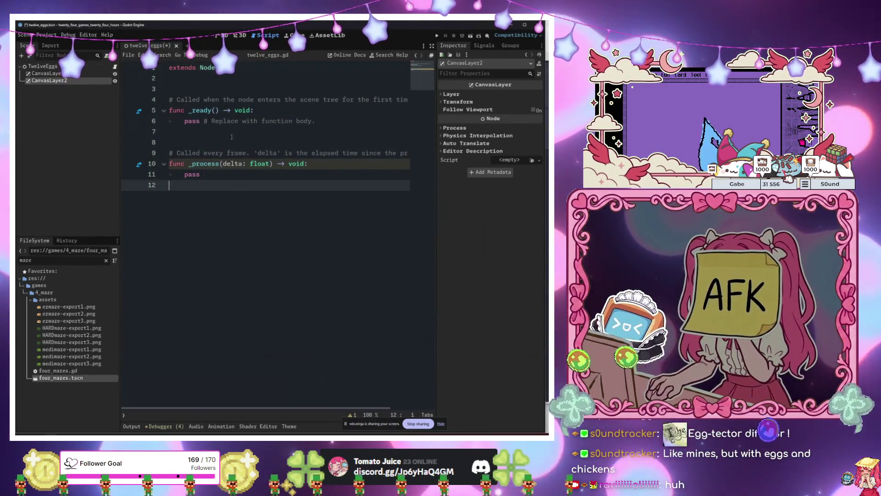
left_click(222, 35)
left_click(33, 106)
left_click(44, 73)
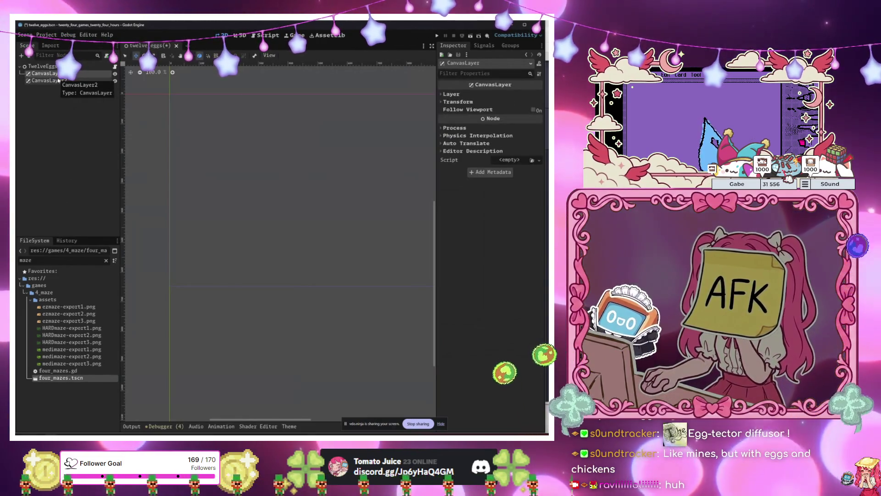
key("ctrl+a")
type("node")
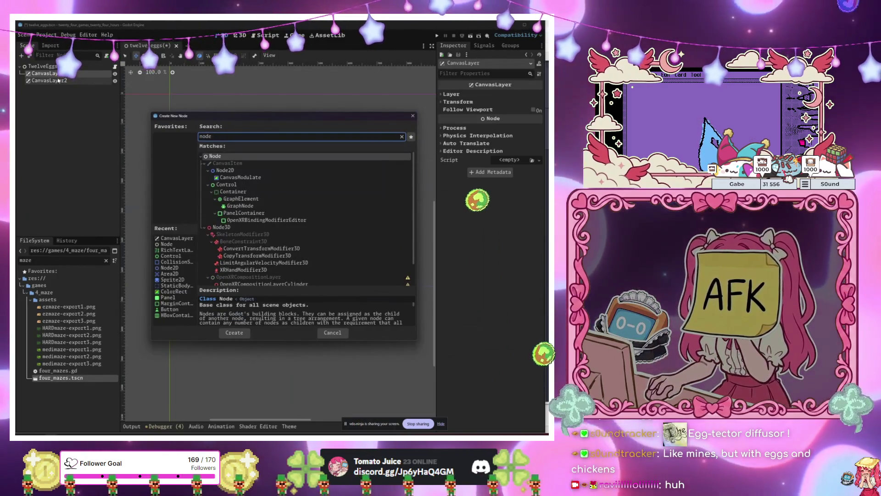
key("Down")
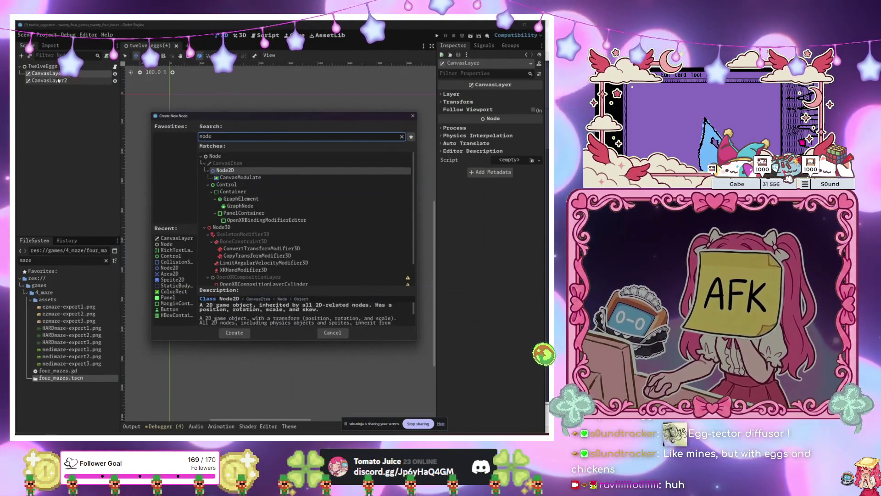
Add the Node2D, then a CharacterBody2D under it with a Basic Movement character_body_2d.gd script.
key("Return")
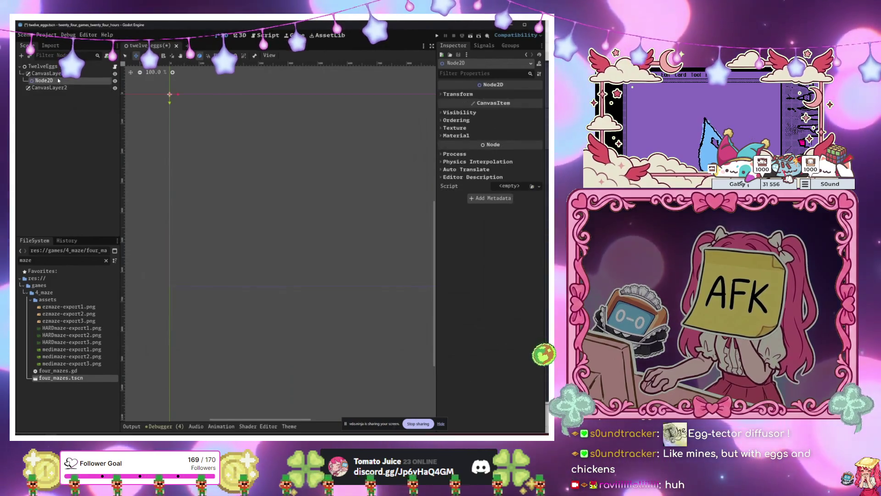
key("ctrl+a")
type("character")
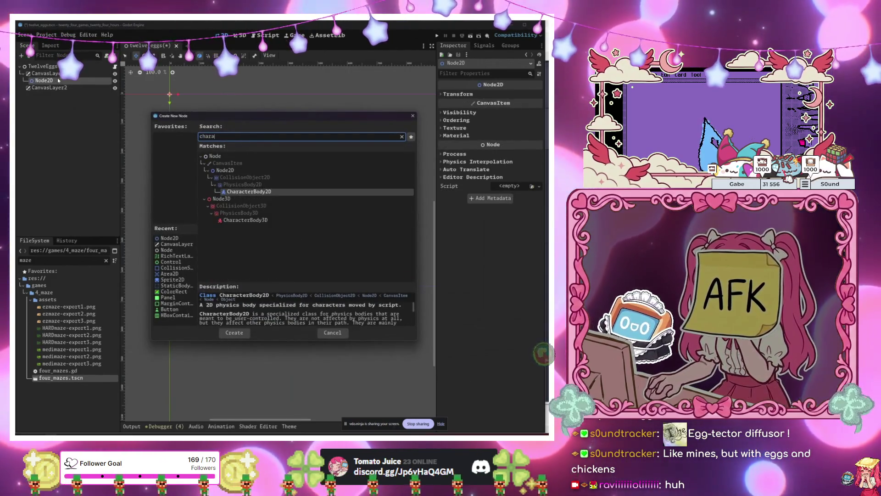
key("Return")
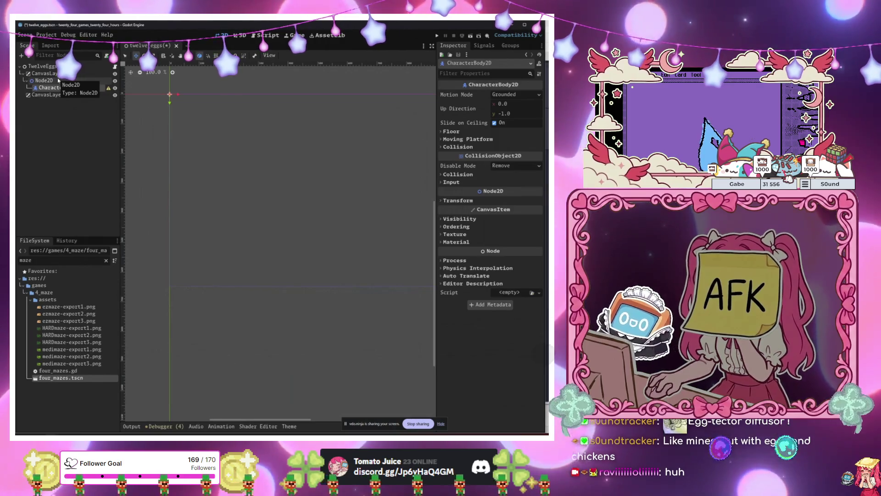
left_click(106, 56)
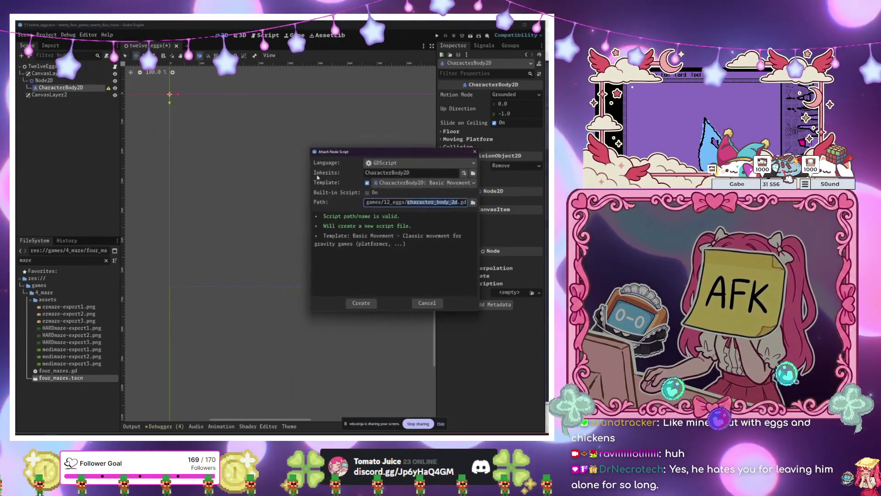
left_click(363, 303)
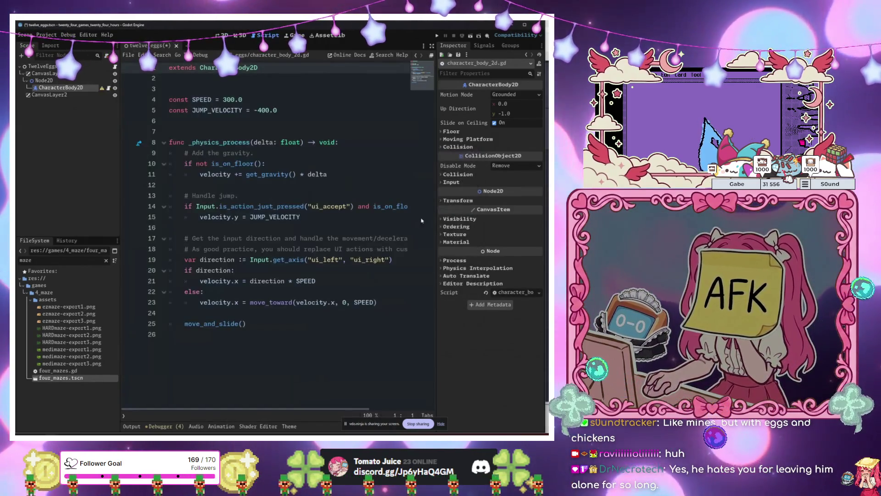
Set the CharacterBody2D's Motion Mode to Floating and delete the gravity and jump code.
left_click(515, 94)
left_click(504, 111)
left_click(282, 168)
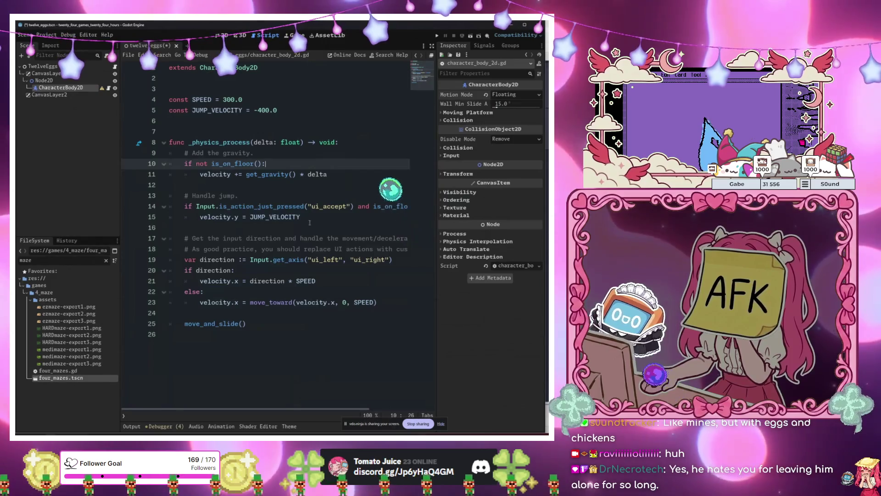
left_click_drag(300, 217, 177, 155)
key("BackSpace")
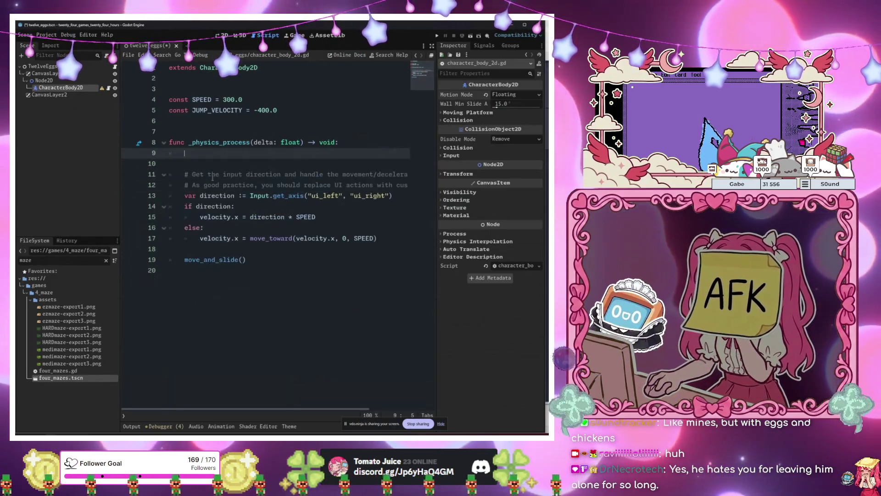
Delete the two leftover comment lines and the empty line from character_body_2d.gd.
left_click(219, 185)
left_click_drag(186, 175, 408, 185)
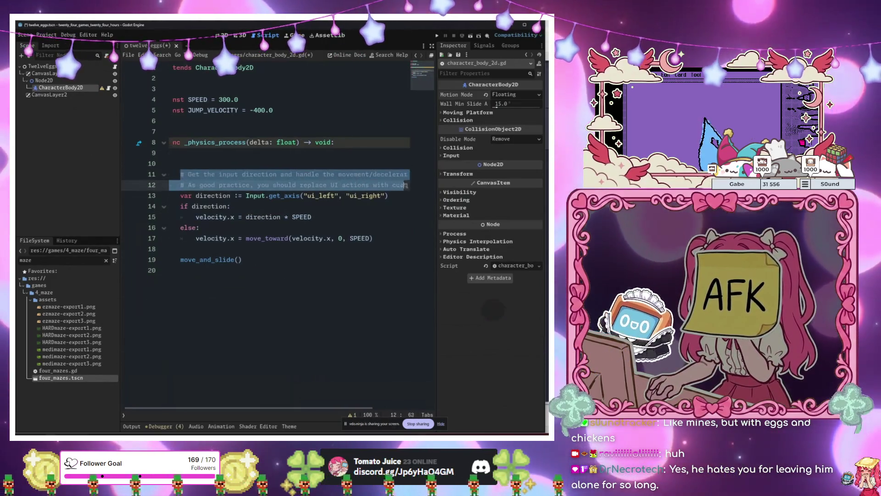
key("BackSpace")
key("BackSpace")
key("BackSpace")
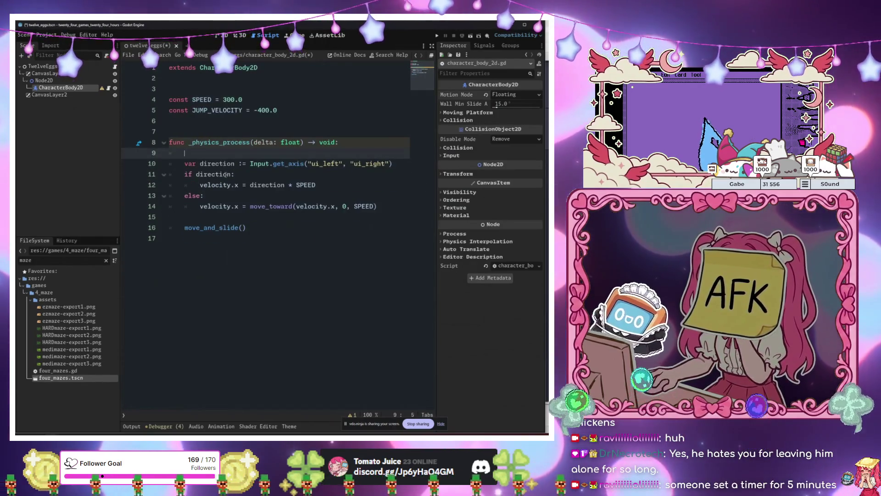
left_click(224, 174)
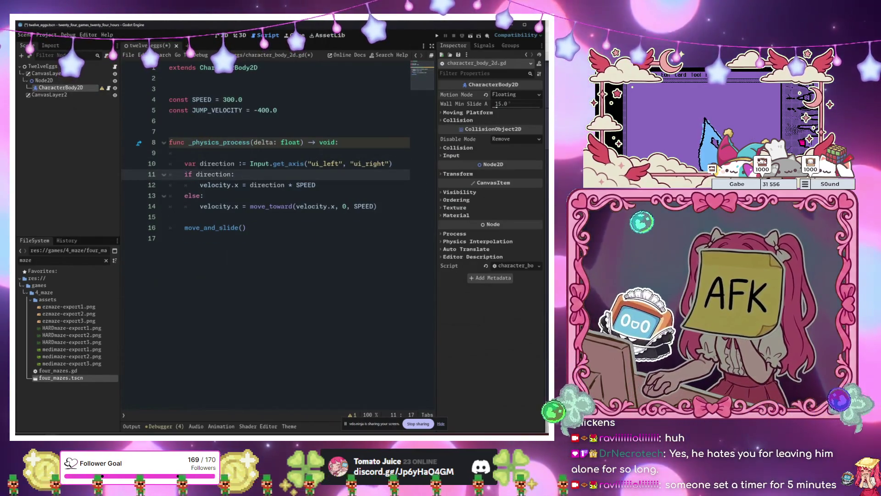
key("ctrl+F1")
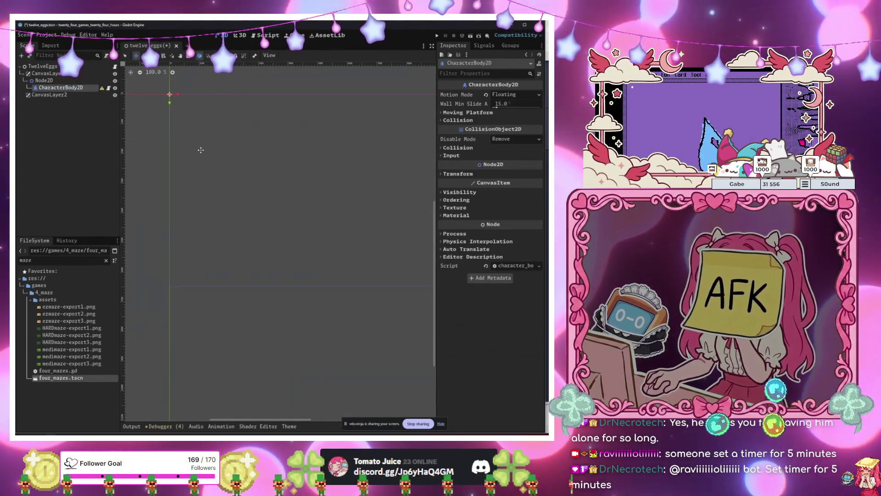
Search the built-in help for get_colliding.
key("F1")
type("get_bodd")
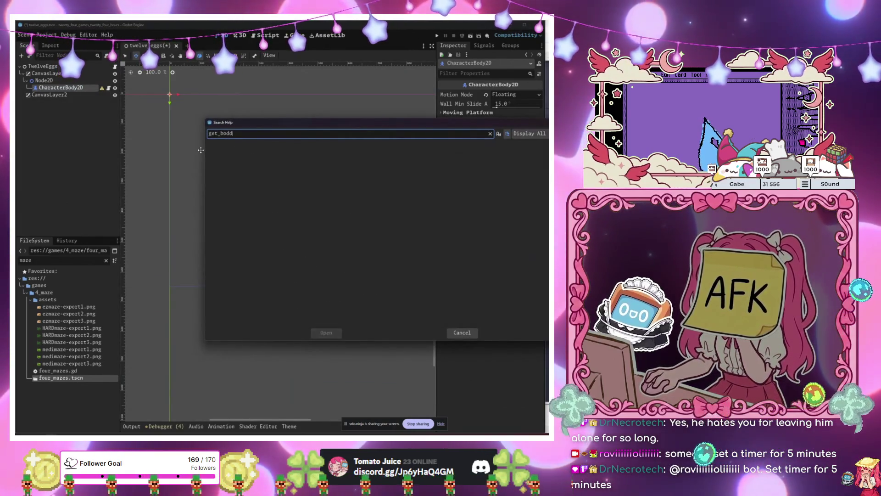
key("BackSpace")
key("BackSpace")
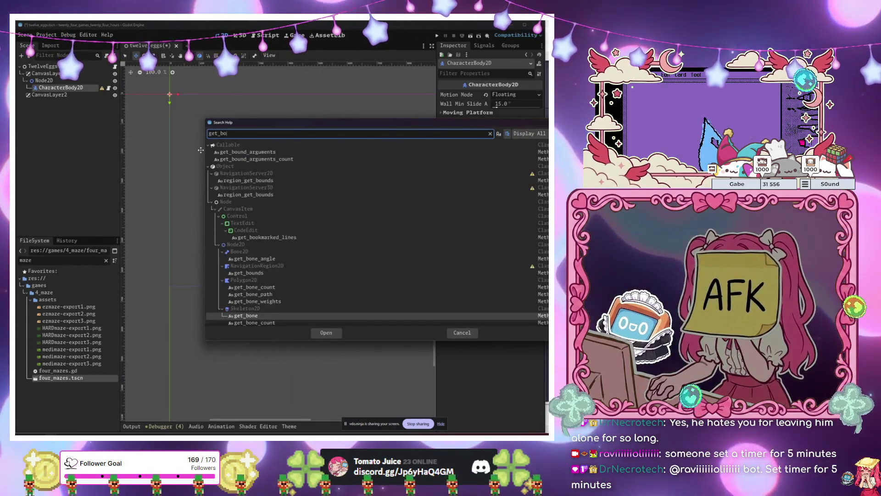
key("BackSpace")
key("BackSpace")
key("BackSpace")
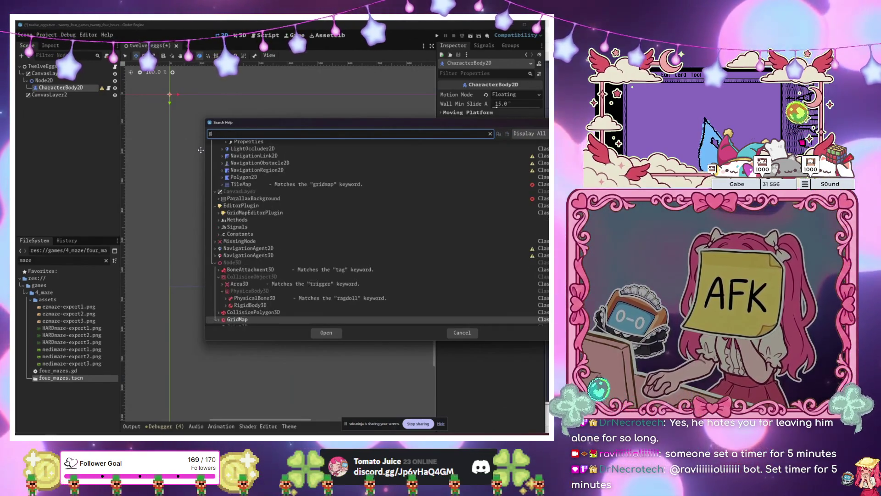
type("et_colli")
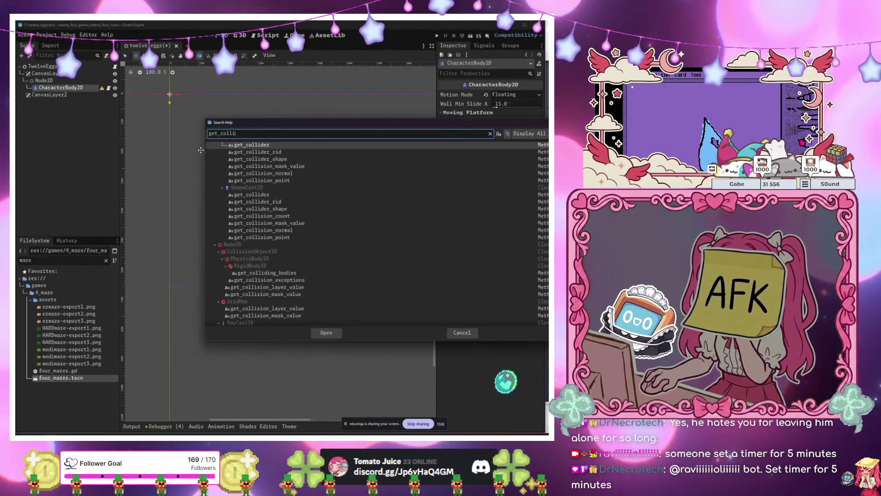
type("ding")
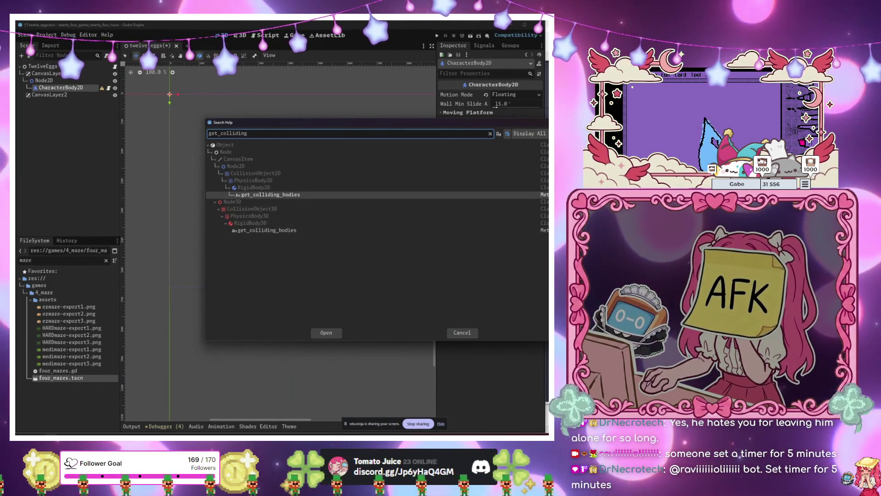
Search the help for area and open the Area2D class reference.
key("ctrl+a")
key("BackSpace")
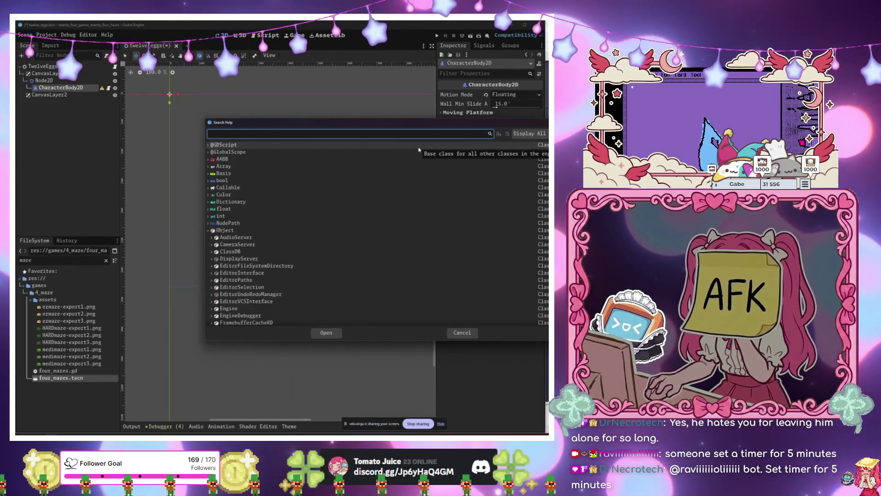
type("area")
key("Return")
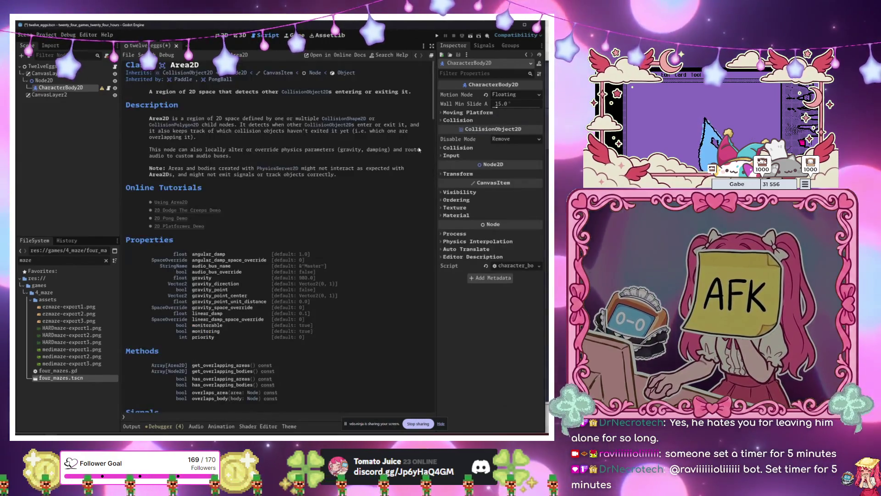
Scroll the Area2D docs down to its signals, then reopen the TwelveEggs twelve_eggs.gd script.
scroll(363, 217, "down", 3)
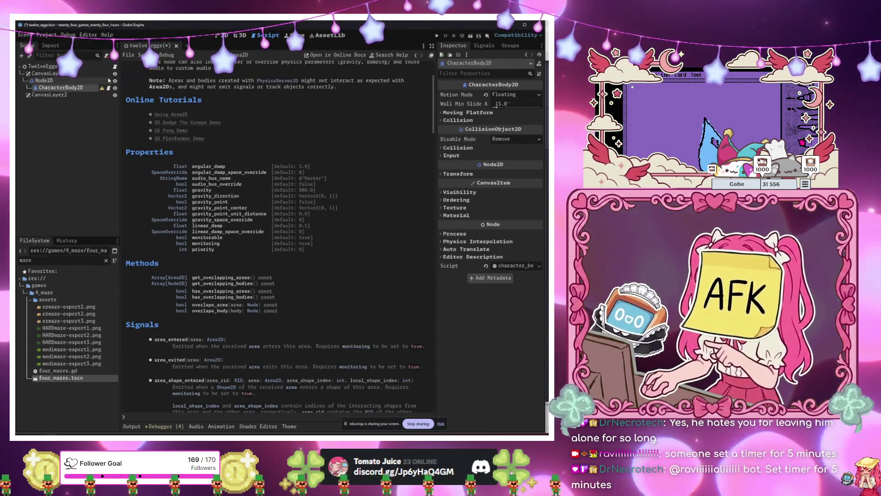
left_click(116, 67)
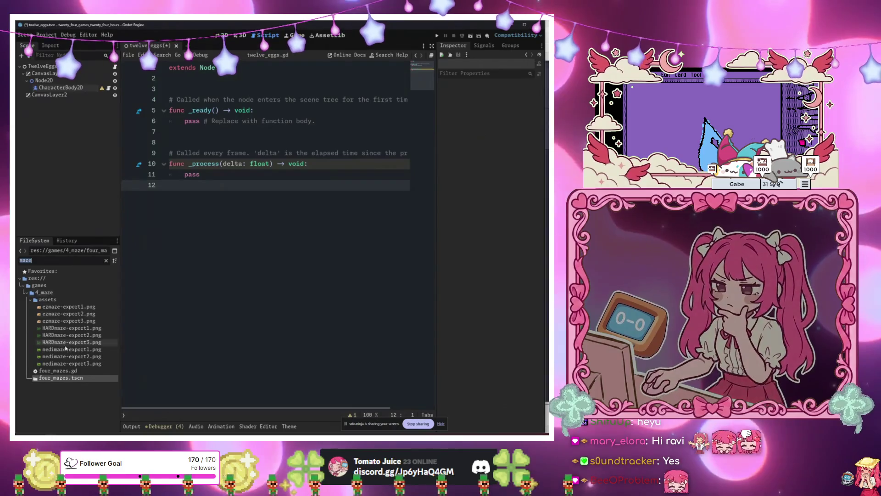
Run the four_mazes.tscn scene from the FileSystem dock.
right_click(62, 377)
left_click(179, 333)
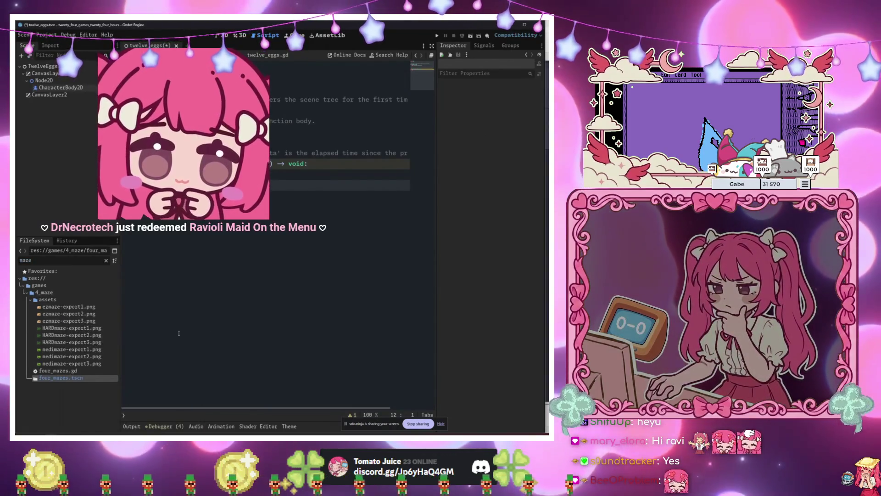
key("F5")
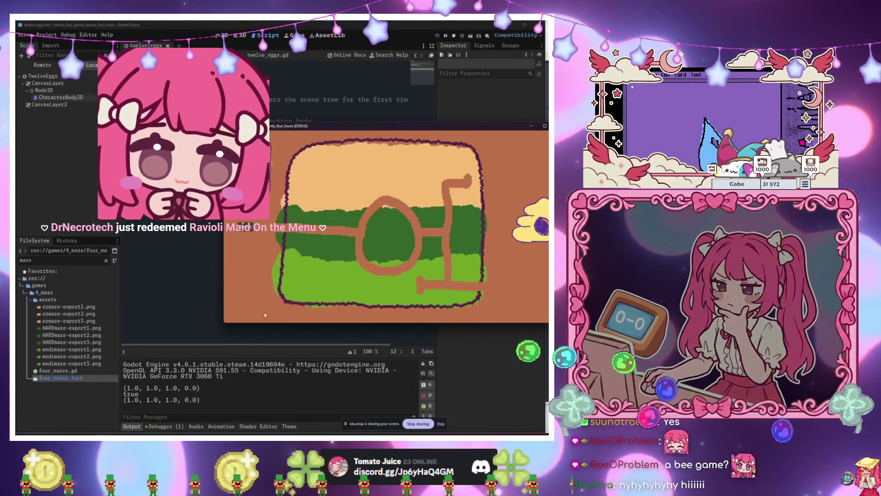
Move the player ball into the maze with Up and Left, and shift the game window left.
key("Up")
key("Left")
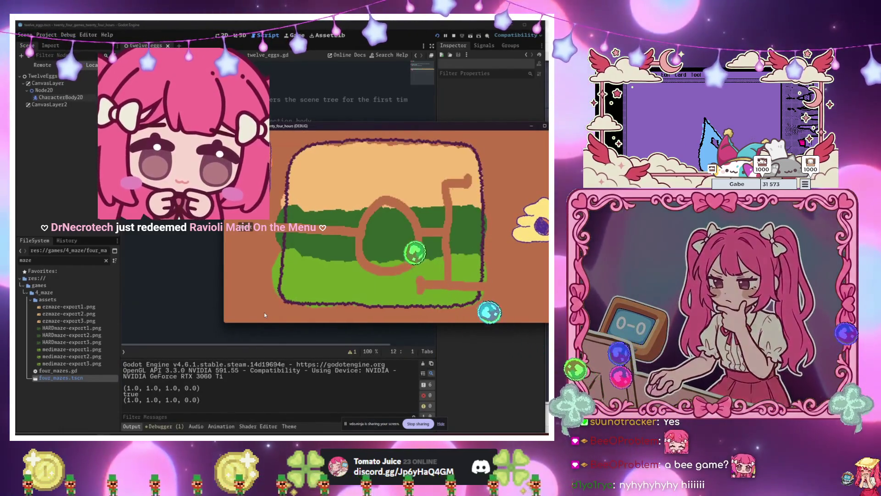
left_click_drag(283, 126, 170, 106)
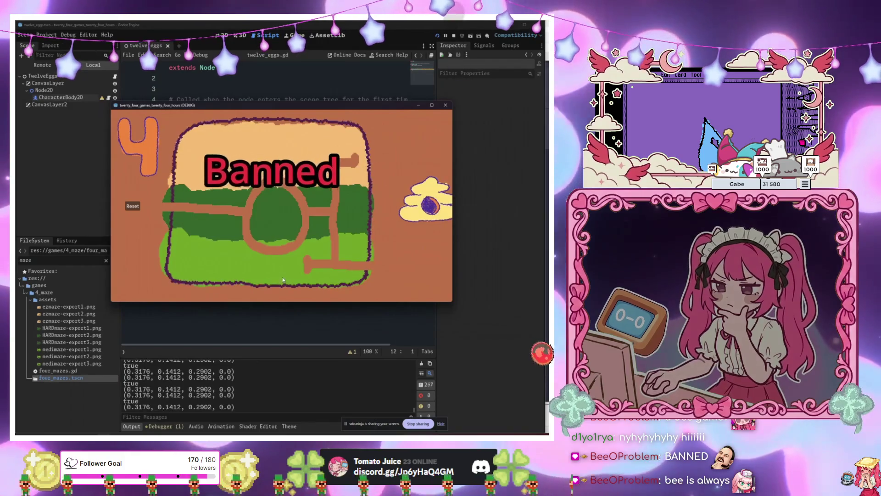
Reset the maze game after the Banned message and work through the first mazes.
left_click(129, 206)
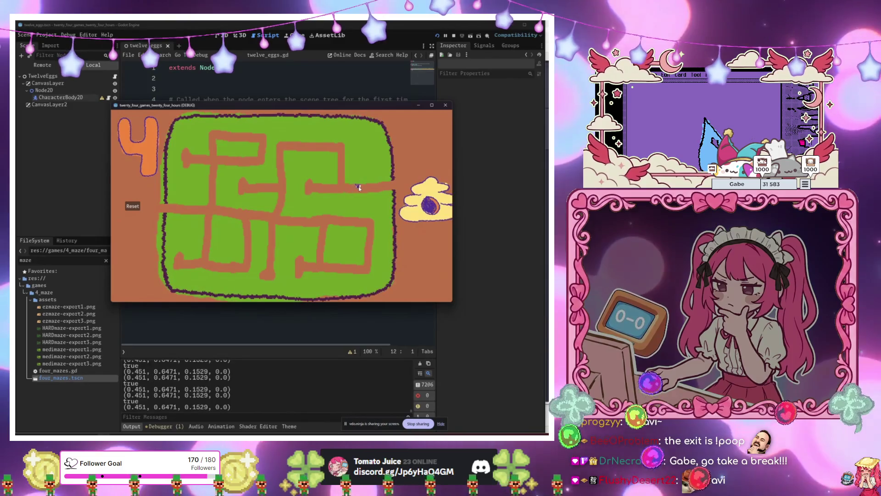
mouse_move(394, 186)
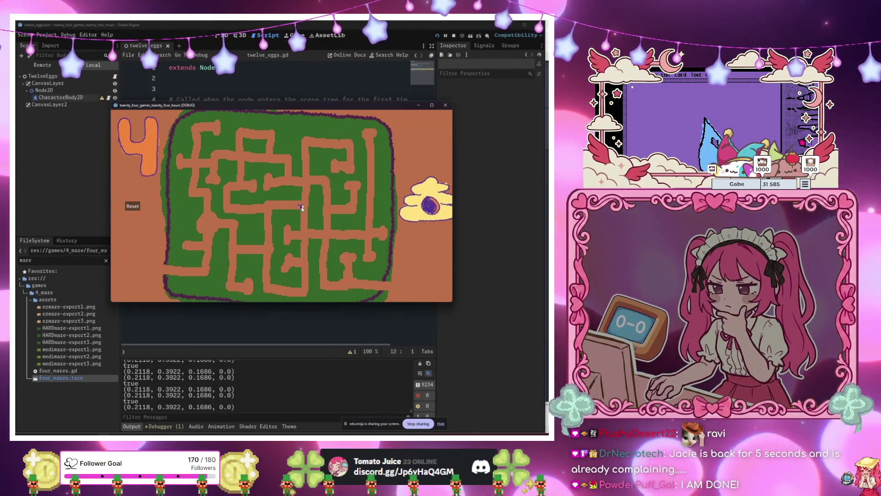
mouse_move(300, 227)
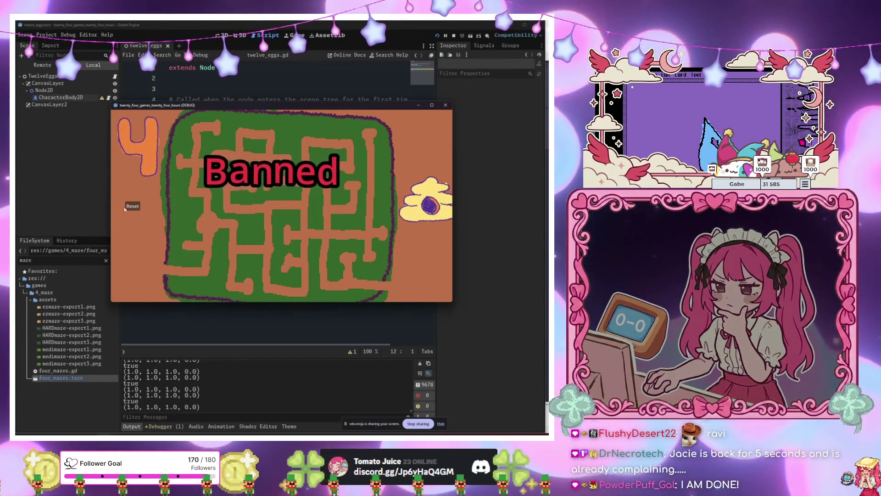
left_click(130, 205)
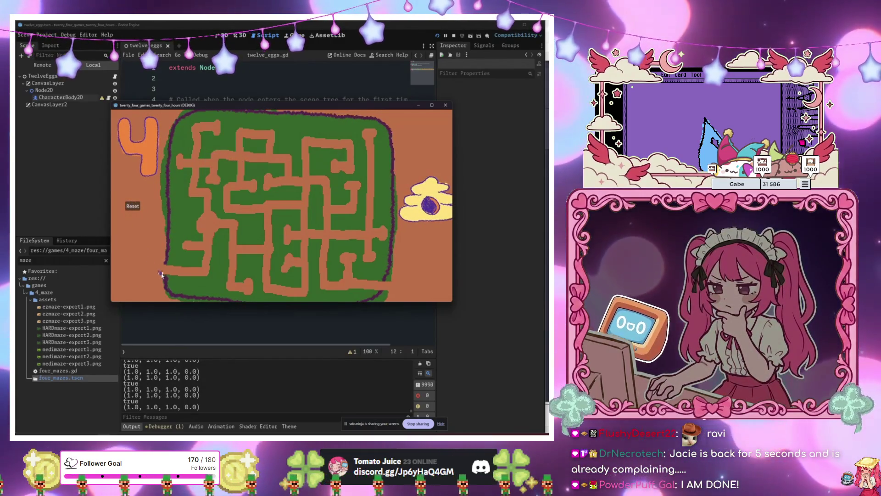
left_click(132, 205)
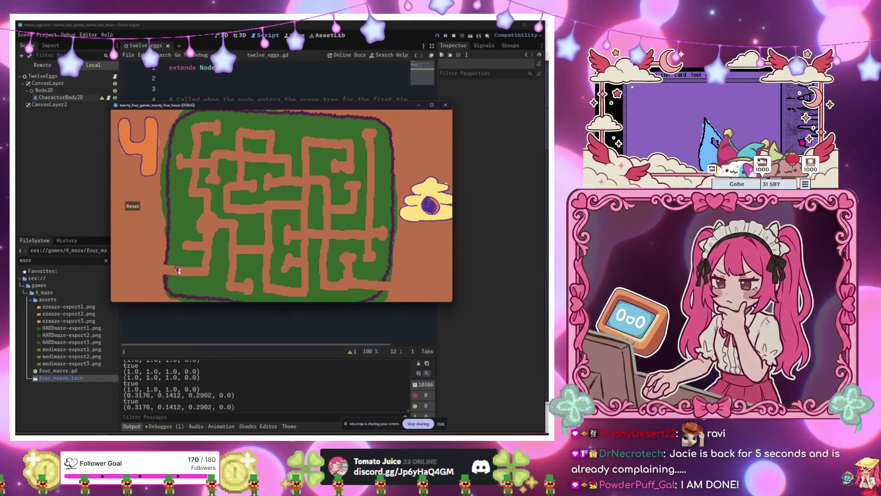
left_click_drag(178, 271, 200, 271)
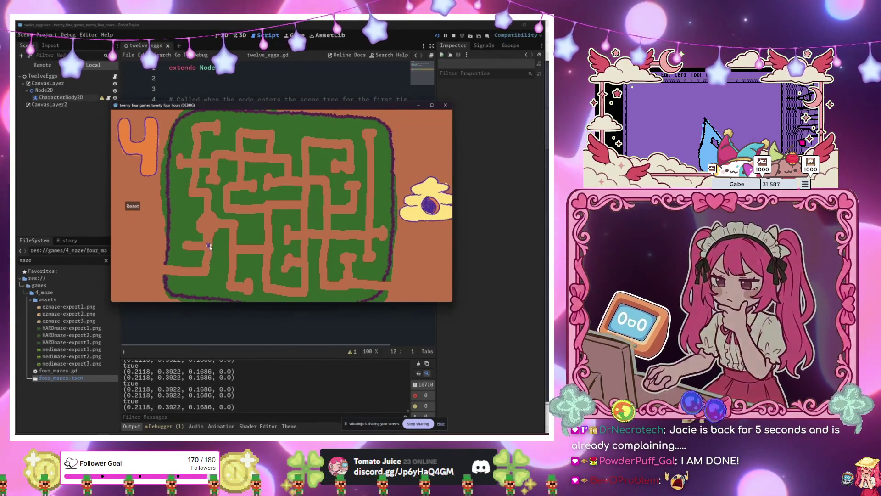
mouse_move(211, 229)
left_mouse_down()
mouse_move(248, 251)
mouse_move(264, 246)
mouse_move(274, 208)
left_mouse_up()
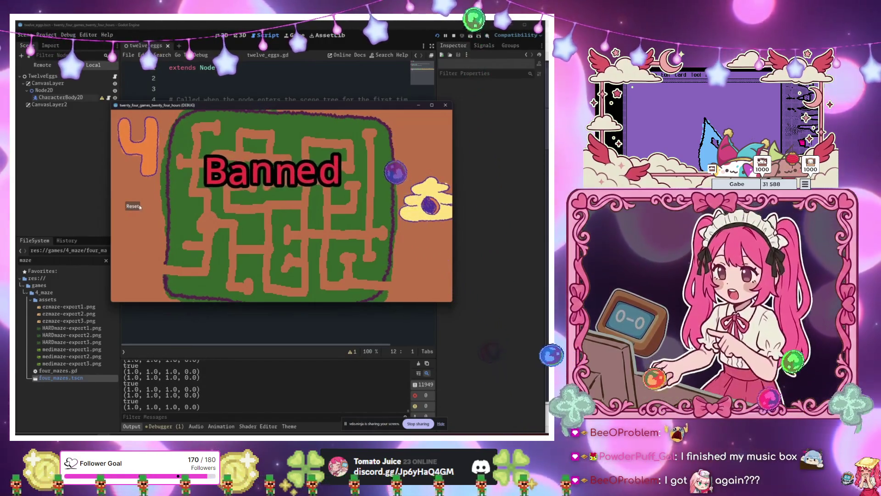
left_click(132, 206)
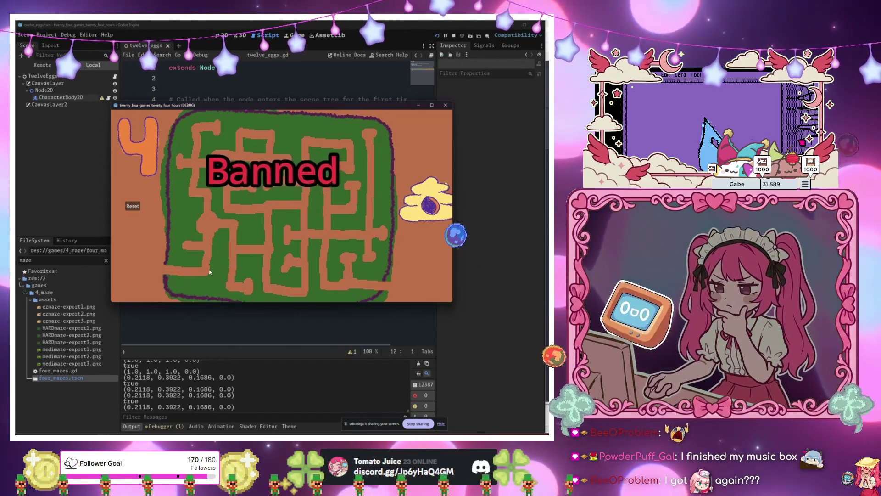
left_click(138, 206)
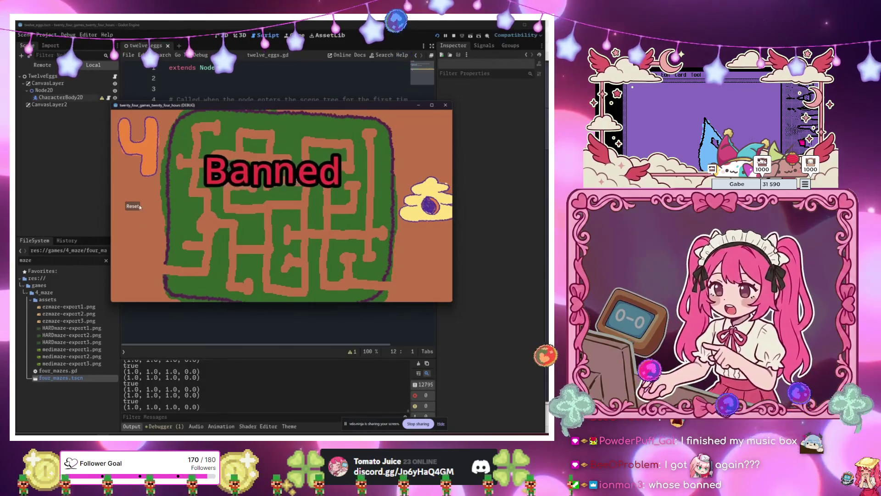
left_click(131, 206)
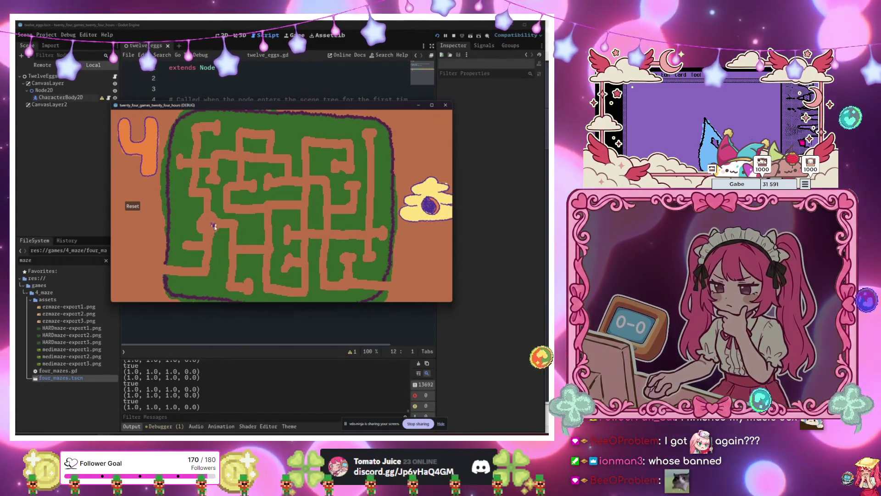
mouse_move(231, 243)
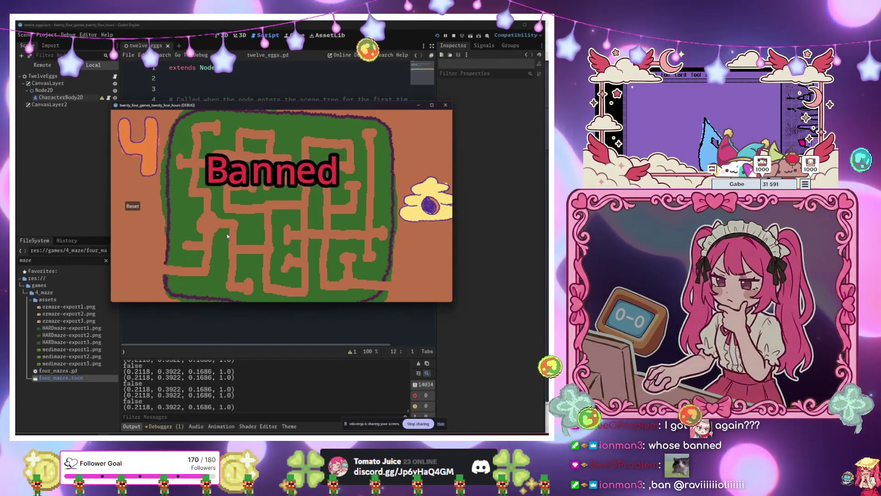
left_click(134, 208)
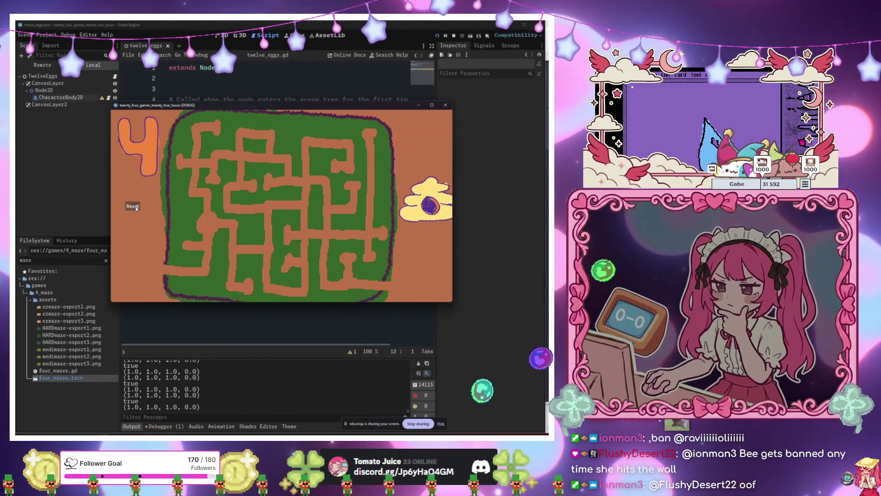
left_click(135, 206)
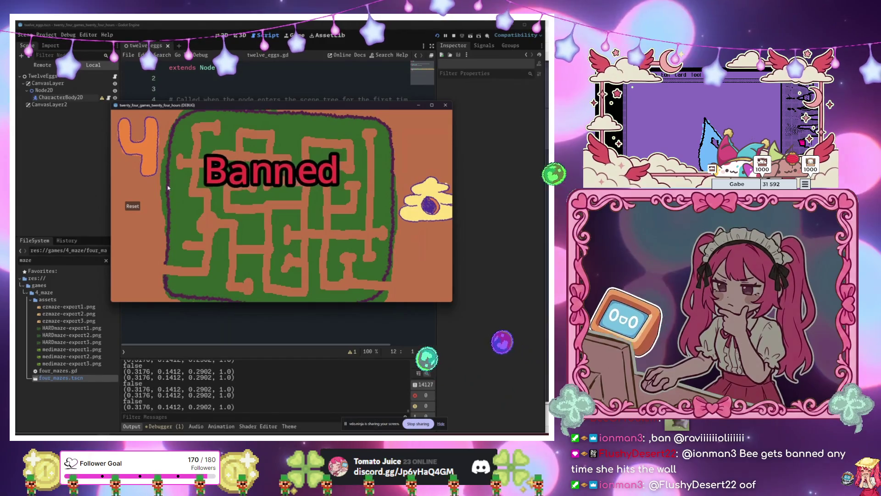
left_click(135, 206)
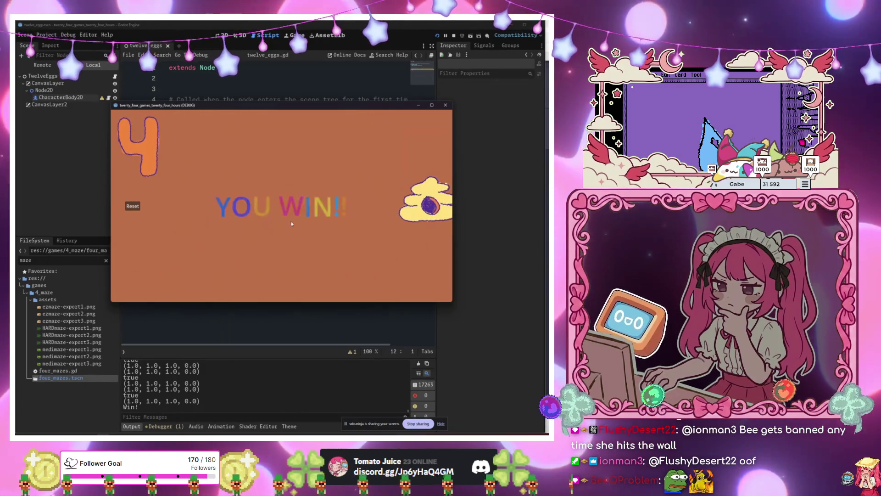
Stop the running maze game with F8.
key("F8")
left_click(334, 158)
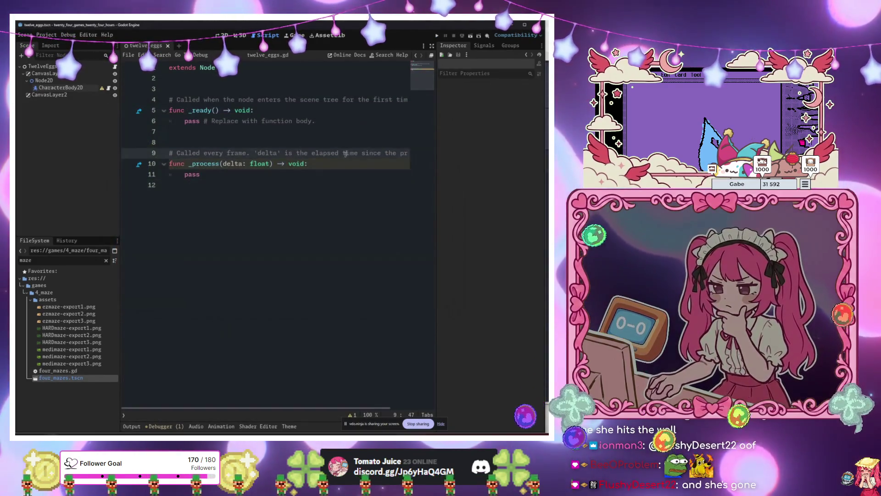
key("Down")
key("Down")
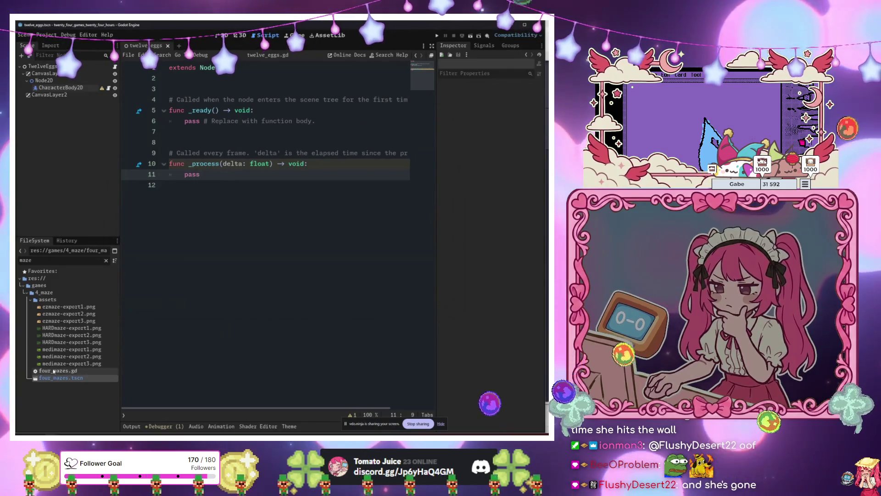
left_click(44, 293)
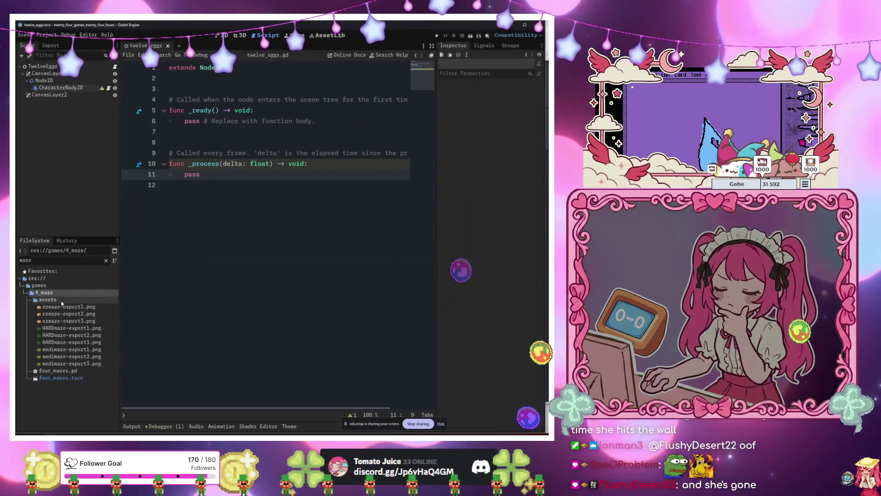
left_click(65, 380)
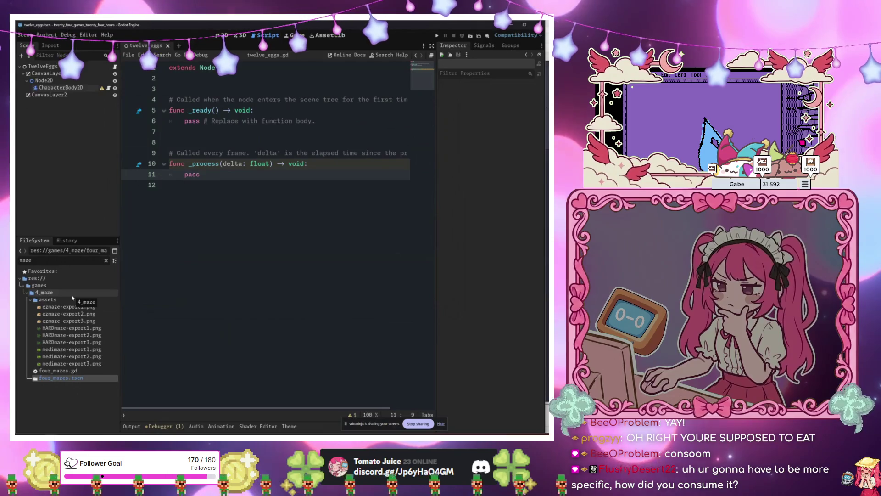
key("Down")
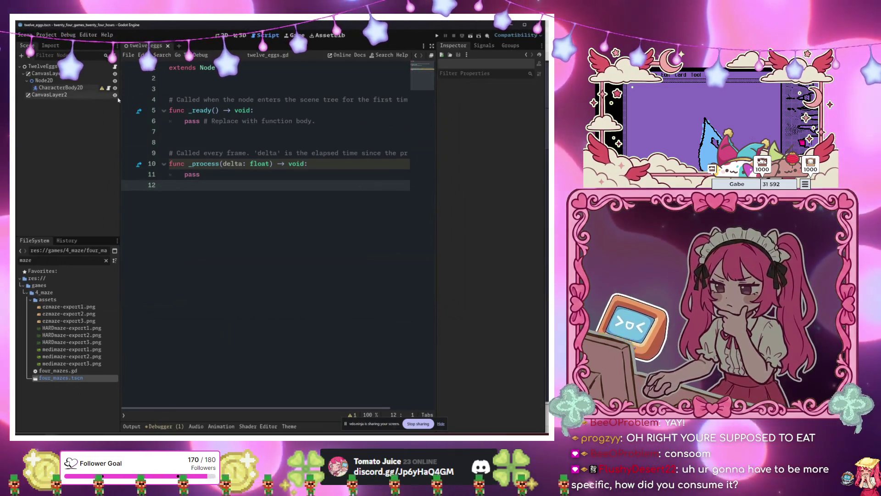
left_click(78, 88)
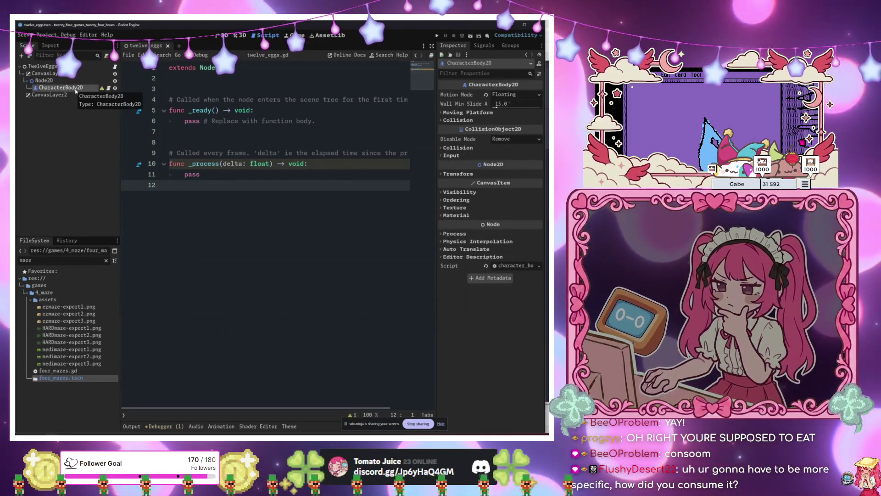
Show the TwelveEggs scene in the 2D view and select the CharacterBody2D node.
left_click(44, 80)
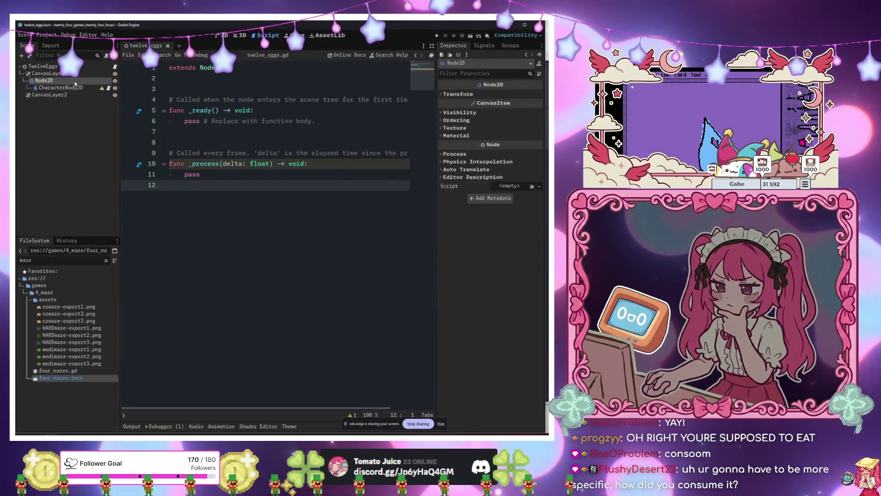
left_click(225, 35)
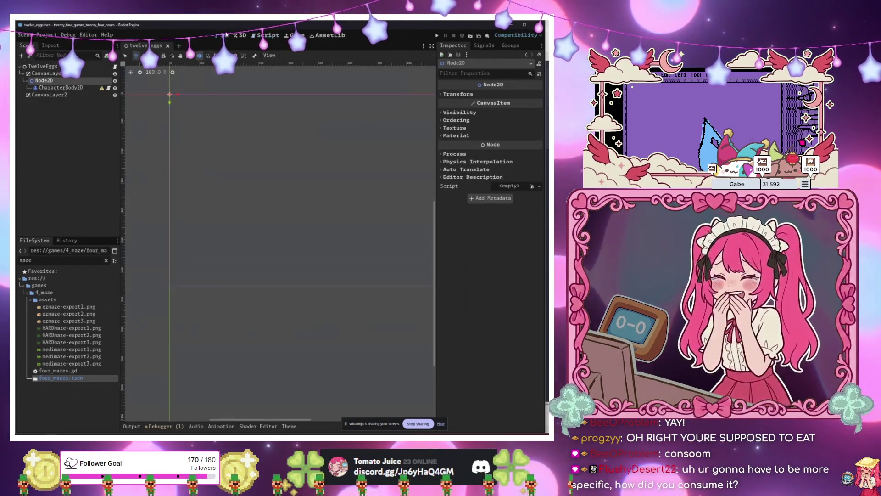
left_click(64, 87)
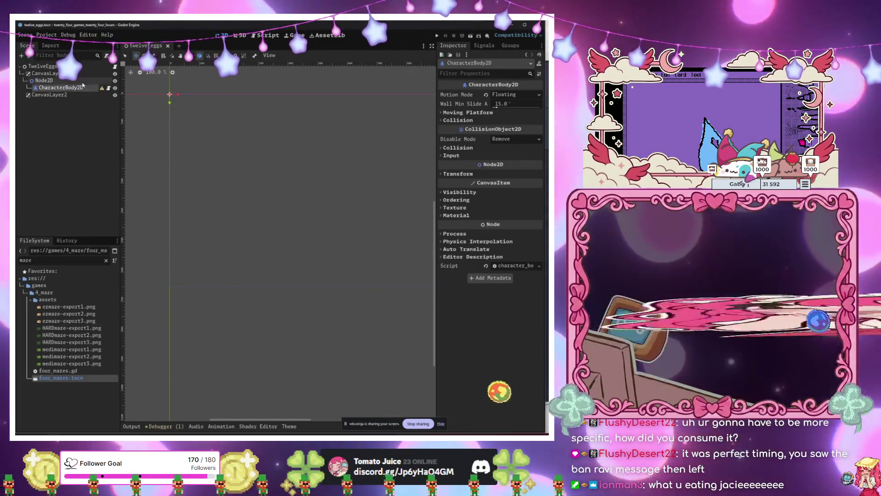
Add a CollisionShape2D child to CharacterBody2D.
key("ctrl+a")
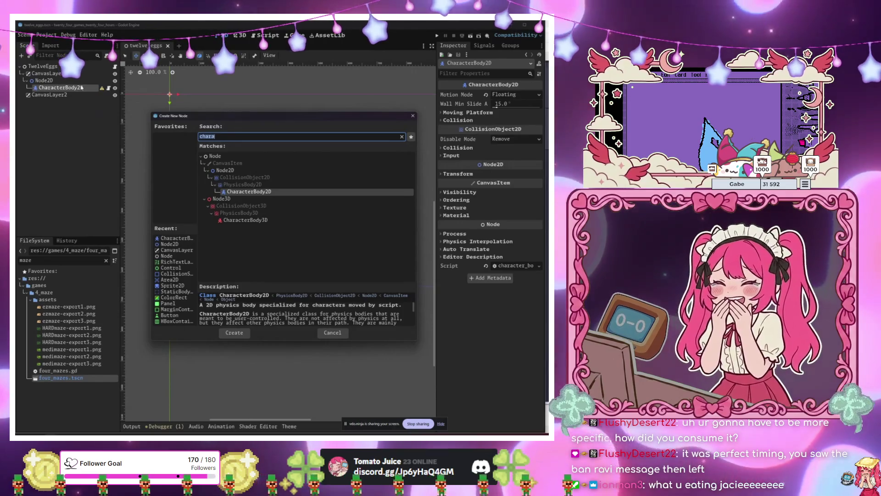
type("coll")
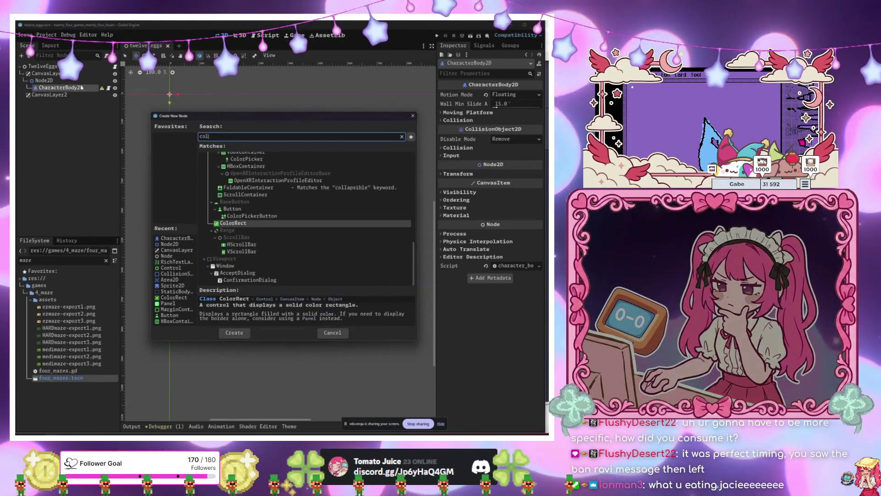
key("Return")
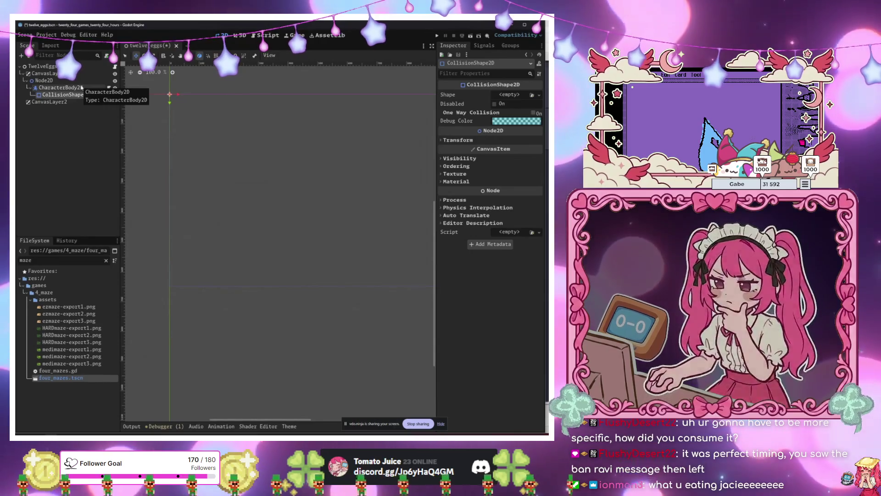
Add an Area2D under CharacterBody2D with its own CollisionShape2D child.
left_click(82, 87)
key("ctrl+a")
type("area")
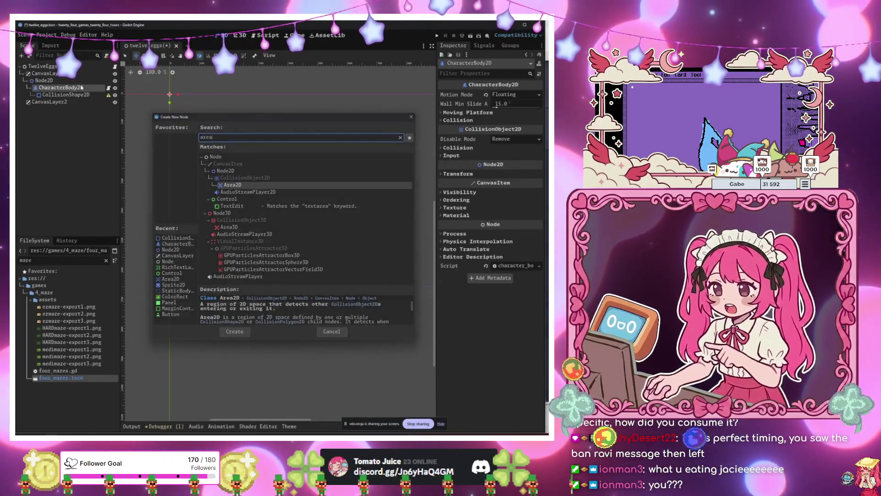
key("Return")
key("ctrl+a")
type("coll")
key("Return")
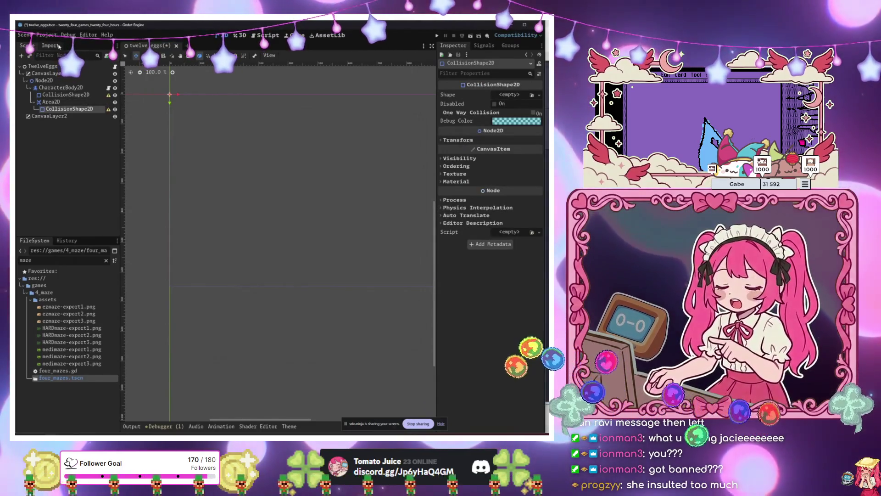
Assign a new RectangleShape2D to the CharacterBody2D's collision shape.
left_click(77, 95)
left_click(510, 95)
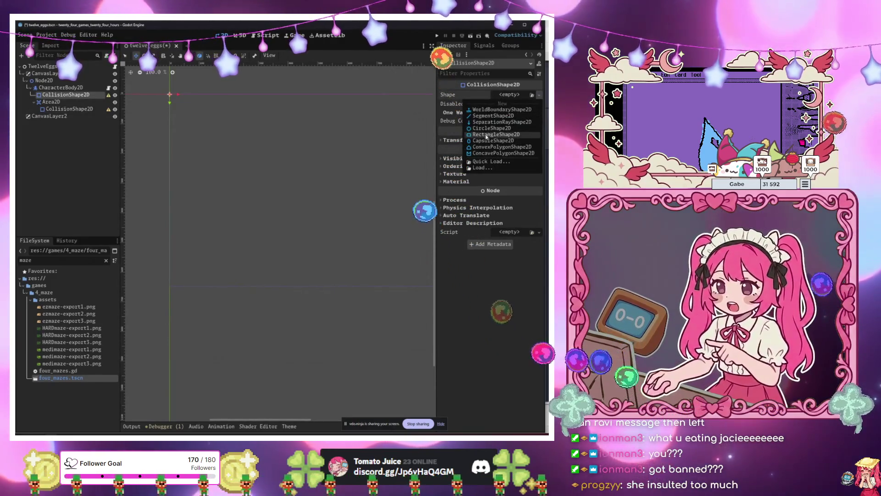
left_click(496, 135)
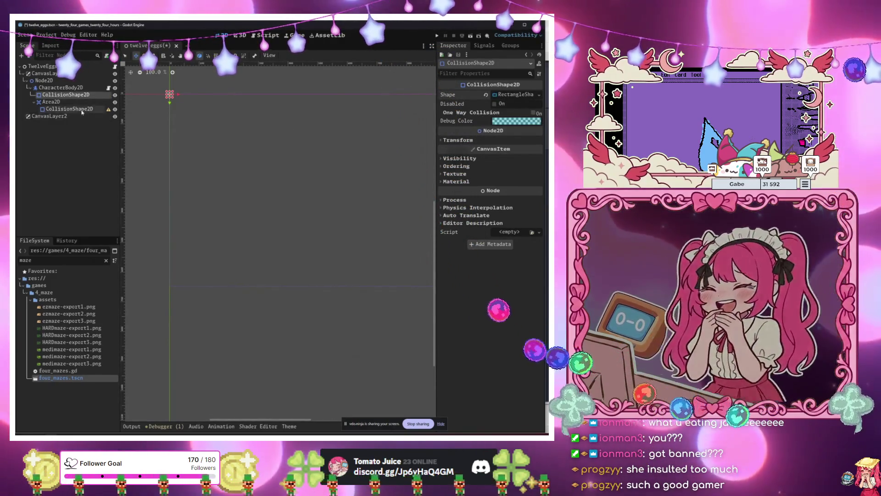
Give the Area2D's collision a CircleShape2D and drag its radius to a moderate size.
left_click(79, 110)
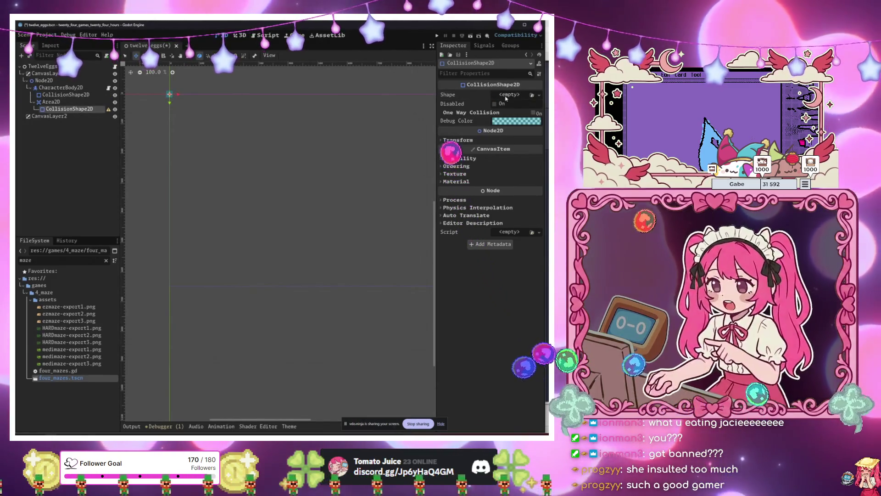
left_click(508, 95)
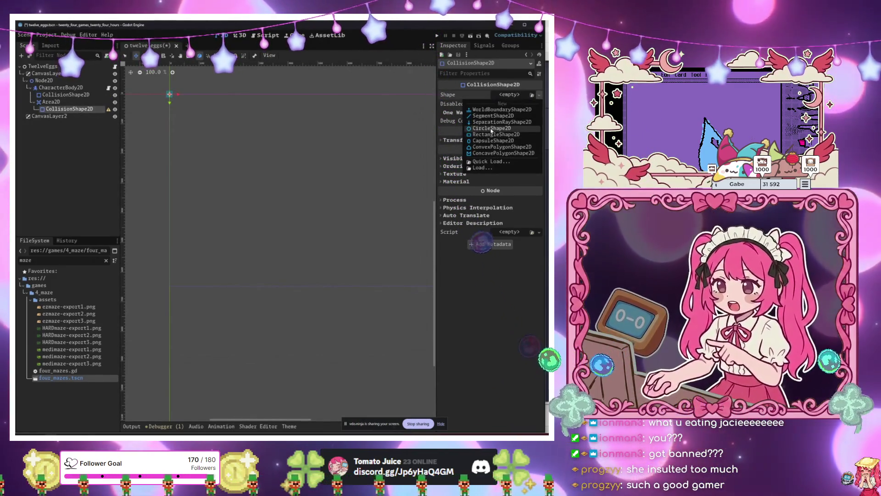
left_click(491, 128)
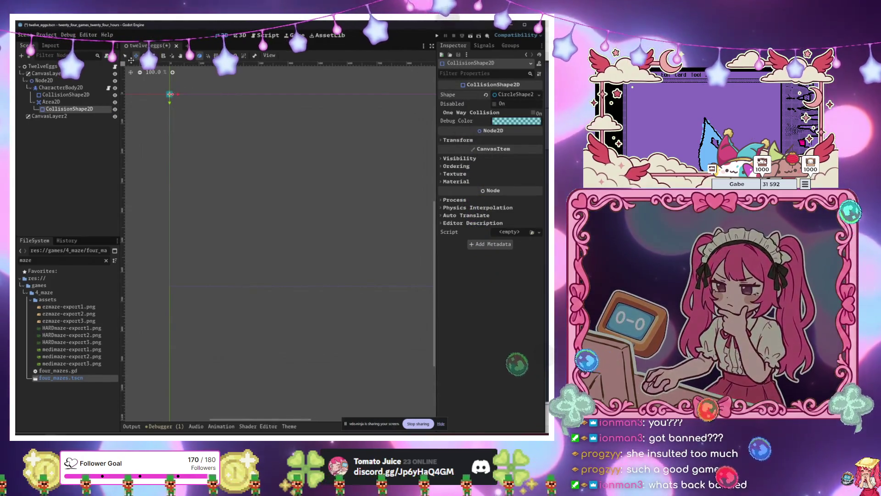
left_click_drag(185, 96, 204, 95)
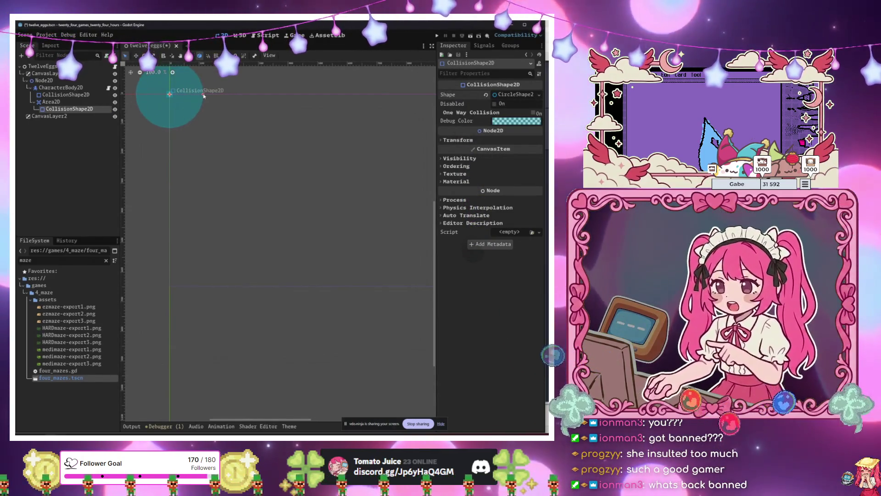
scroll(220, 126, "down", 1)
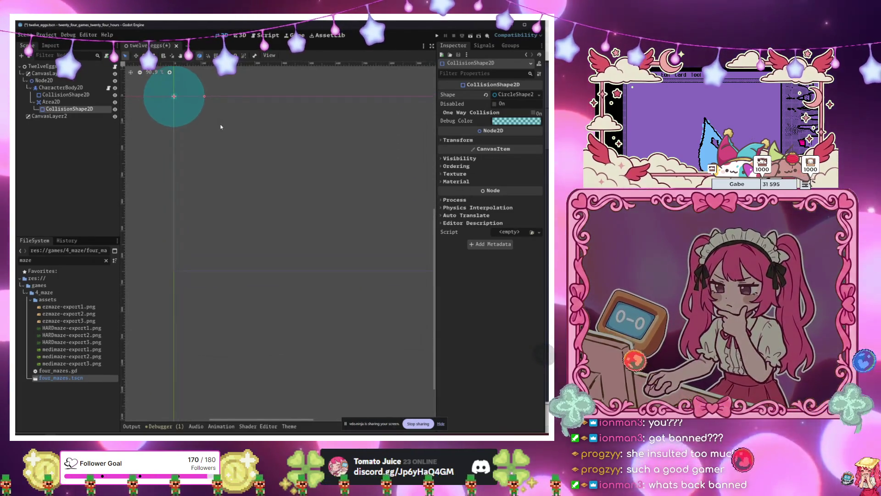
scroll(181, 126, "down", 3)
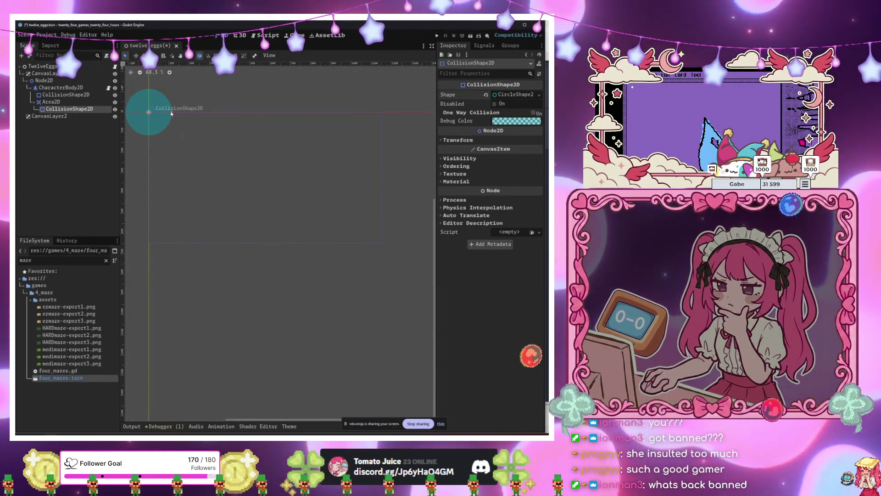
left_click_drag(168, 114, 164, 112)
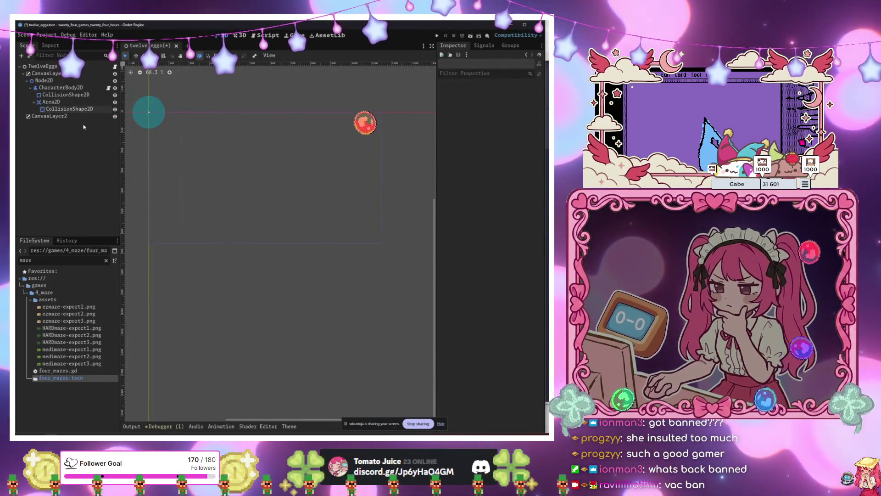
left_click(68, 88)
left_click(66, 95)
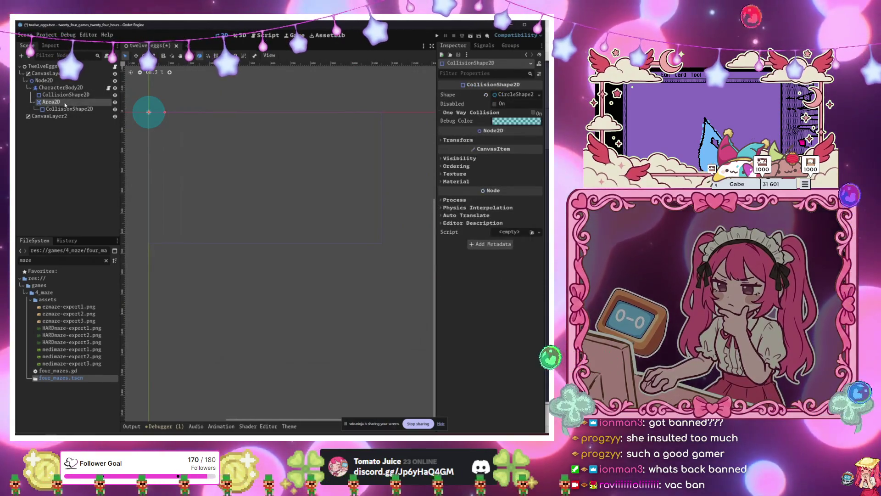
left_click(196, 173)
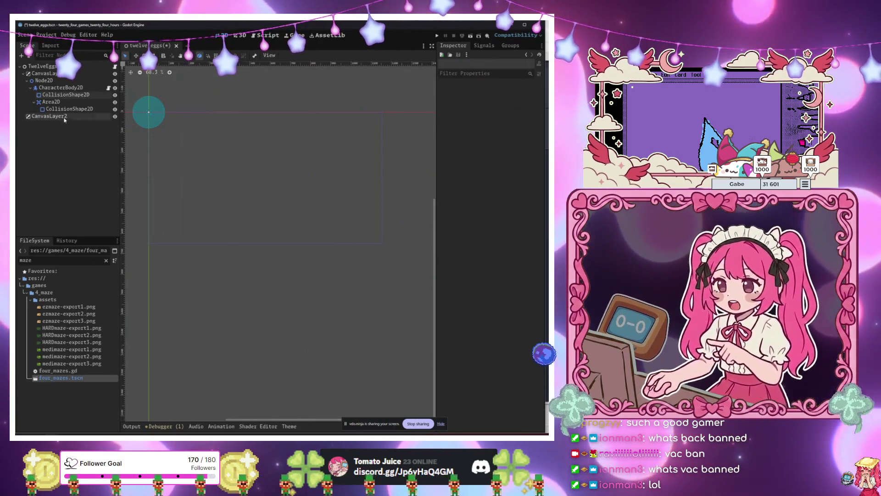
Add a new Node2D child under the root Node2D.
left_click(69, 81)
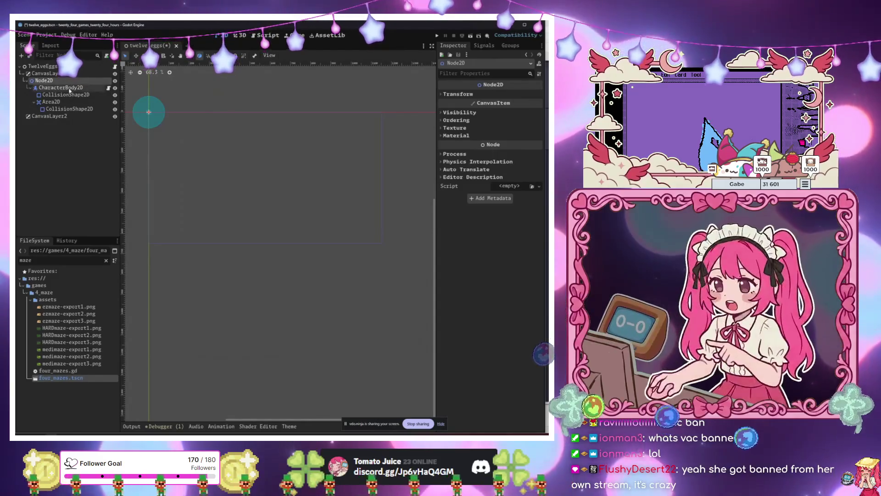
key("ctrl+a")
type("node")
key("Down")
key("Down")
key("Return")
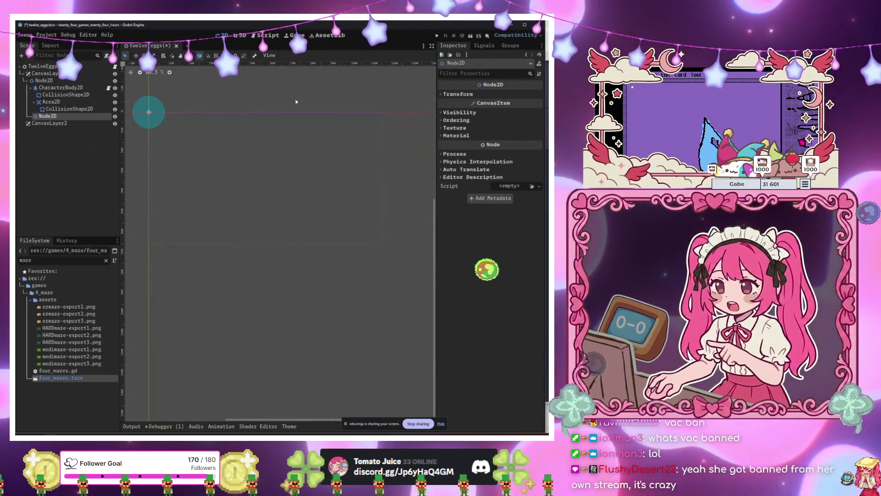
Position the new node at 576, 324 and start renaming it CharacterSpawnNode2D.
left_click(455, 115)
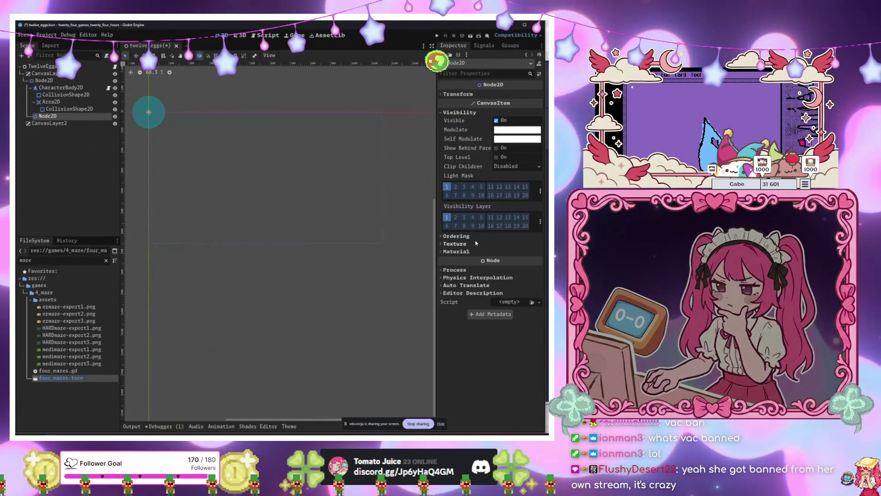
left_click(457, 94)
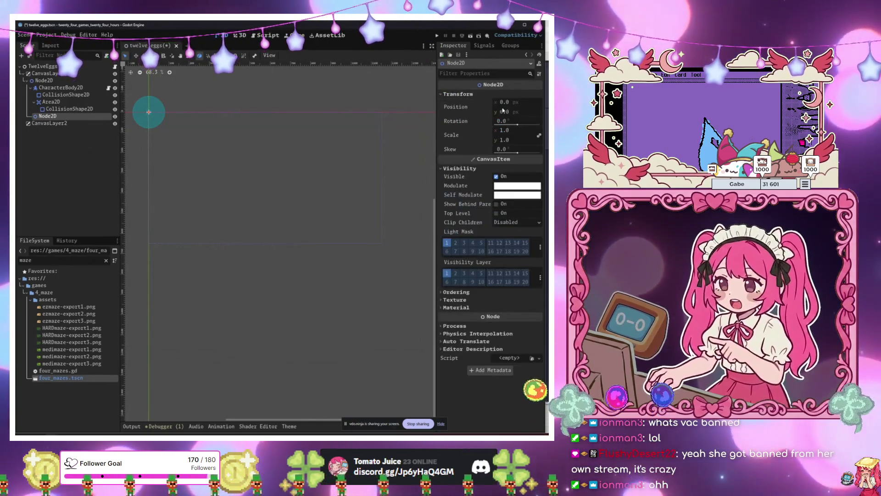
left_click(509, 102)
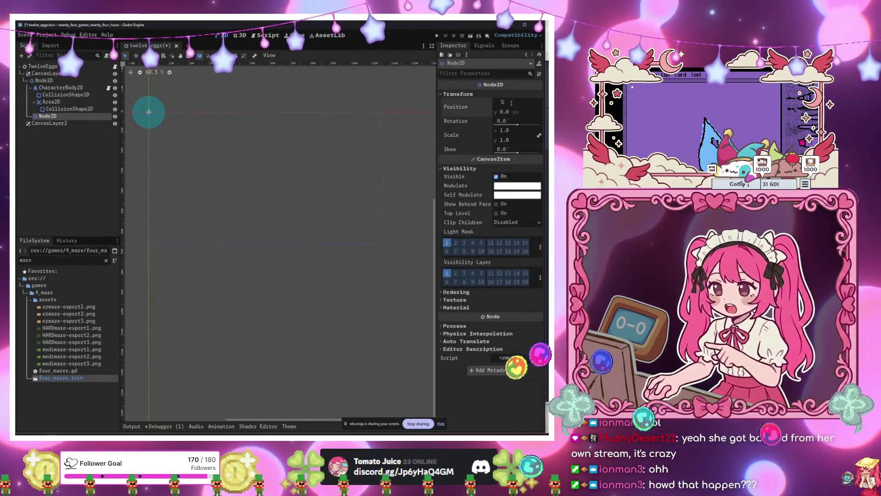
type("152/")
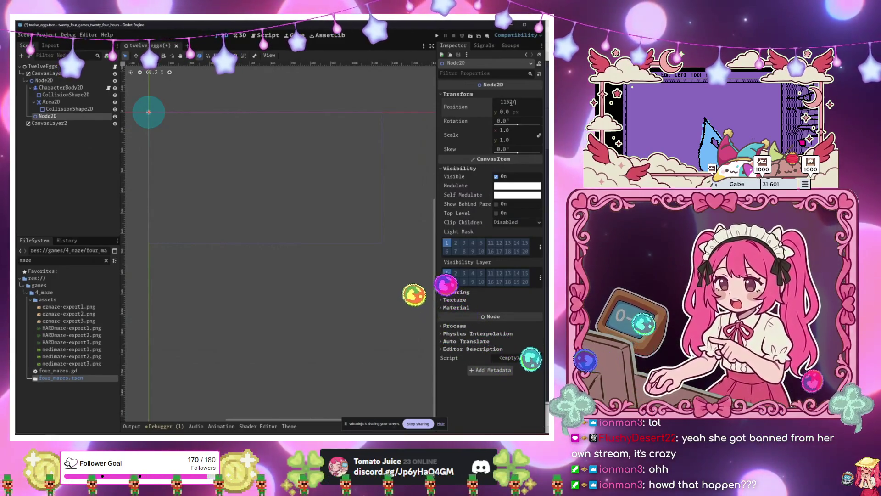
type("2")
key("Tab")
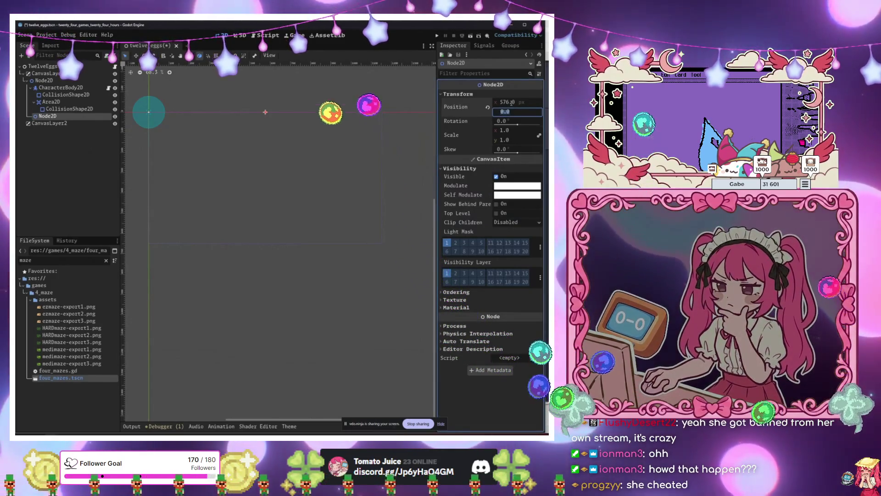
type("64")
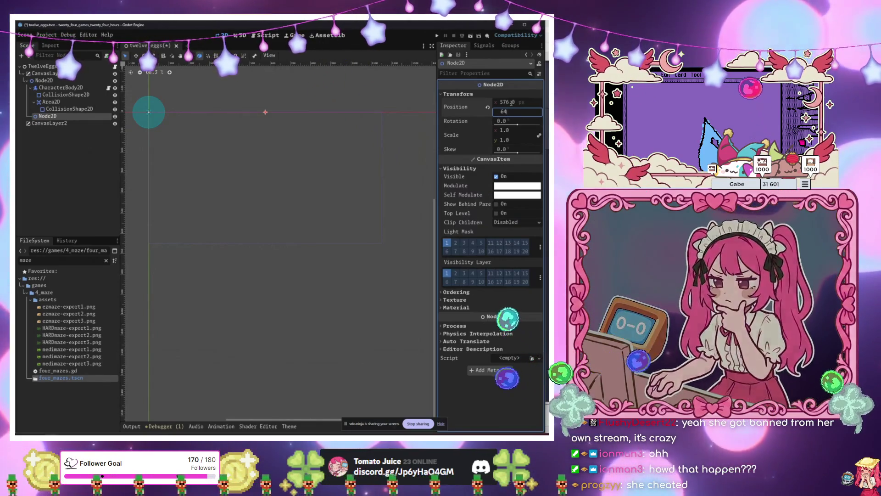
type("8")
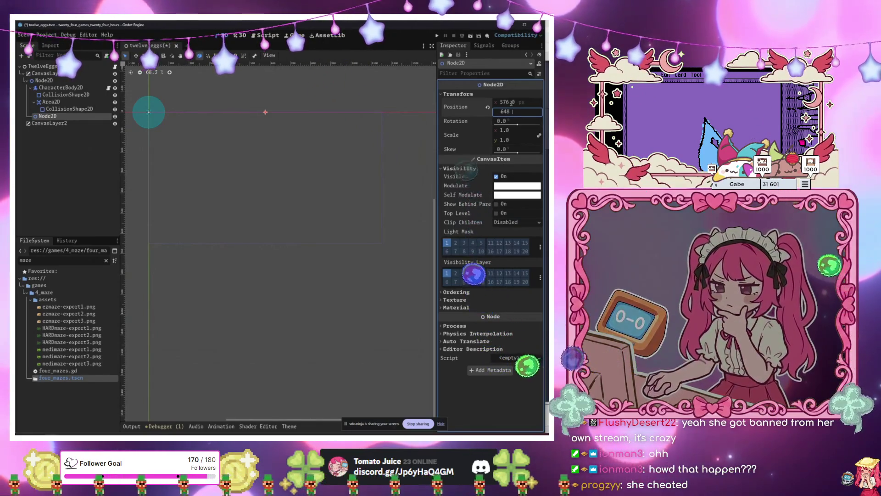
type("/2")
key("Return")
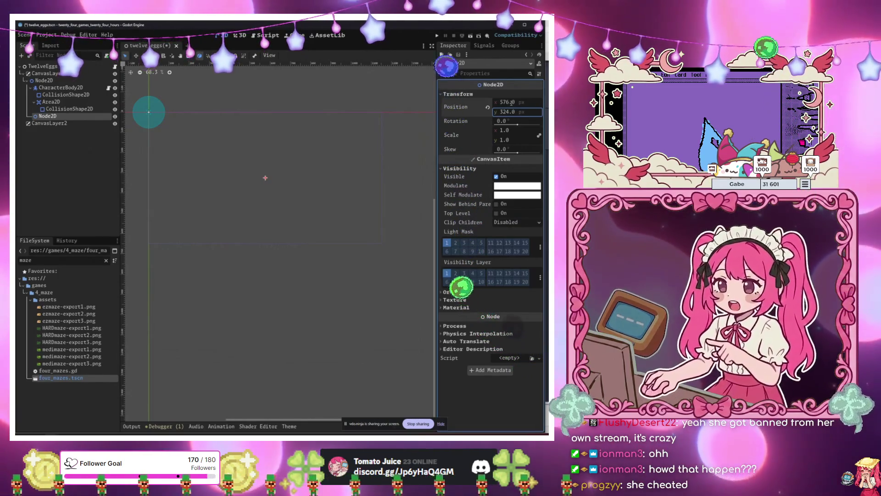
left_click(69, 109)
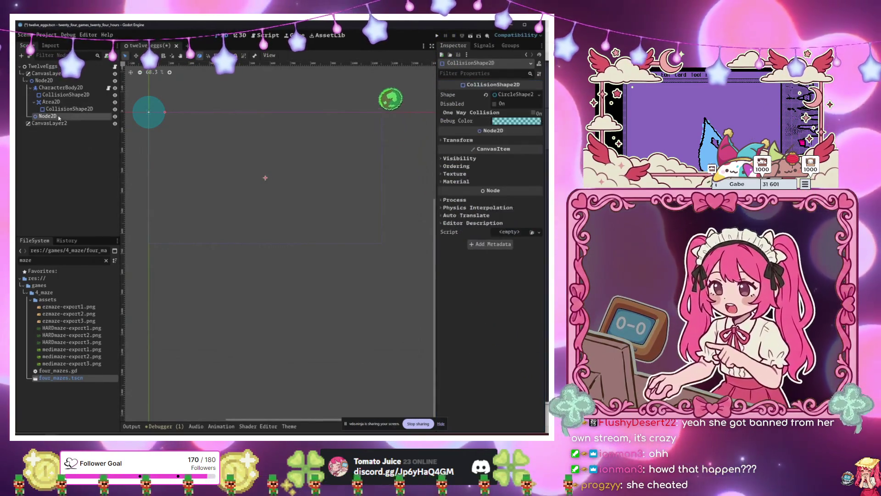
left_click(48, 116)
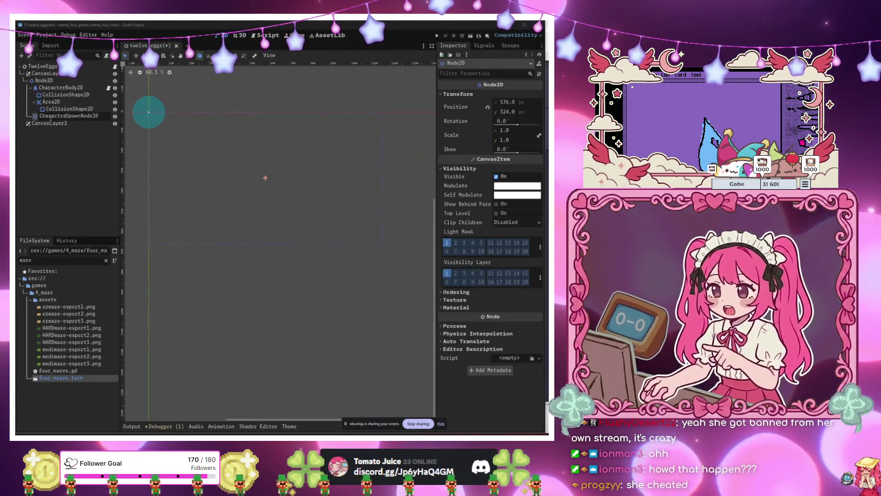
left_click(50, 117)
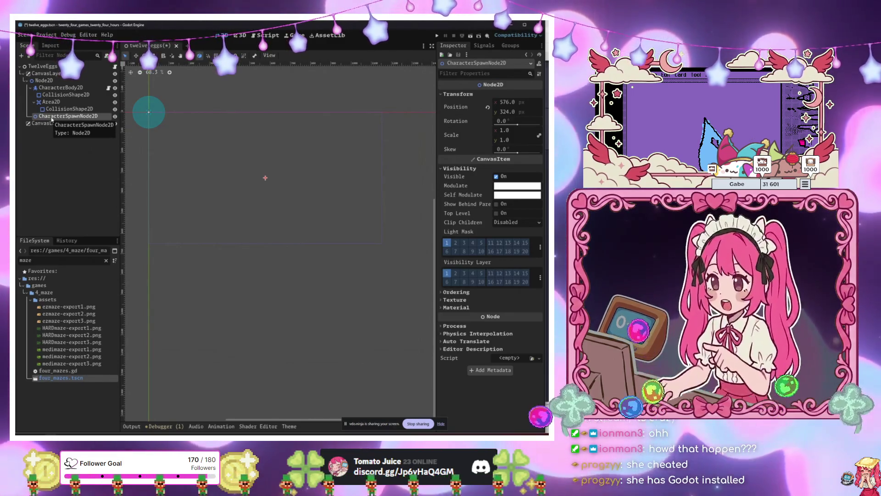
left_click(51, 123)
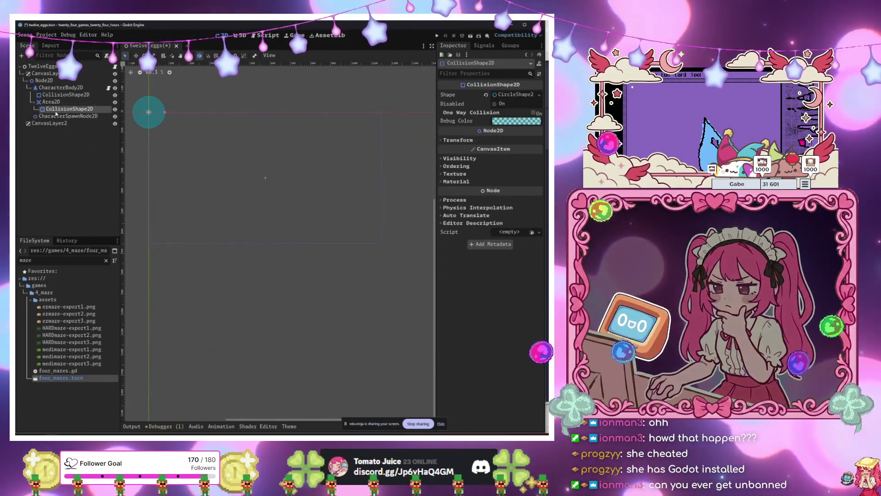
left_click(55, 116)
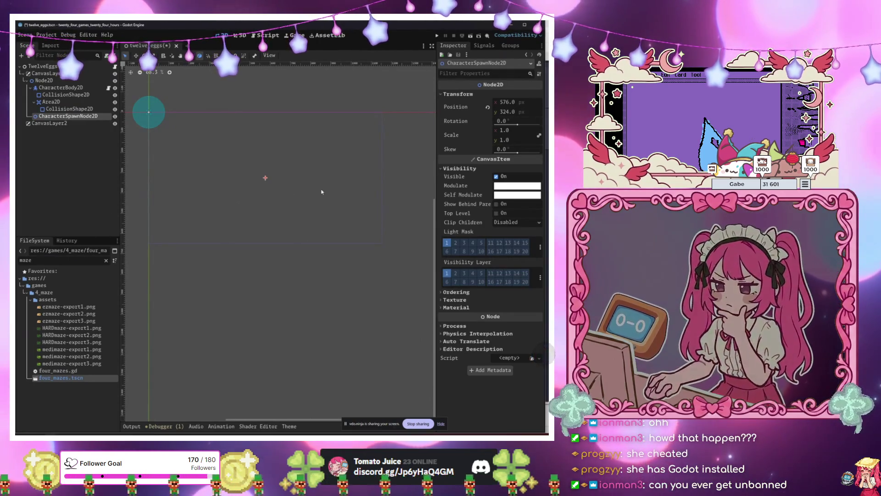
left_click(69, 109)
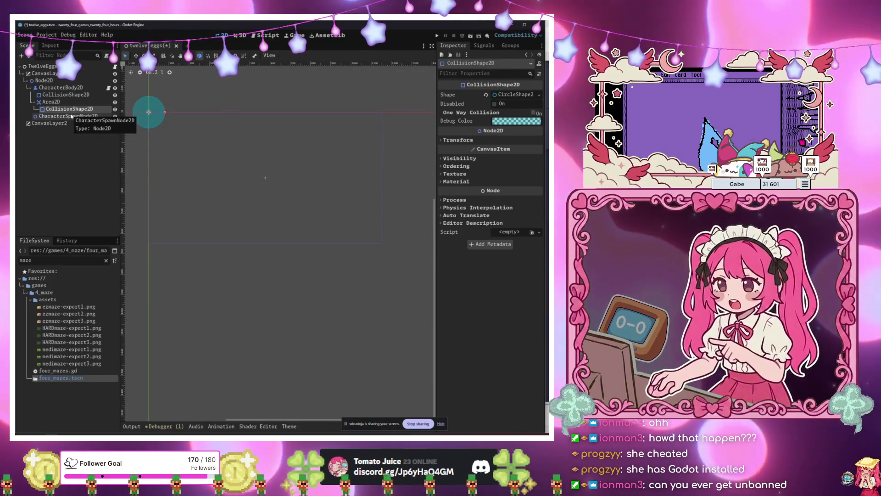
left_click(69, 101)
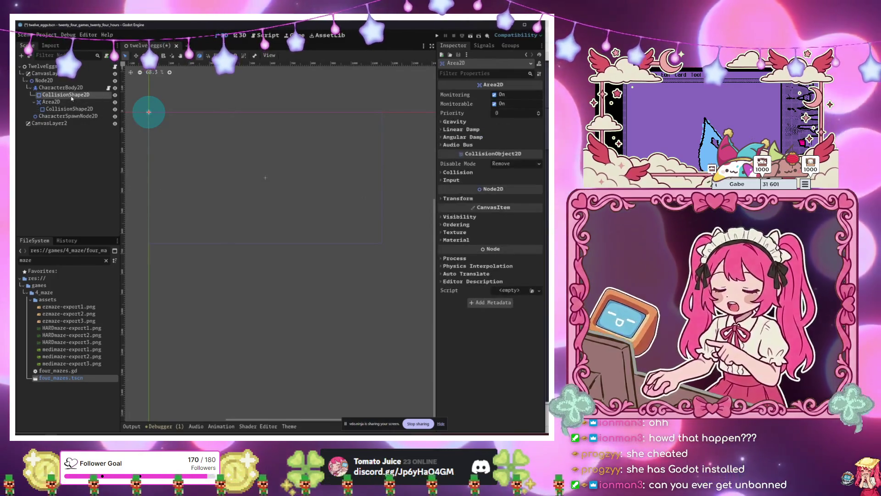
left_click(68, 87)
left_click(66, 81)
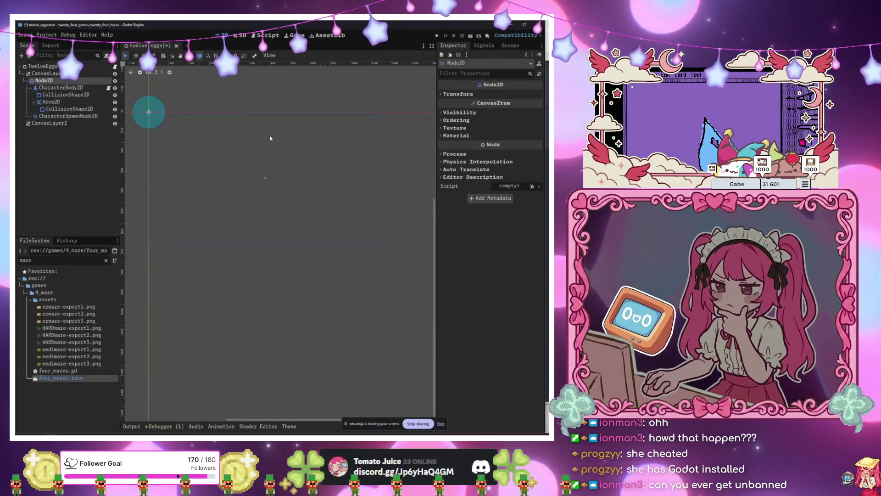
left_click(82, 101)
left_click(64, 87)
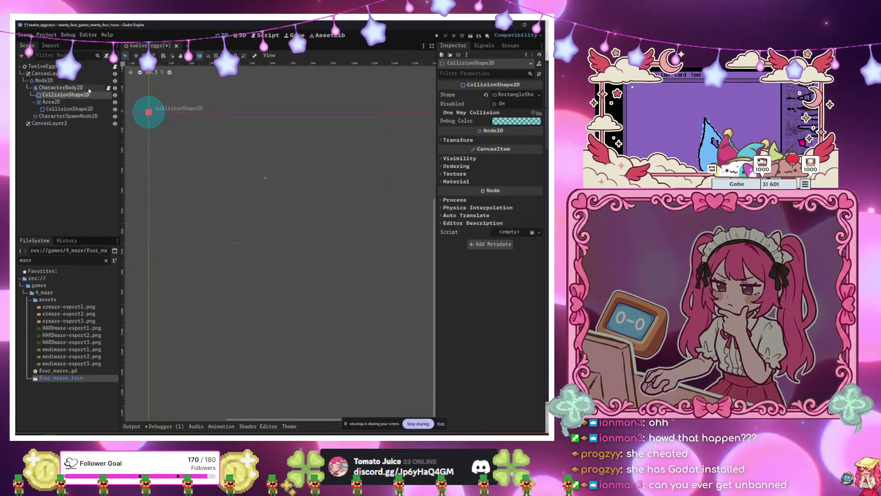
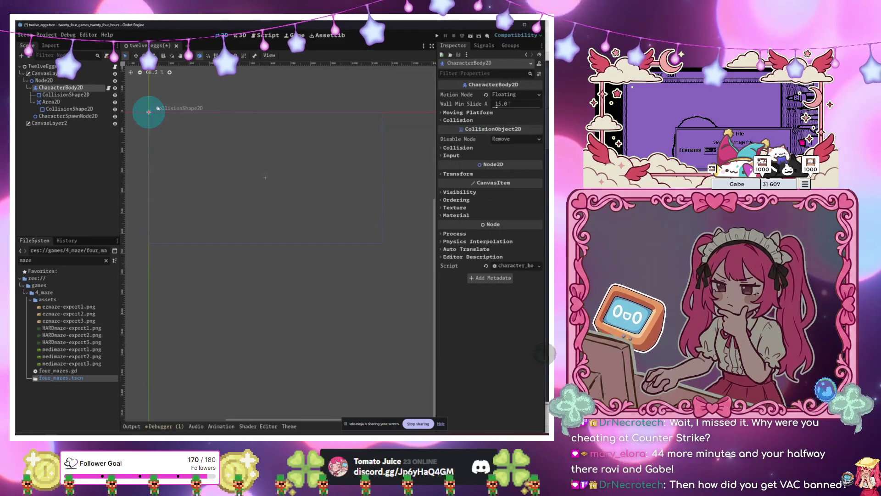
Select CanvasLayer2 in the twelve_eggs scene and begin adding a child node to it.
left_click(66, 82)
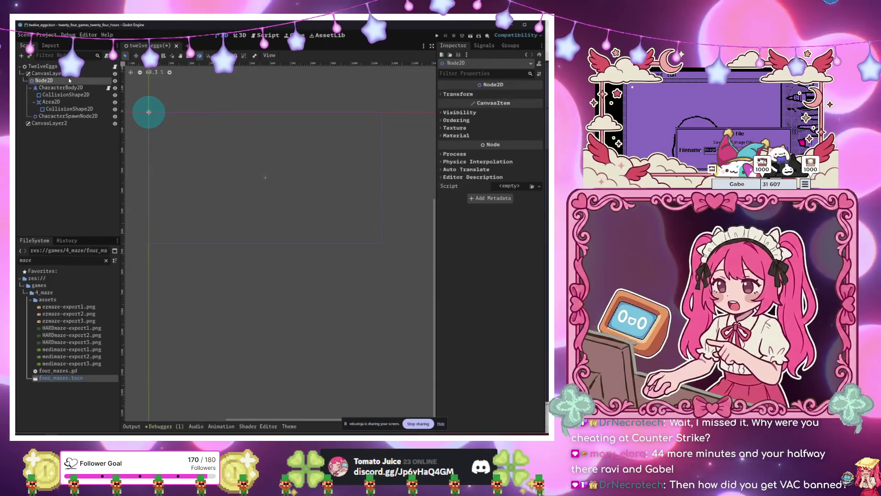
left_click(60, 122)
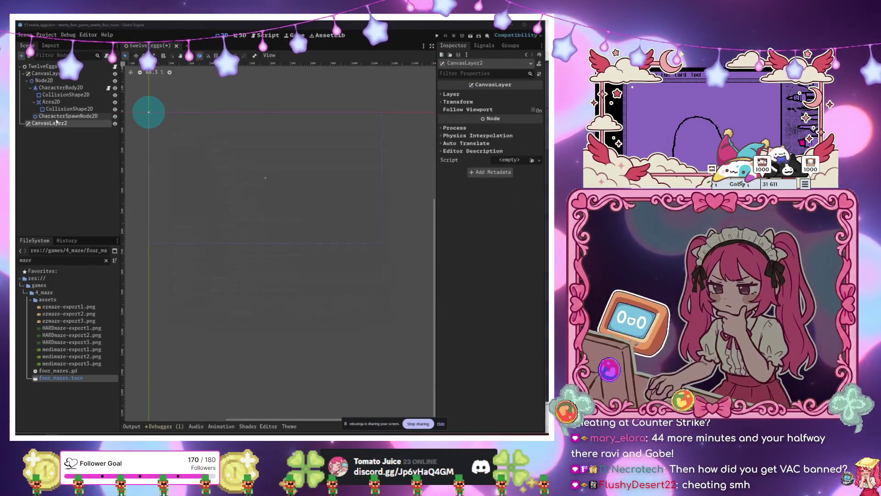
key("ctrl+a")
Add a Control under CanvasLayer2 with a ReferenceRect child named SpawnReferenceRect.
type("control")
key("Return")
key("ctrl+a")
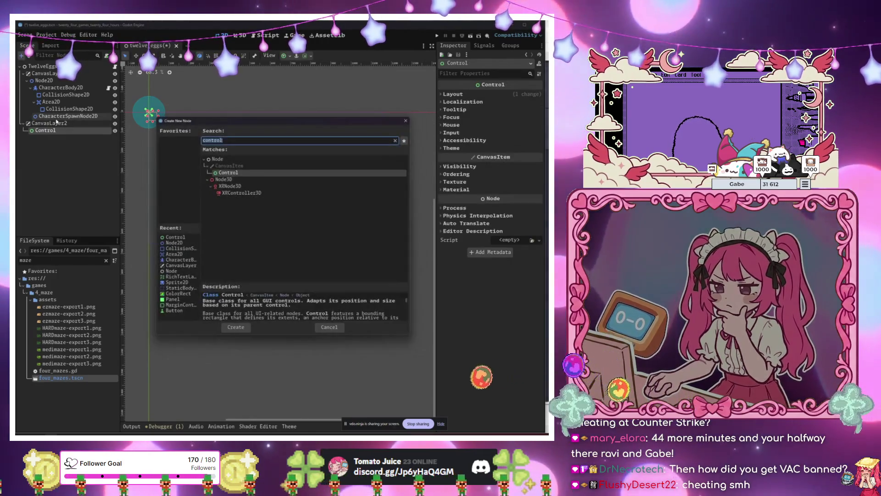
type("refer")
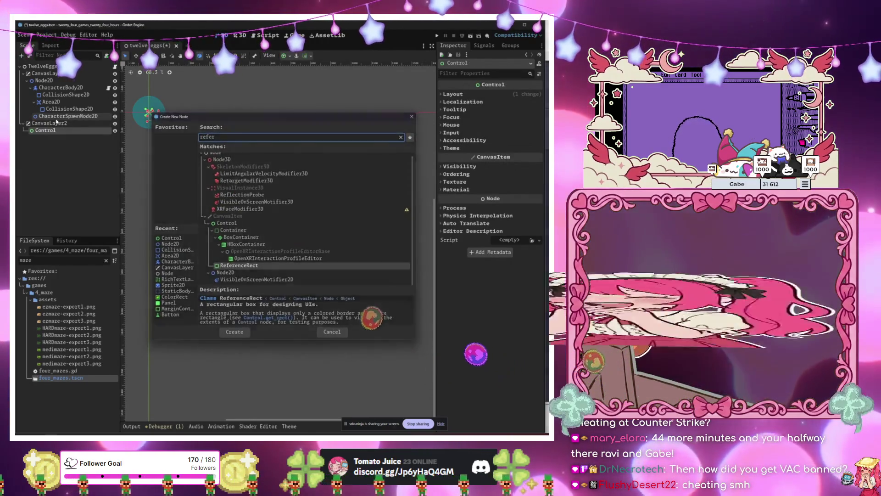
key("Return")
left_click(502, 94)
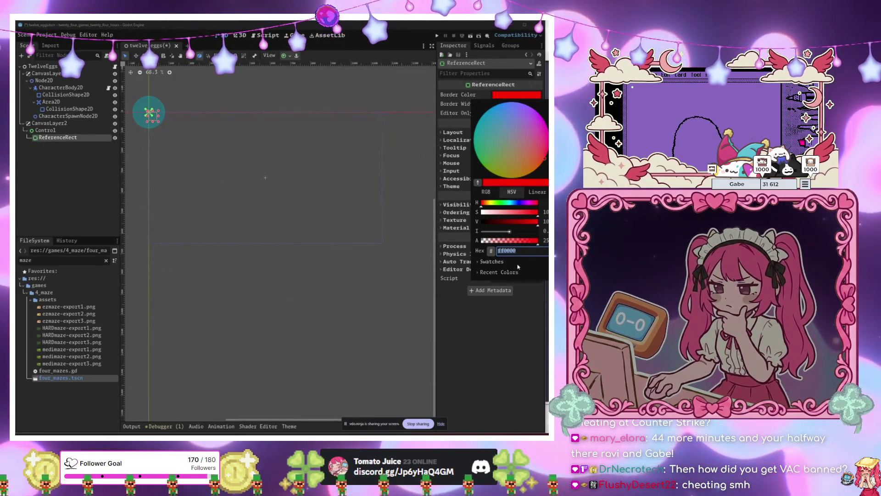
left_click(449, 247)
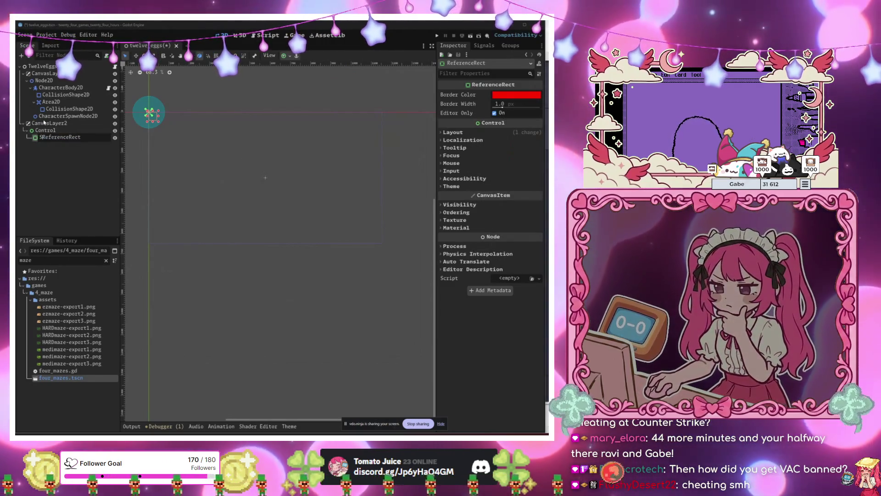
key("Return")
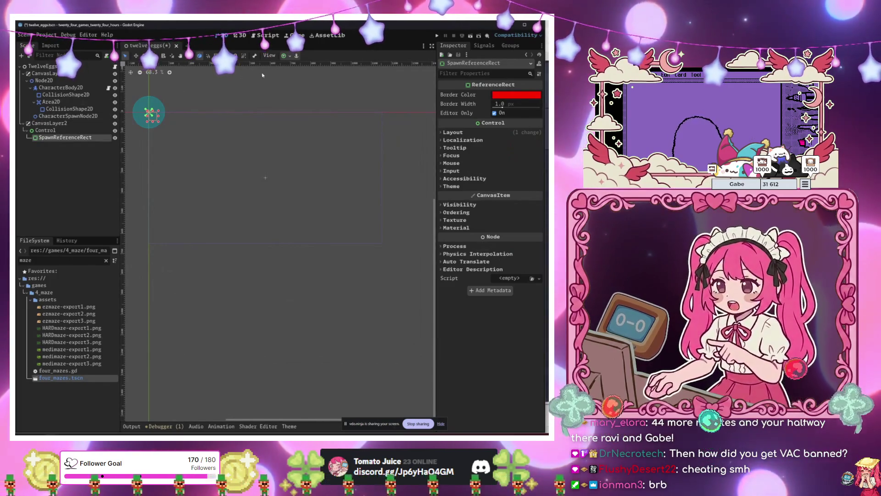
Give the Control Full Rect anchors and thicken SpawnReferenceRect's border to 9 px.
left_click(285, 56)
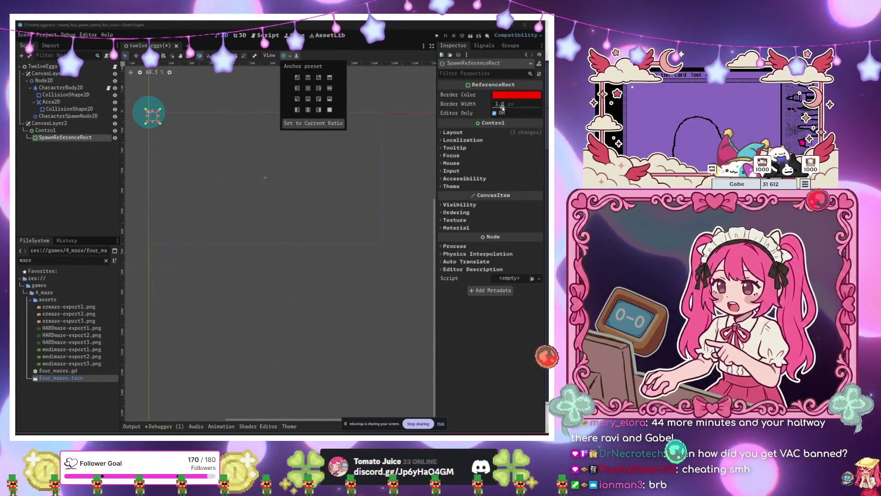
left_click(288, 69)
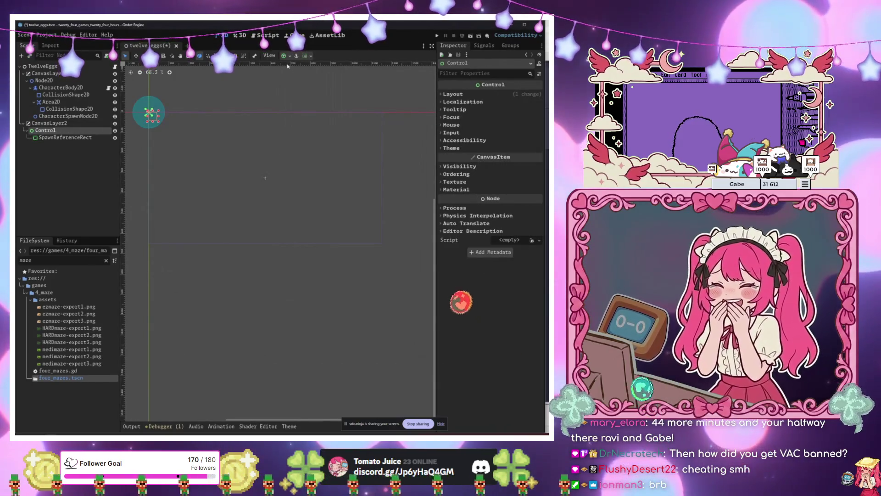
left_click(285, 56)
left_click(337, 117)
left_click(294, 234)
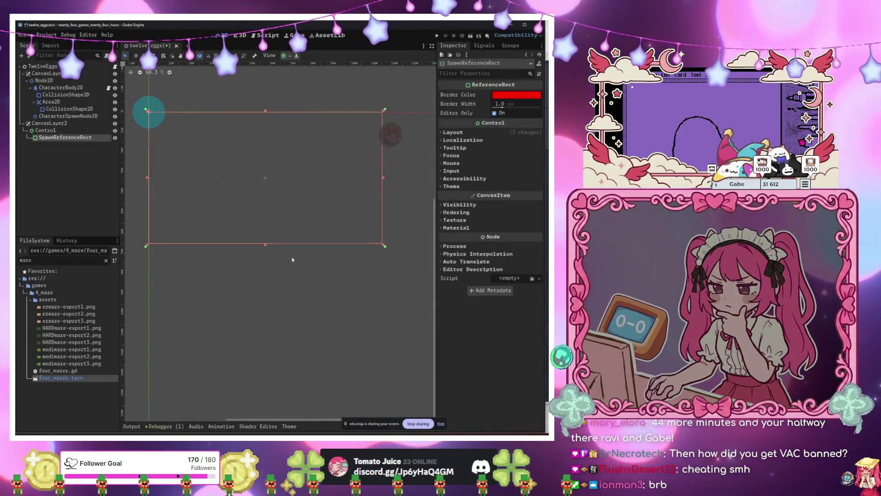
left_click(293, 259)
left_click(66, 137)
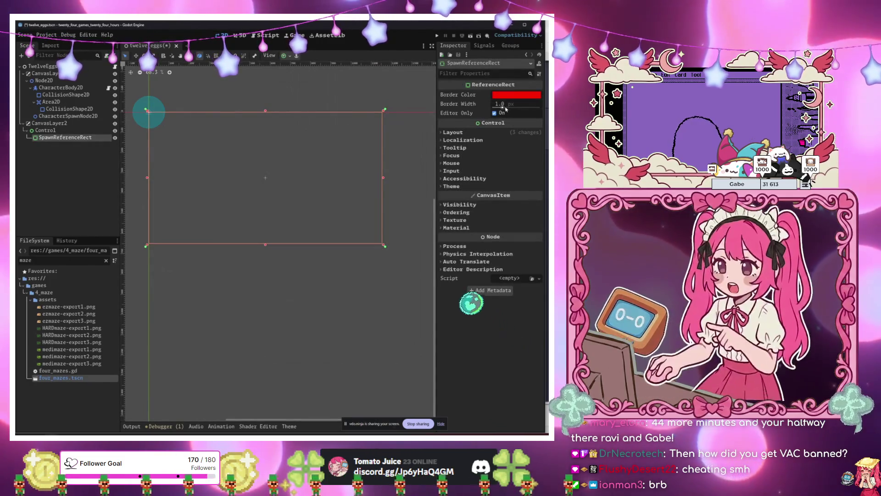
mouse_move(506, 108)
left_mouse_down()
mouse_move(541, 109)
mouse_move(487, 108)
mouse_move(523, 104)
left_mouse_up()
left_click(375, 268)
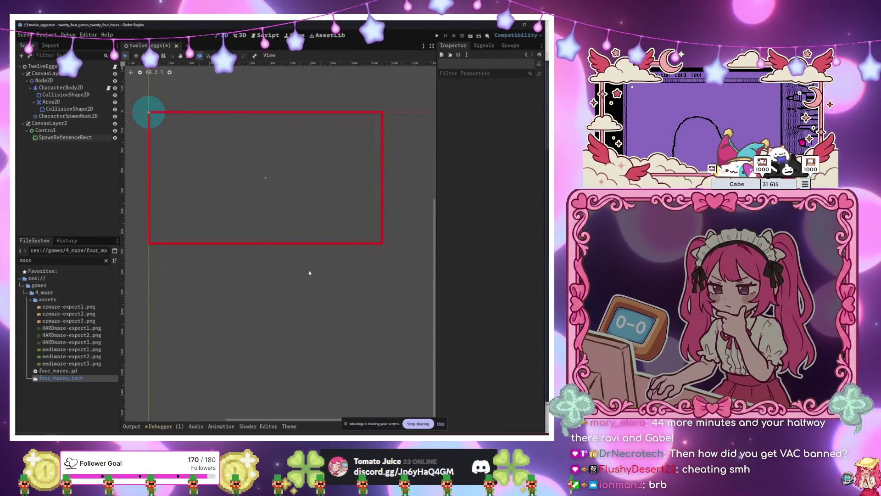
Review the scene's nodes, open twelve_eggs.gd, and start a new empty scene.
left_click(91, 124)
left_click(64, 138)
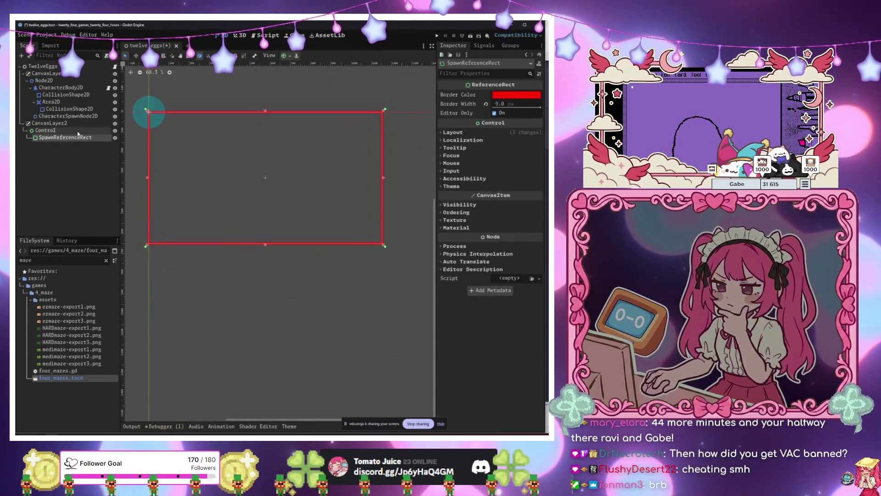
left_click(46, 130)
left_click(69, 109)
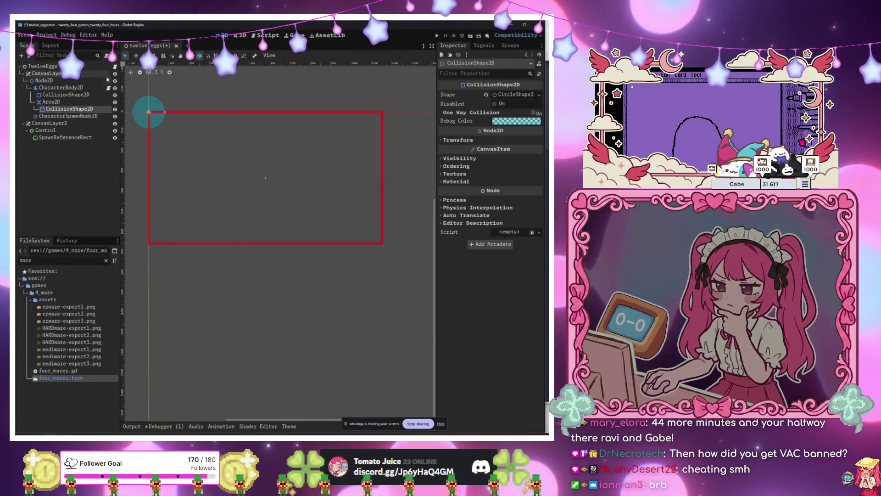
left_click(108, 87)
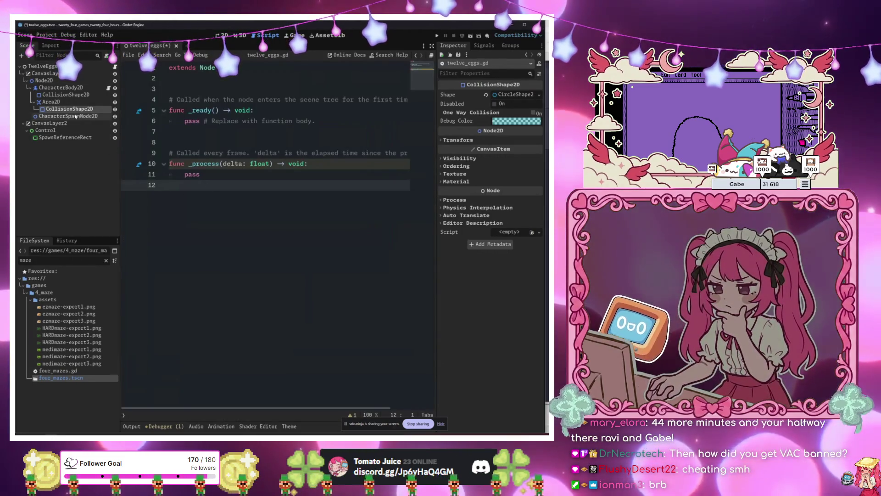
key("ctrl+n")
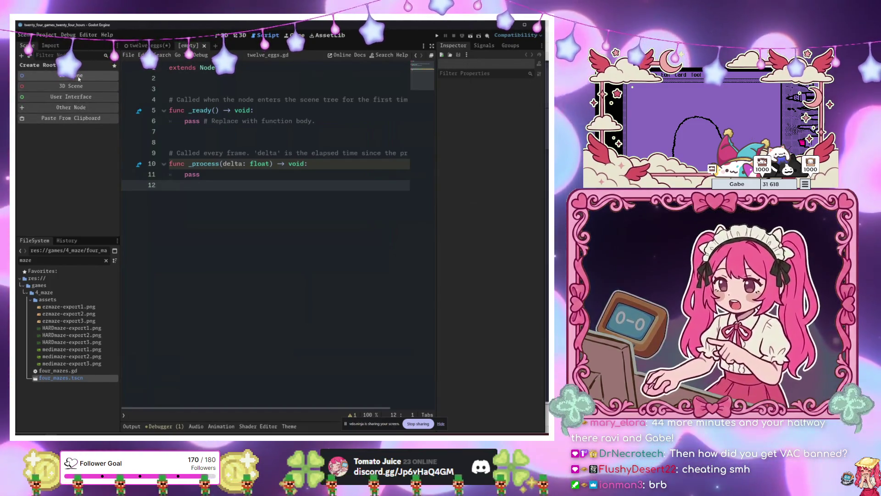
Create an Area2D as the new scene's root node.
left_click(70, 108)
type("area")
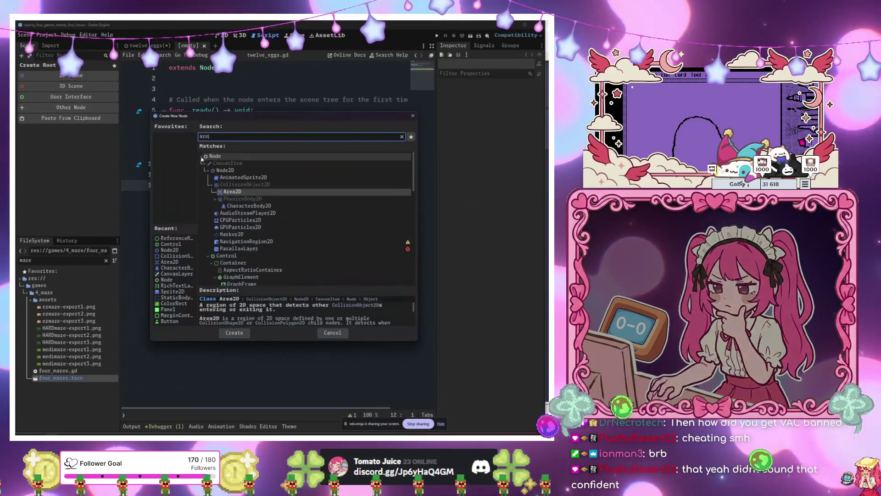
double_click(238, 185)
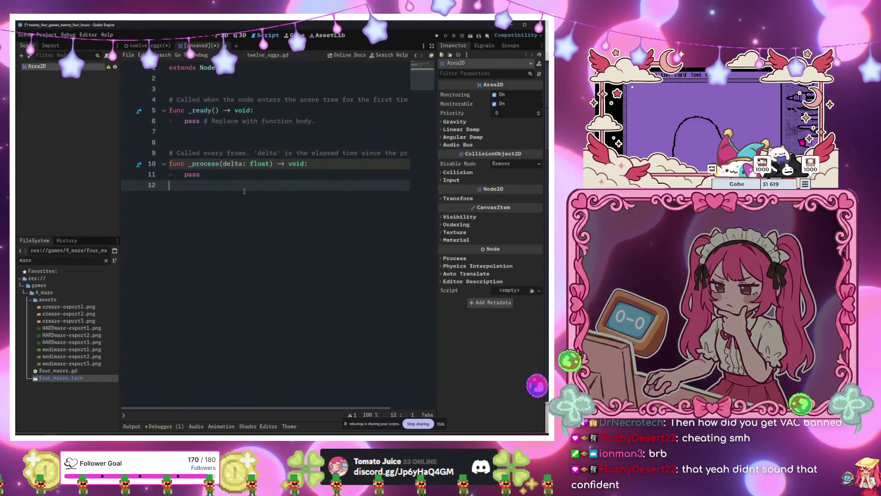
Return to the twelve_eggs scene and move through the _process lines of its script.
left_click(149, 45)
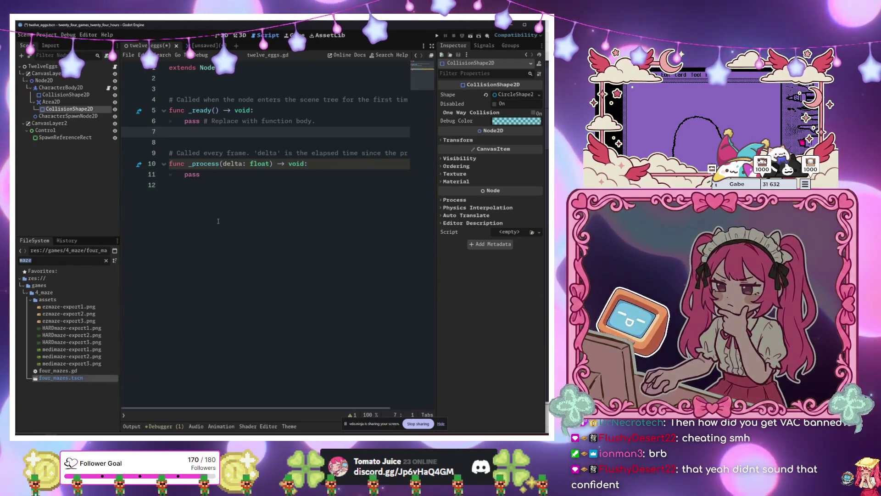
left_click(218, 221)
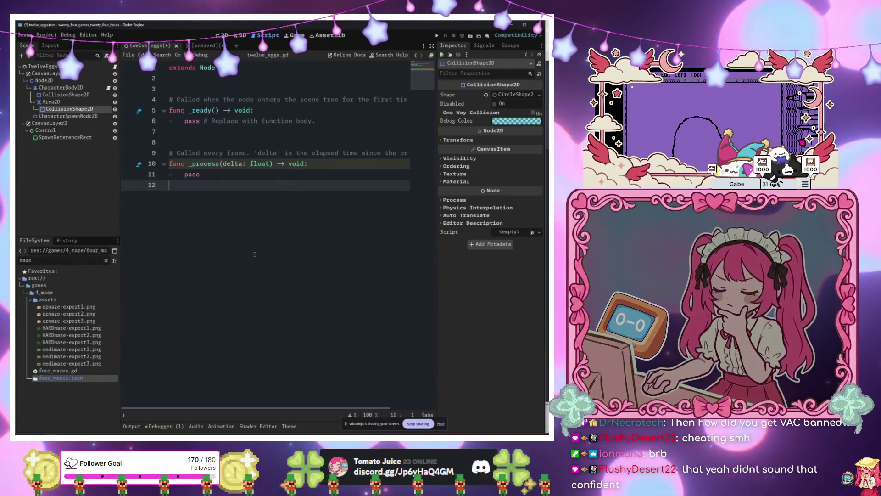
left_click(300, 180)
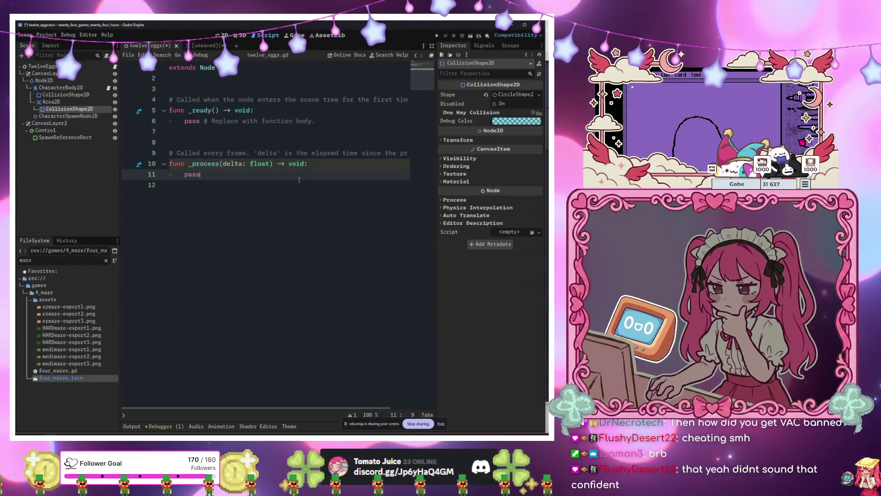
left_click(225, 164)
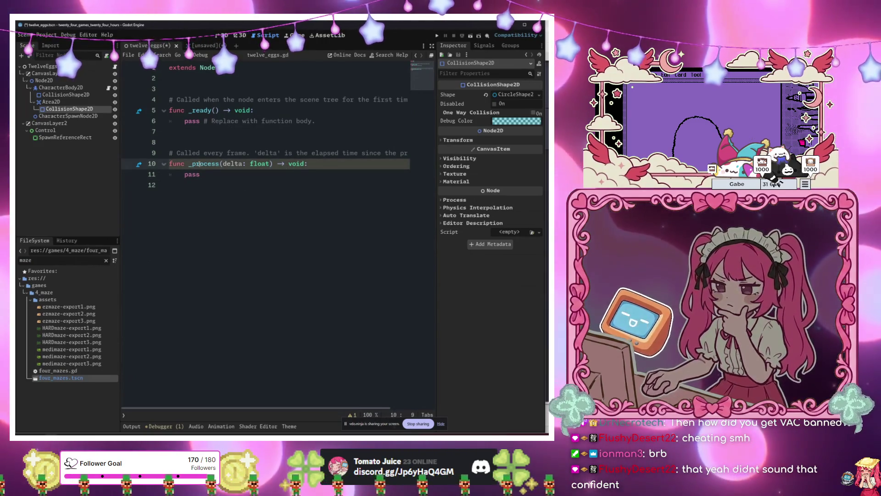
left_click(198, 194)
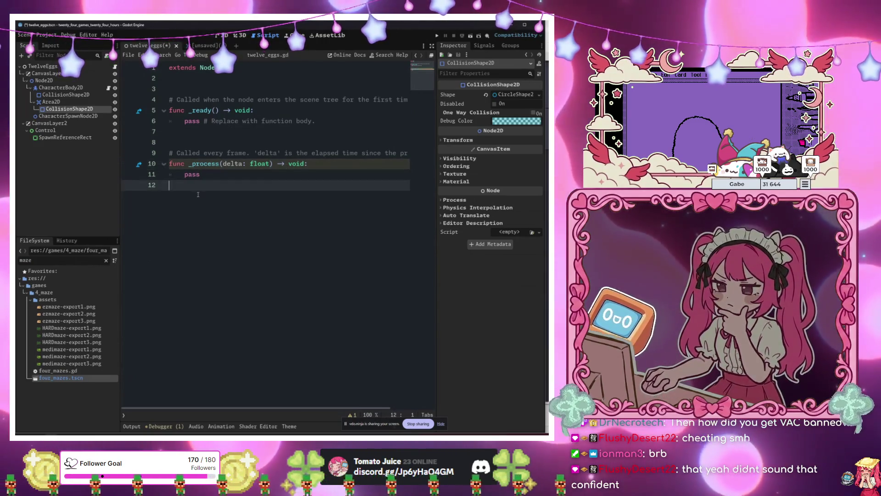
left_click(266, 164)
left_click(268, 185)
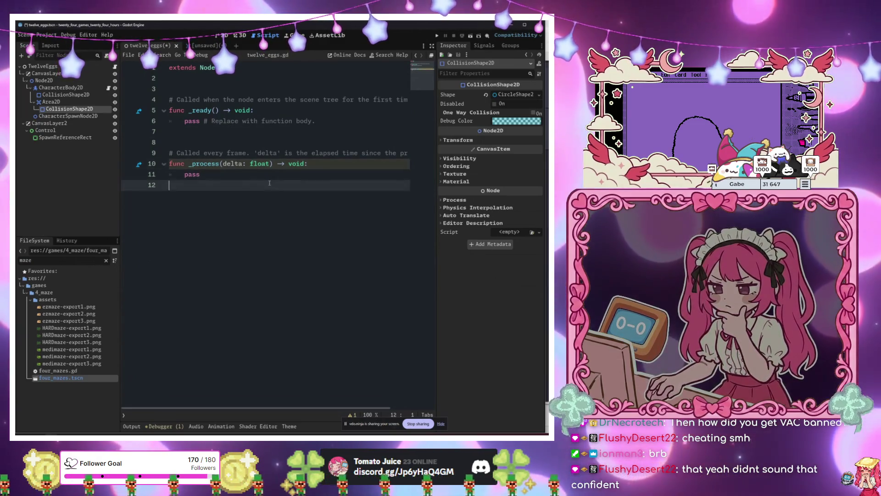
left_click(271, 164)
left_click(233, 174)
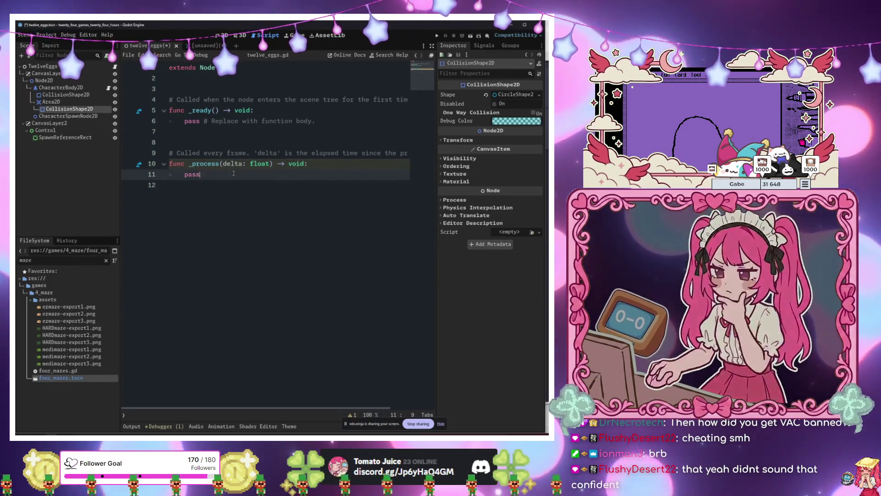
left_click(51, 101)
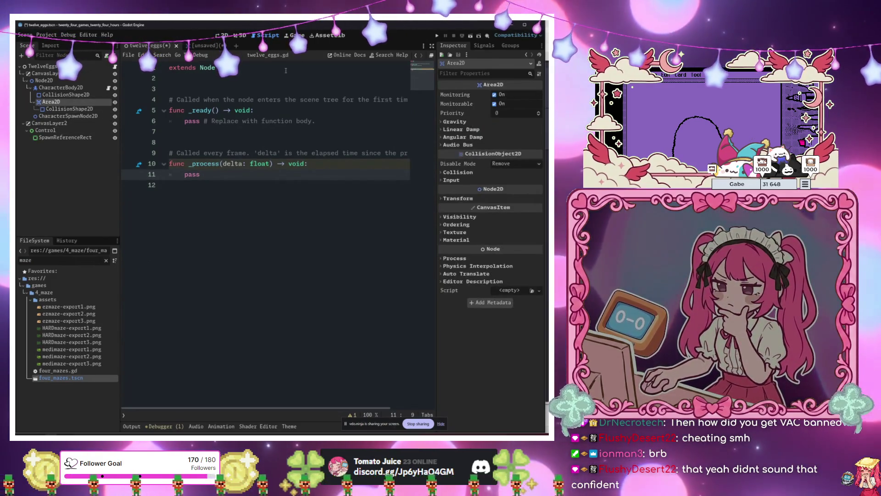
Rename the root EggArea2D and give it a CollisionShape2D with a New CapsuleShape2D.
left_click(205, 49)
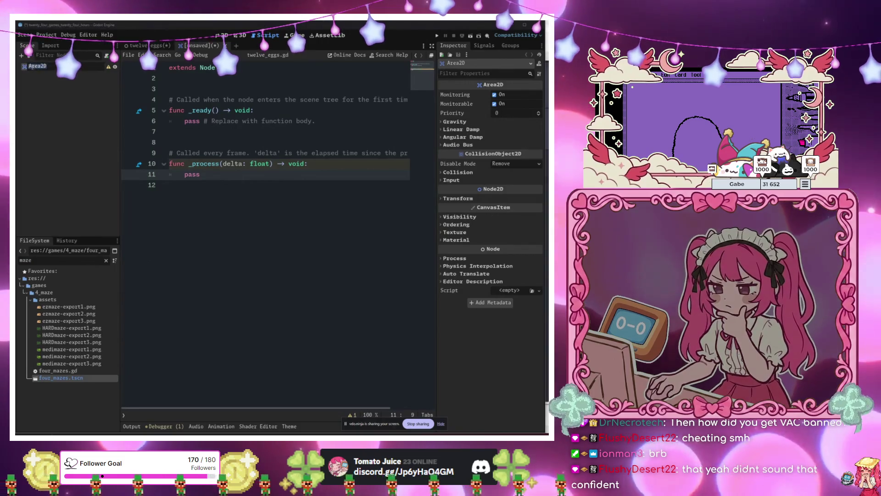
type("Egg")
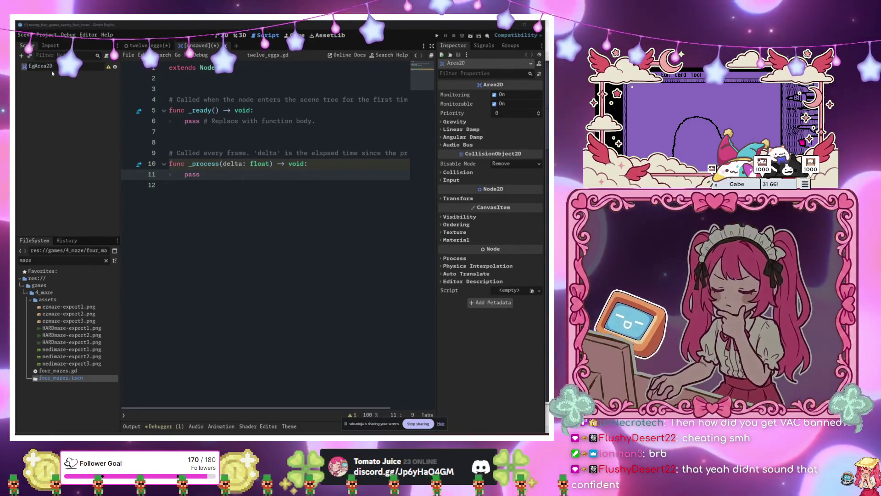
key("ctrl+a")
type("colli")
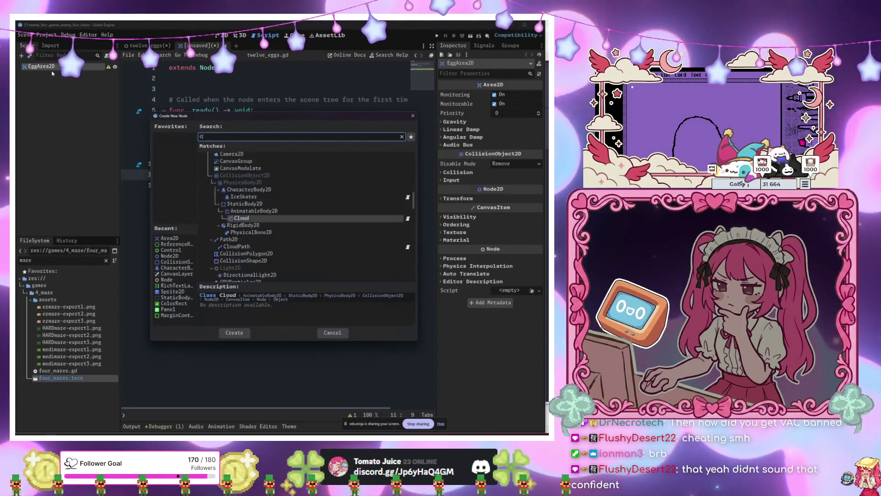
key("Return")
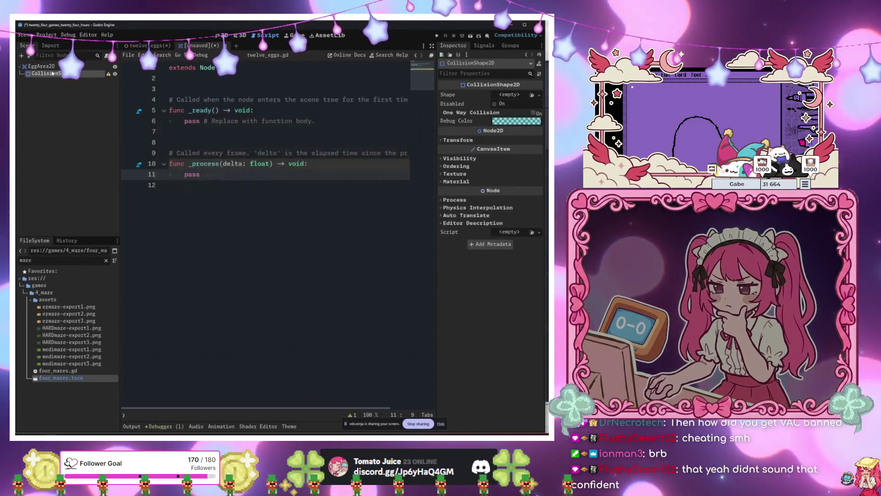
left_click(510, 94)
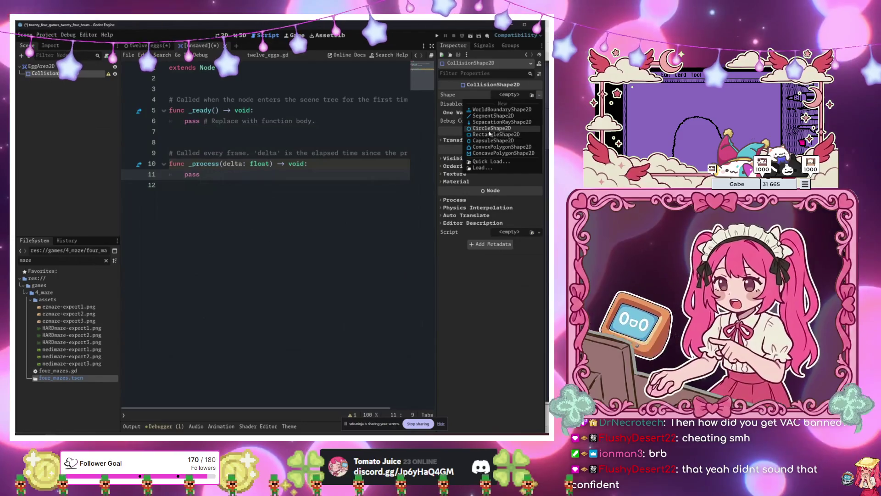
left_click(484, 143)
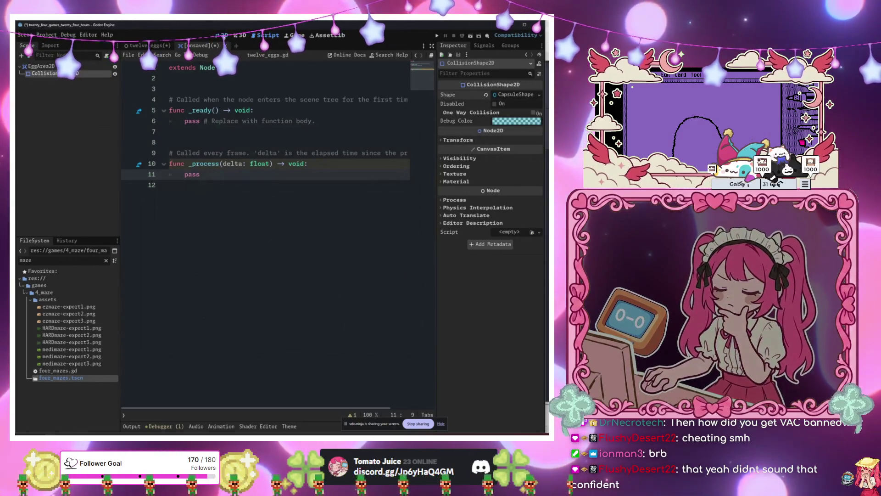
Switch to the 2D view and zoom and pan to frame the capsule shape.
key("ctrl+F1")
scroll(223, 176, "up", 5)
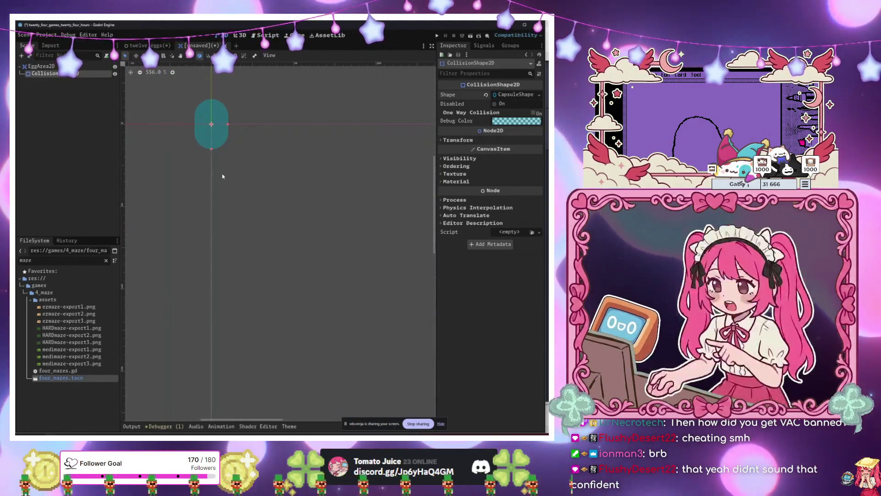
scroll(222, 177, "down", 1)
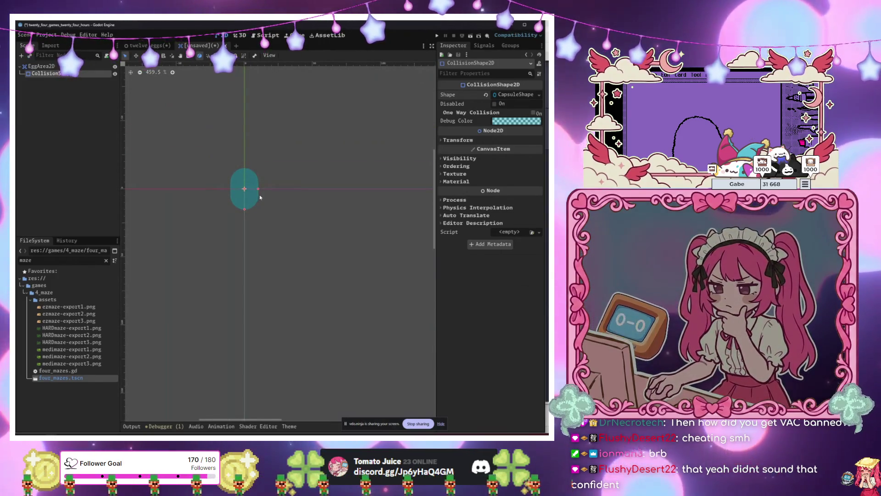
scroll(260, 198, "down", 2)
scroll(261, 206, "up", 2)
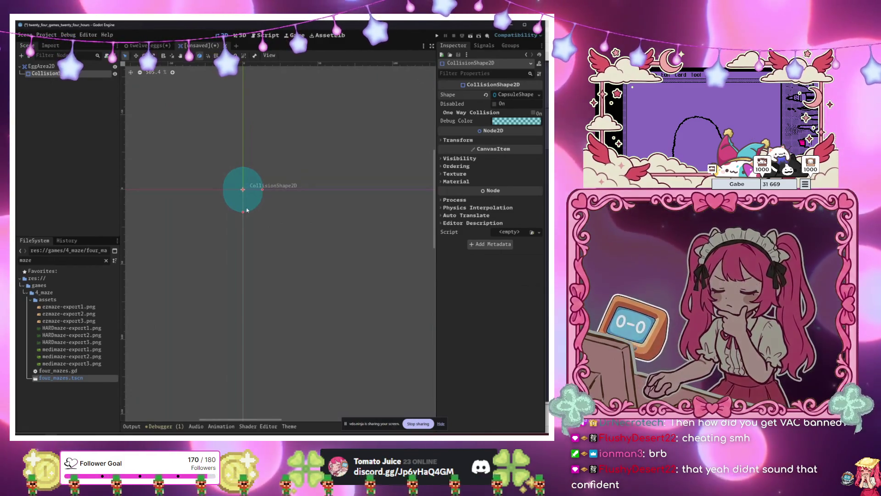
scroll(295, 227, "down", 7)
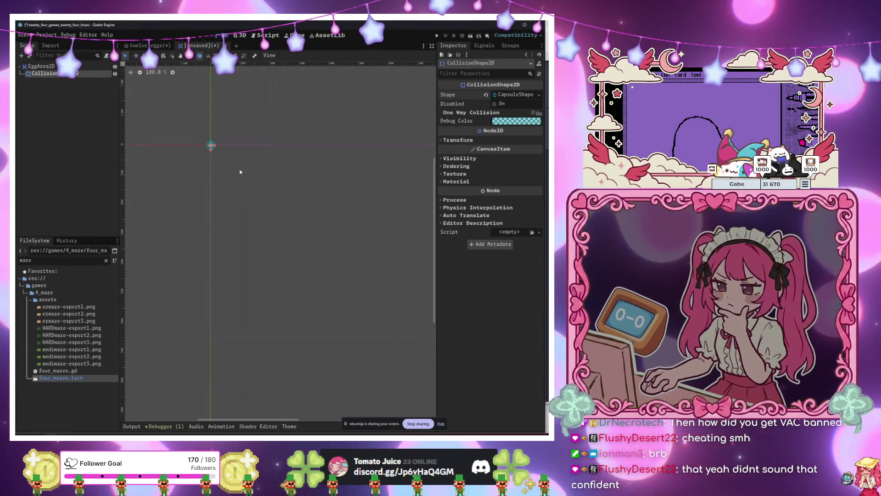
scroll(239, 171, "down", 1)
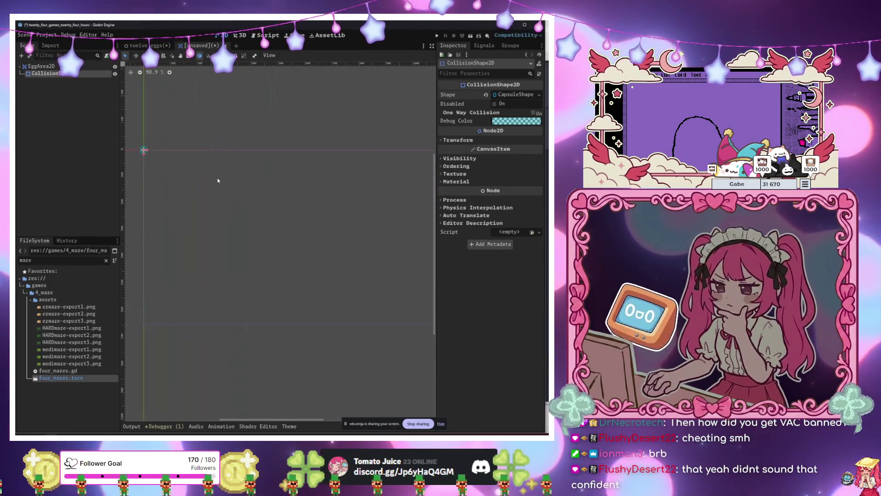
mouse_move(218, 181)
left_mouse_down()
mouse_move(173, 181)
mouse_move(224, 191)
left_mouse_up()
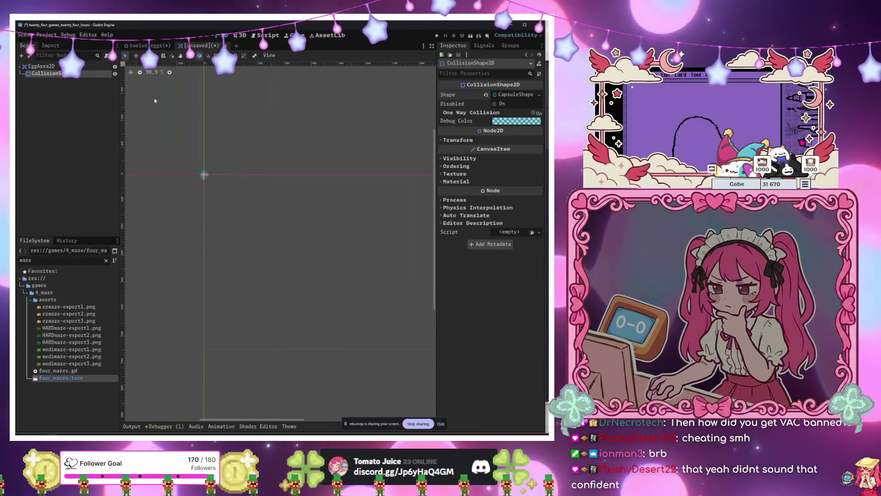
left_click(63, 109)
Create a scenes folder in 12_eggs and save the scene there as egg_area_2d.tscn.
key("ctrl+s")
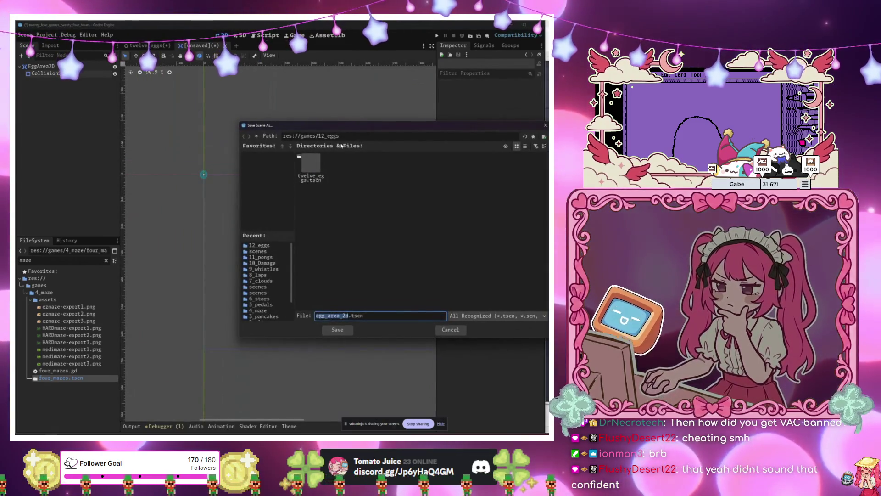
right_click(350, 197)
left_click(360, 203)
type("scen")
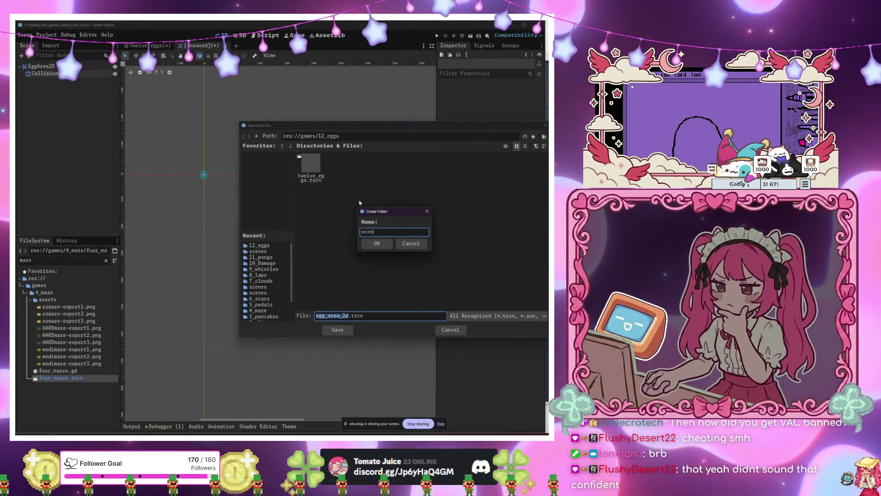
type("es")
key("Return")
left_click(361, 203)
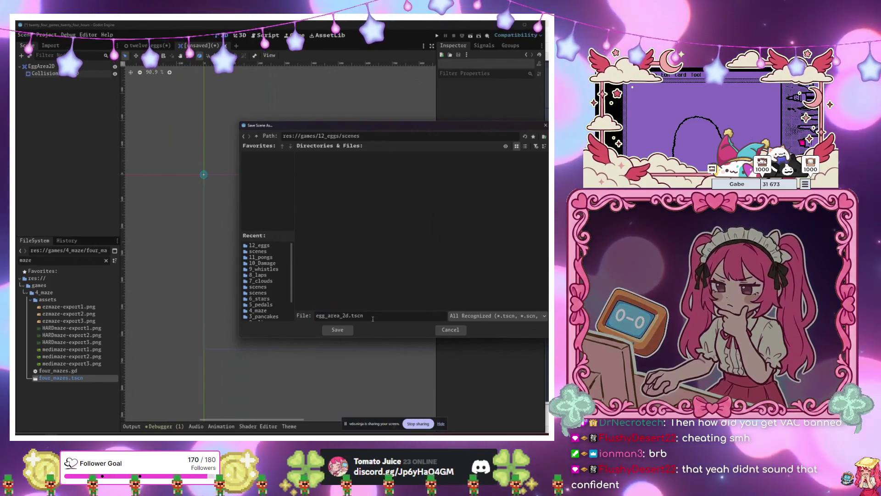
left_click(338, 330)
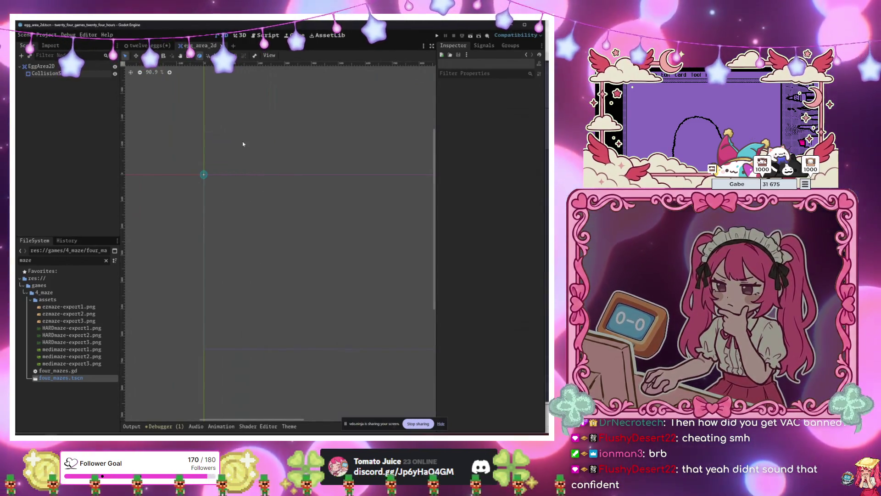
Open the twelve_eggs tab and inspect its Area2D, CollisionShape2D and Node2D nodes.
left_click(146, 45)
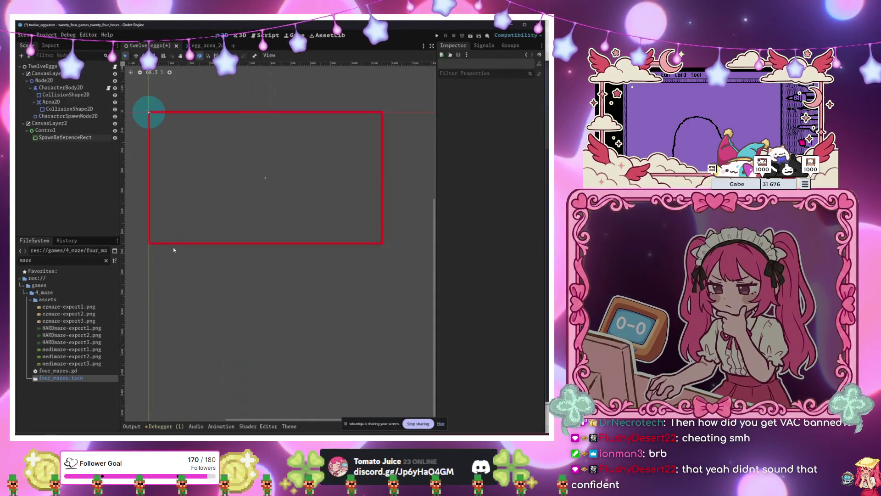
scroll(165, 133, "up", 6)
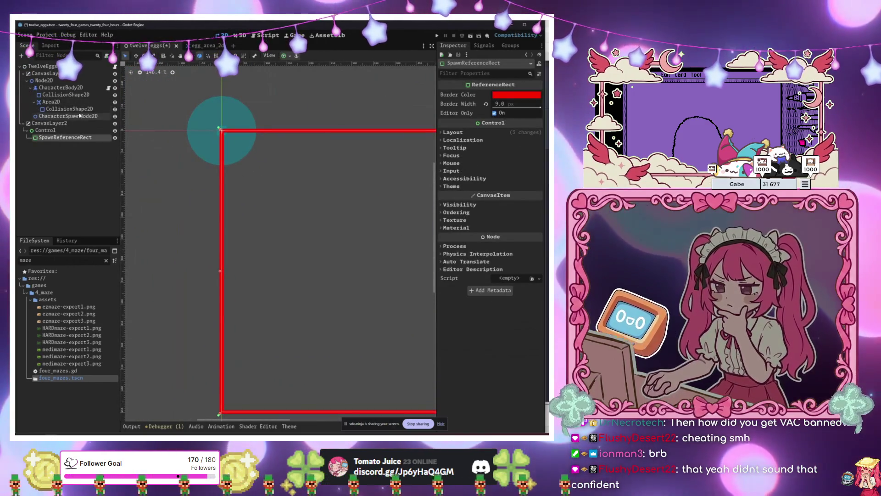
left_click(76, 108)
left_click(69, 102)
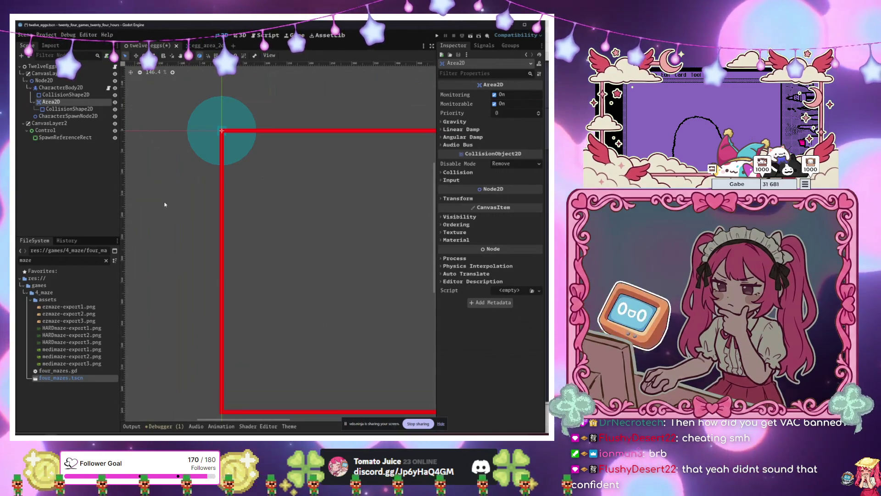
left_click(77, 116)
left_click(78, 102)
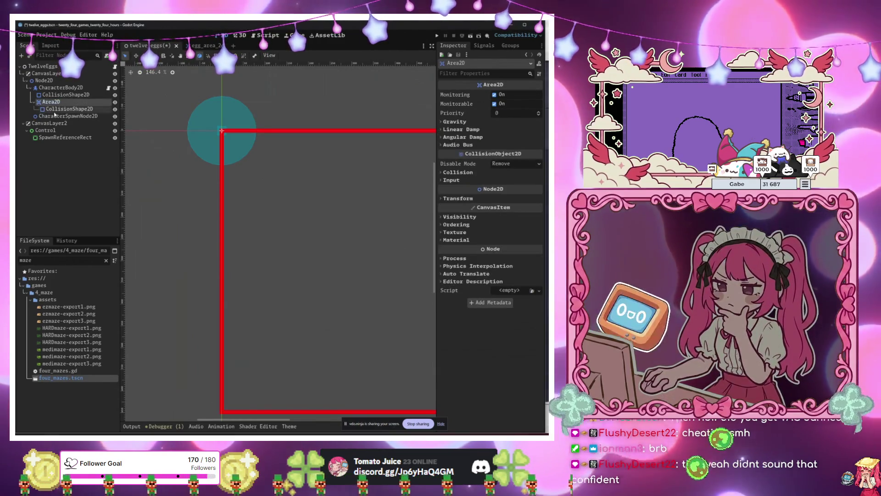
left_click(55, 110)
left_click(58, 101)
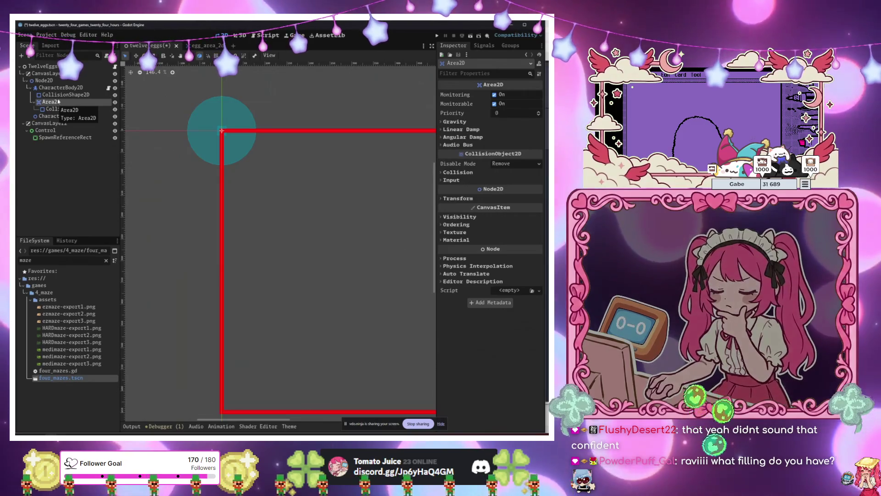
left_click(101, 82)
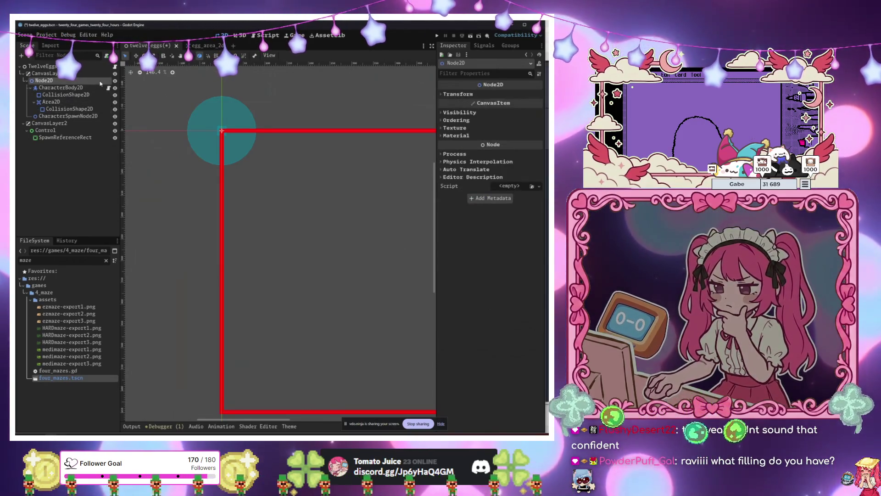
In twelve_eggs.gd, replace pass with 'if Input.is_action_just_pressed("space"):'.
left_click(115, 67)
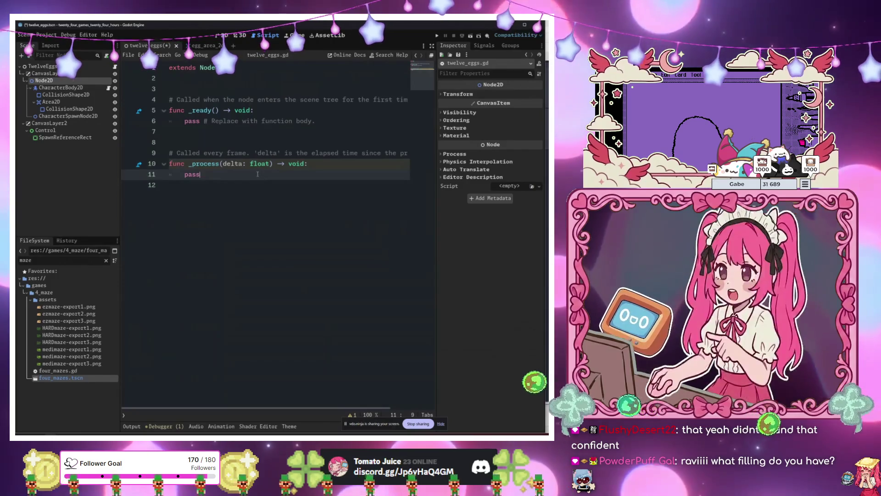
key("BackSpace")
type("if INput")
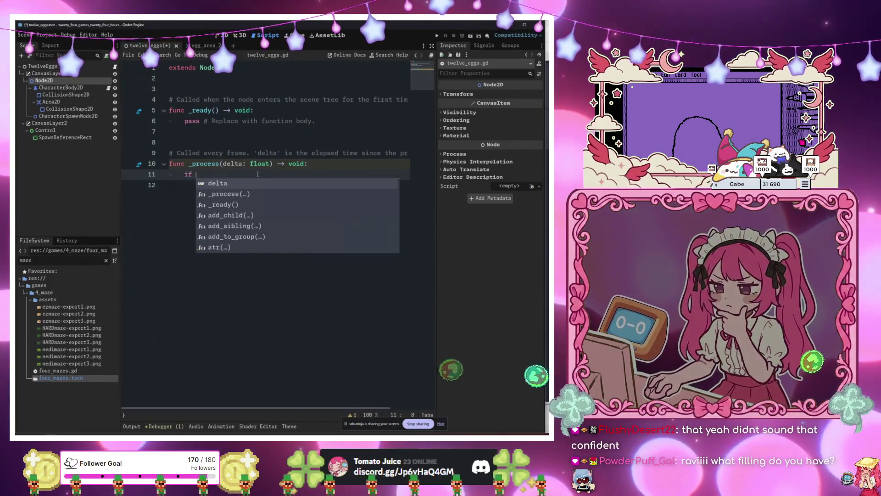
key("Return")
type(".is")
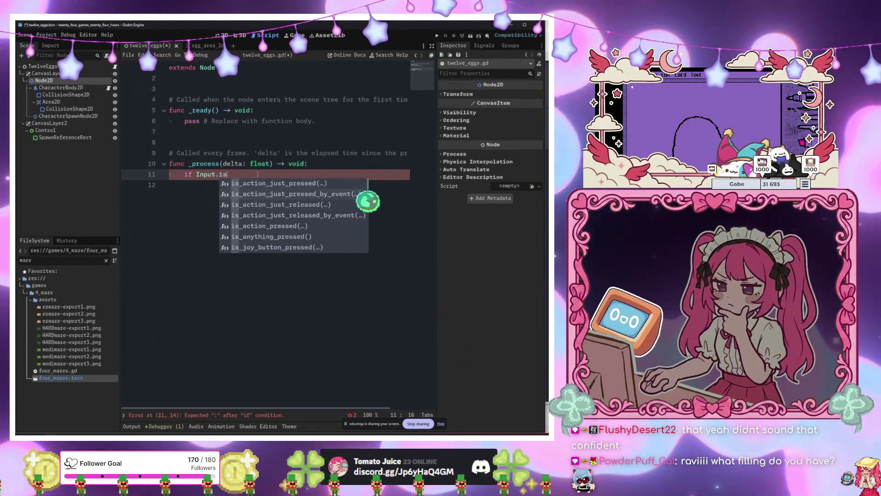
key("Return")
type("sp")
key("Return")
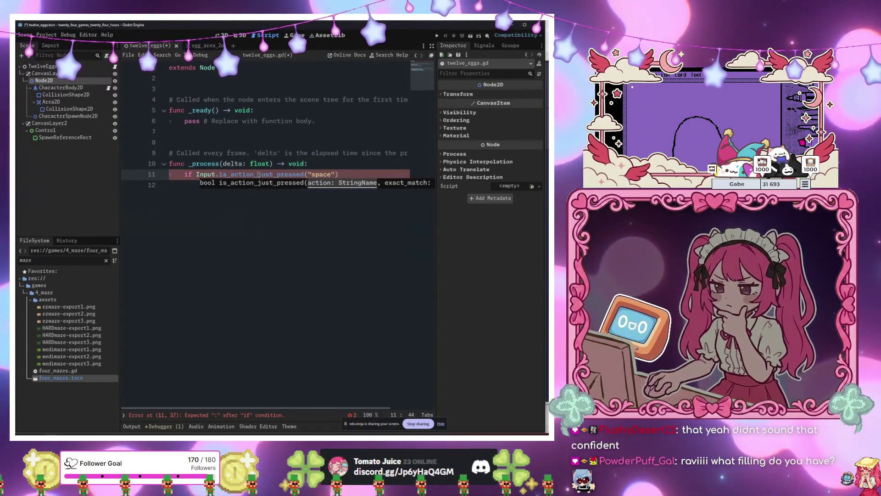
type("):")
key("Return")
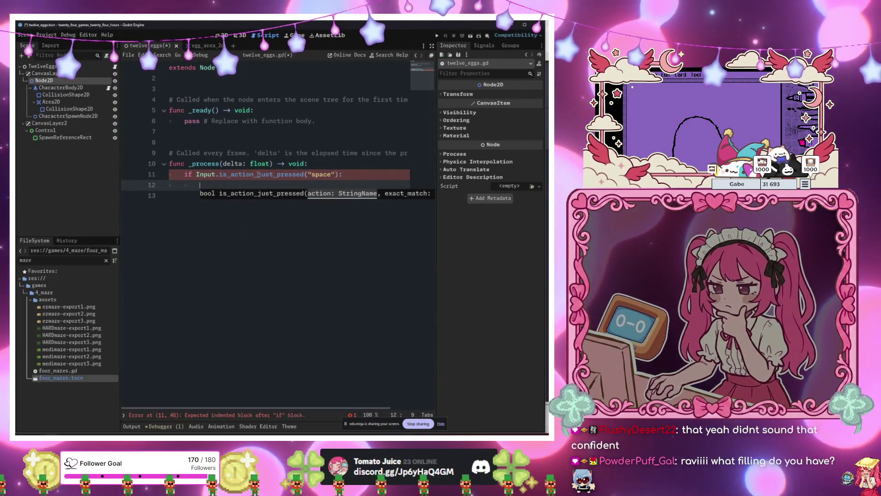
Export the renamed character area as character_area_2d and check its get_overlapping_areas() inside the if.
left_click(44, 102)
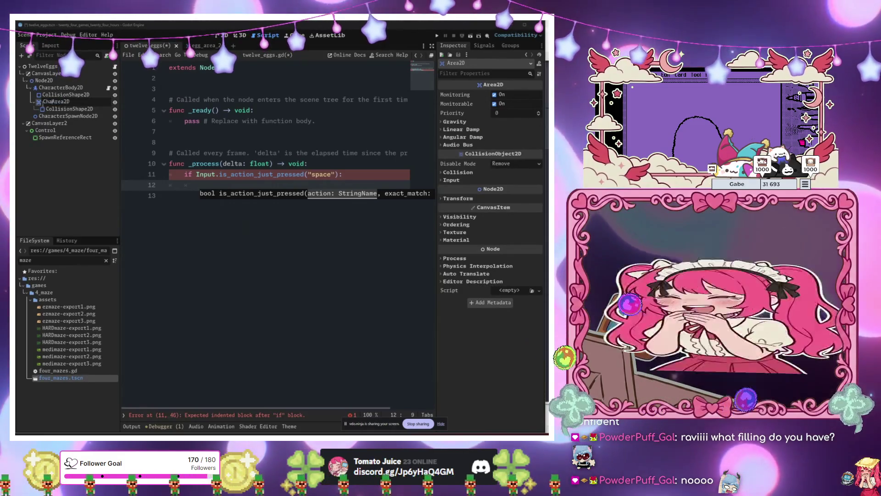
type("racter")
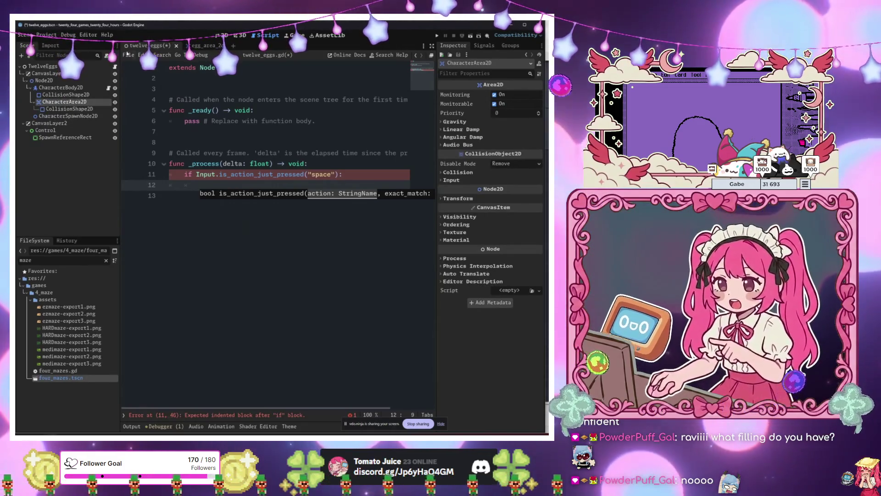
left_click_drag(87, 101, 206, 88)
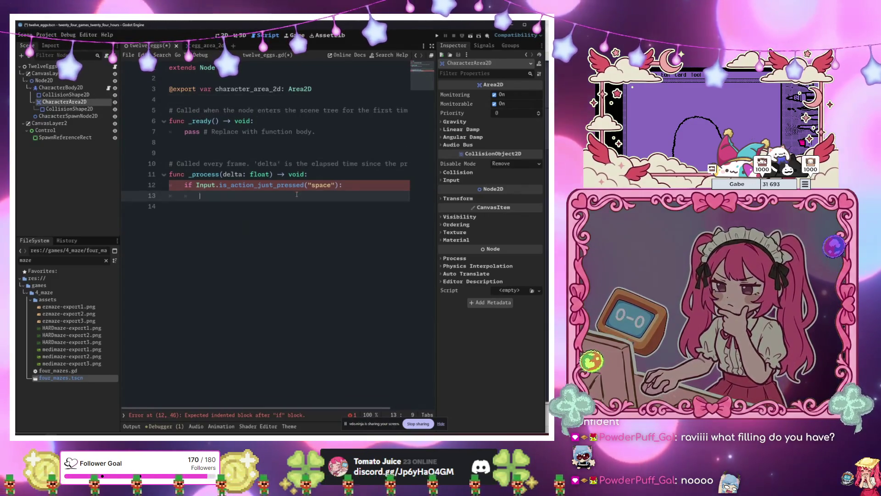
type("if character_area_2d")
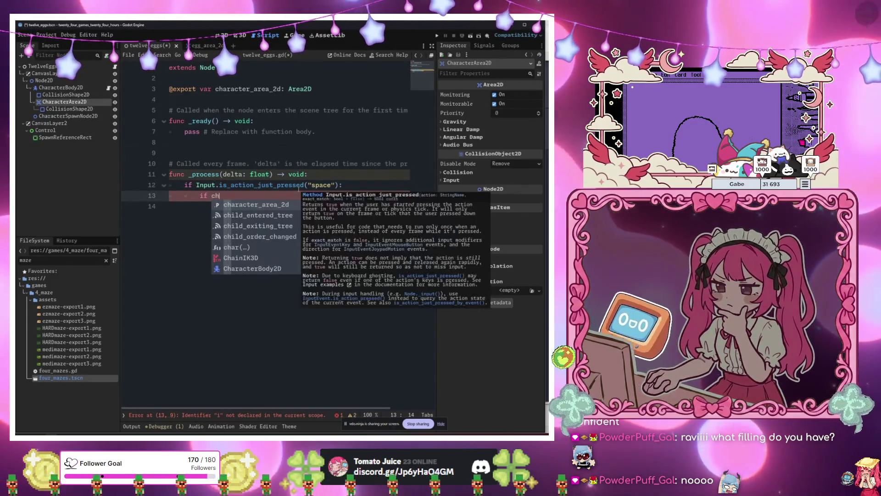
type(".get_")
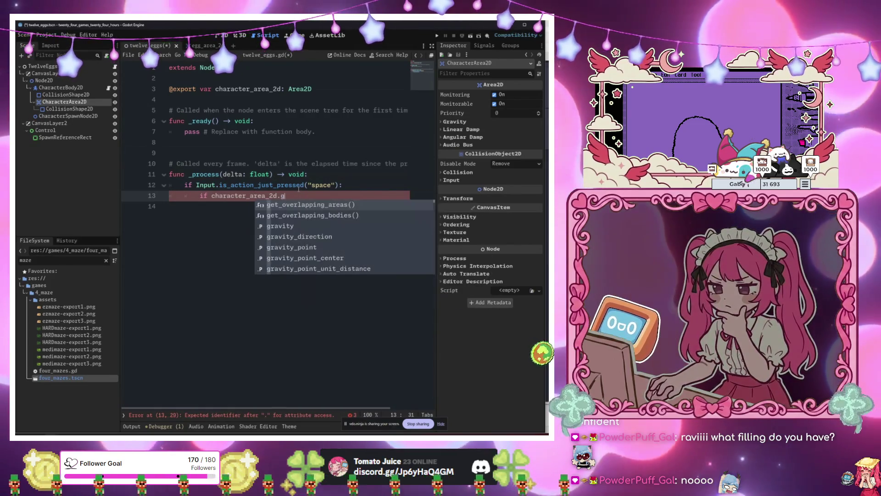
key("Return")
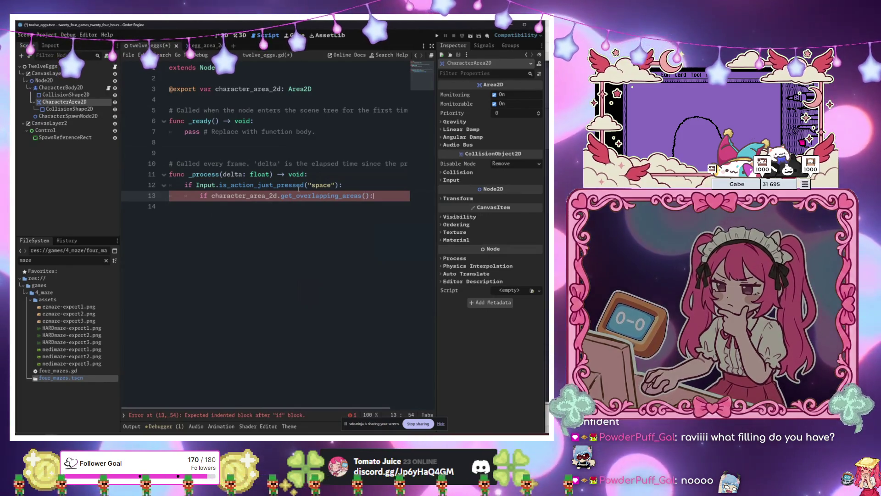
Save the script and add blank lines for a new top-level function.
key("ctrl+s")
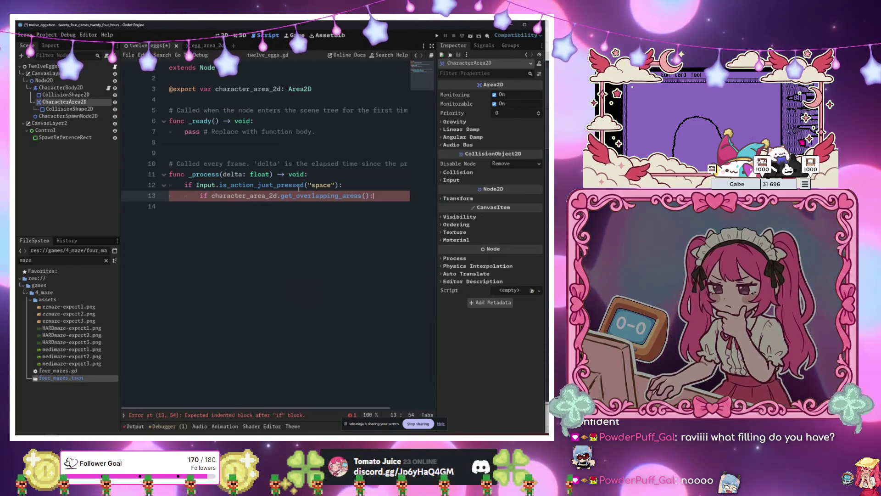
key("Return")
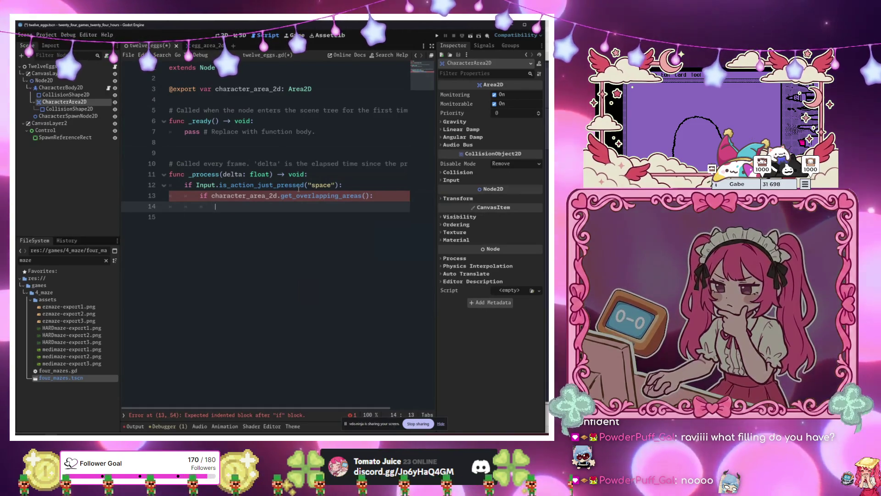
key("Return")
key("BackSpace")
key("BackSpace")
key("BackSpace")
key("Return")
Declare 'func collect_egg() -> void:' and call collect_egg() inside the space-press check.
type("f")
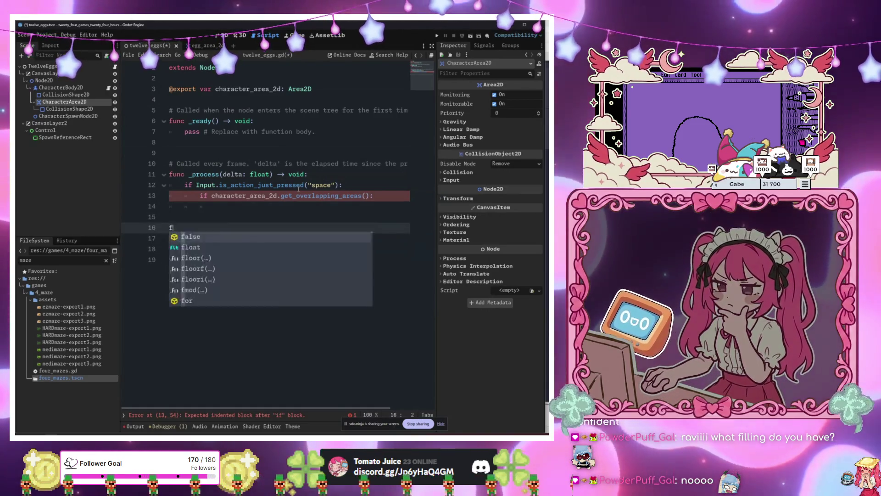
type("unc collect_egg() ")
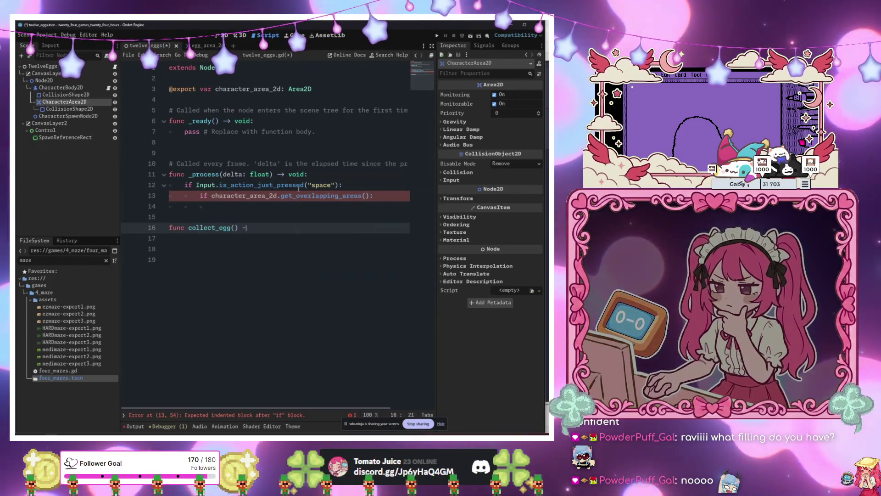
type("-> void:")
key("Return")
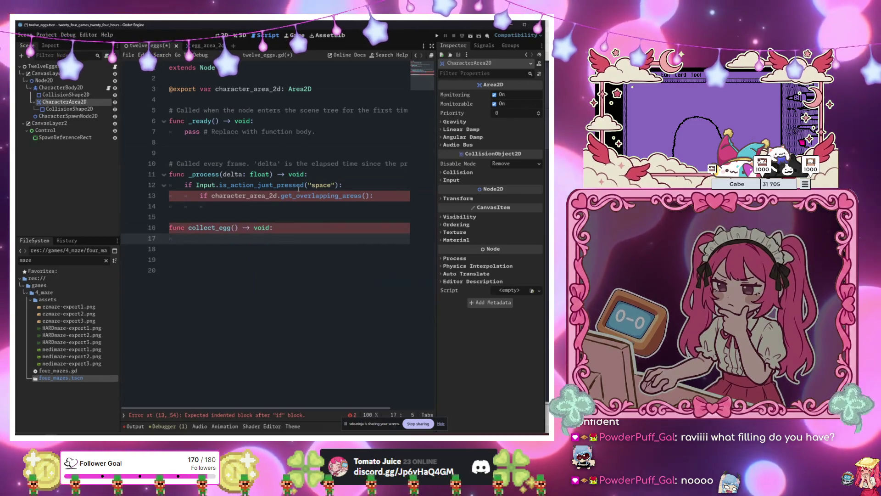
left_click(300, 206)
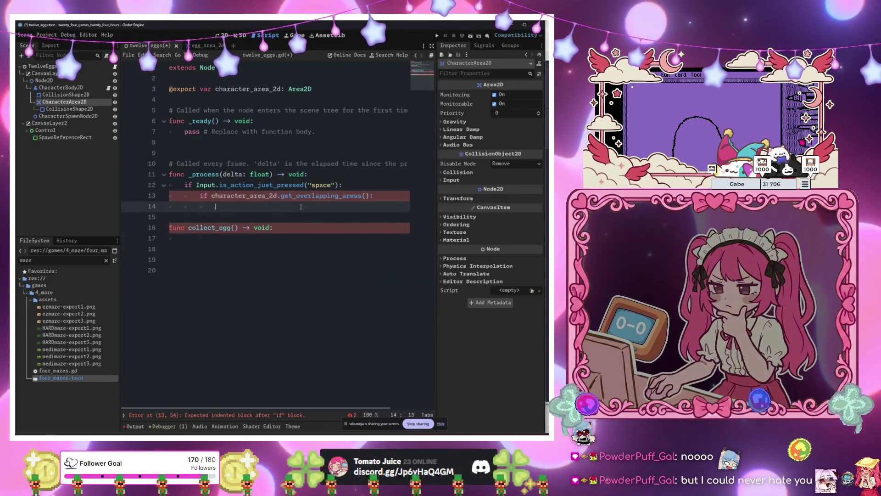
type("pass")
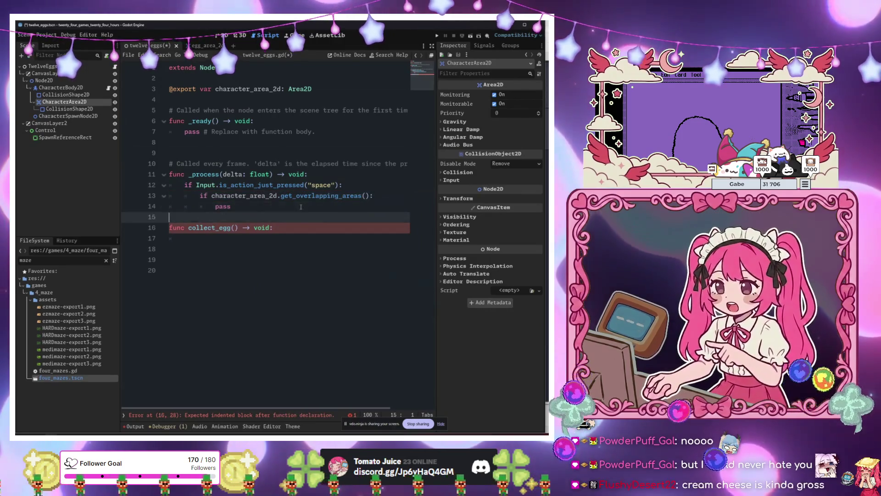
type("col")
key("Return")
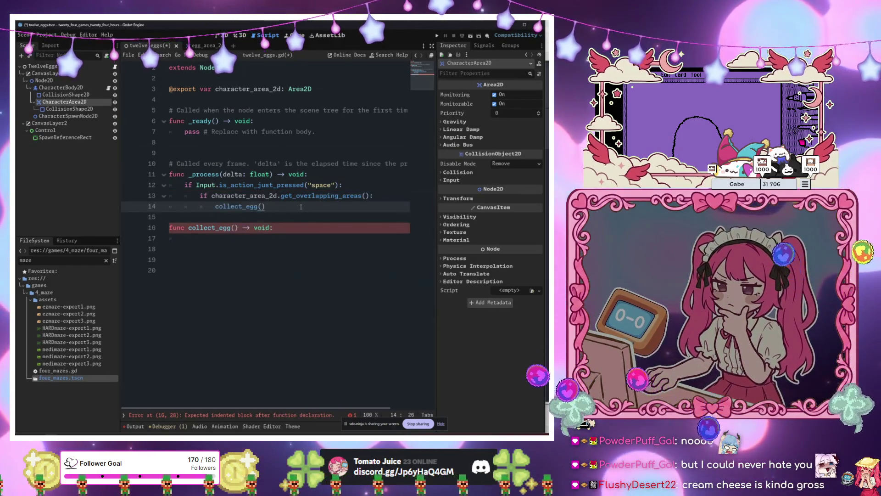
key("Down")
key("Down")
key("Down")
key("ctrl+space")
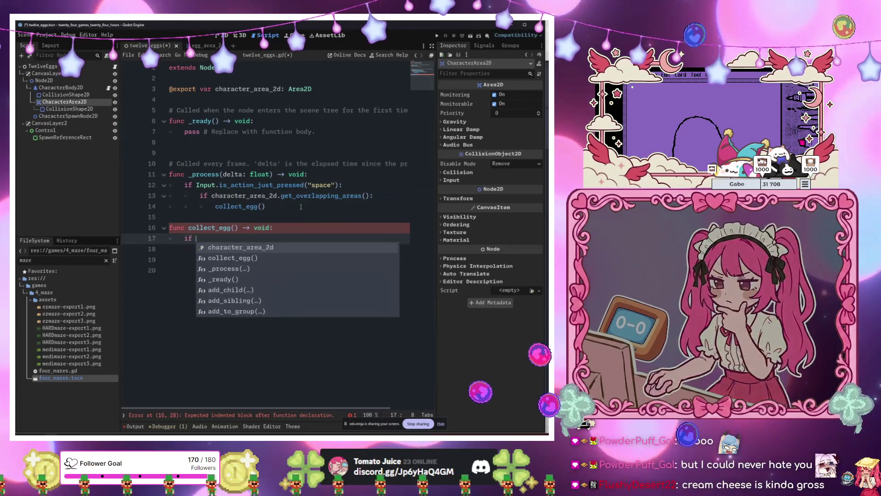
key("Escape")
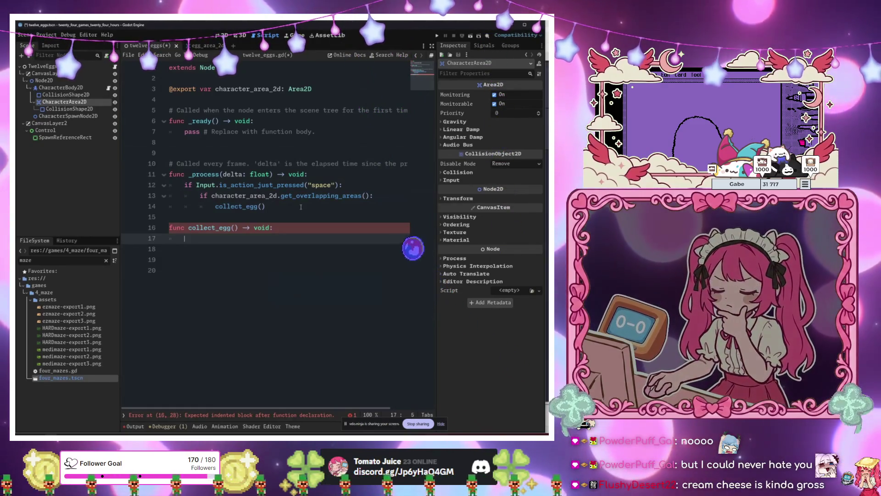
Start a 'for area: Area2D in' loop, declaring a closest_area: Area2D variable above it.
type("for ")
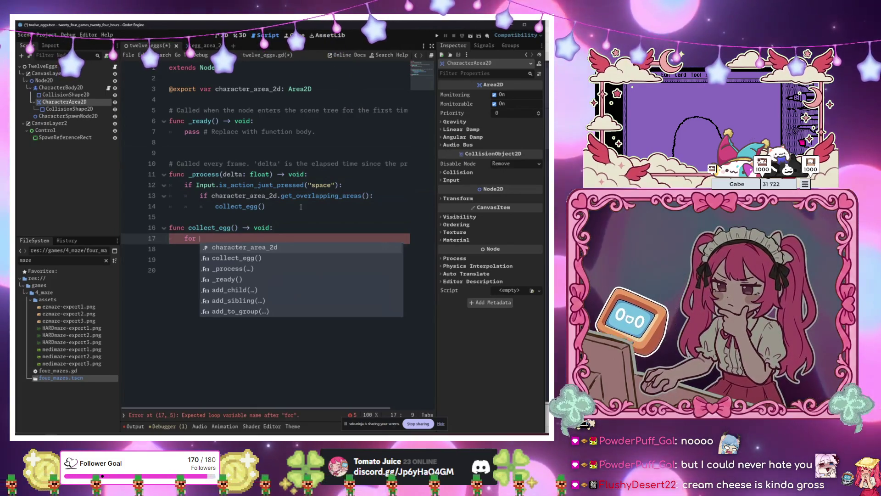
type("area: Area2D i")
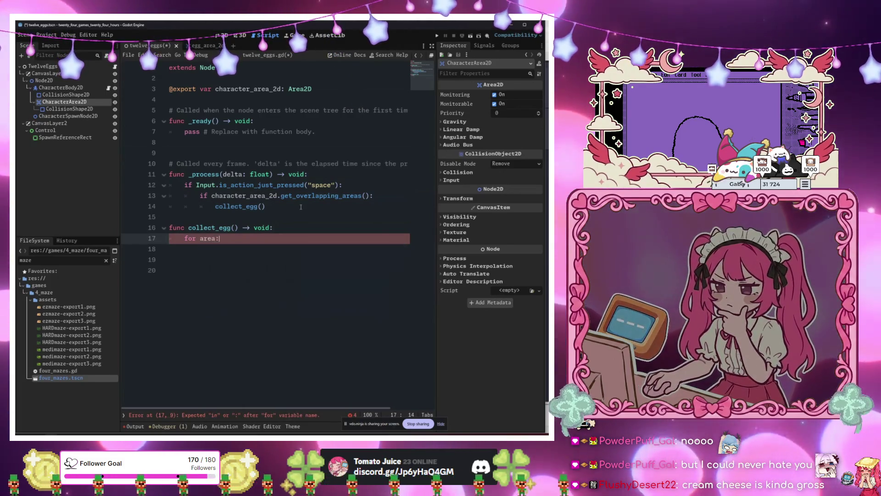
type("n")
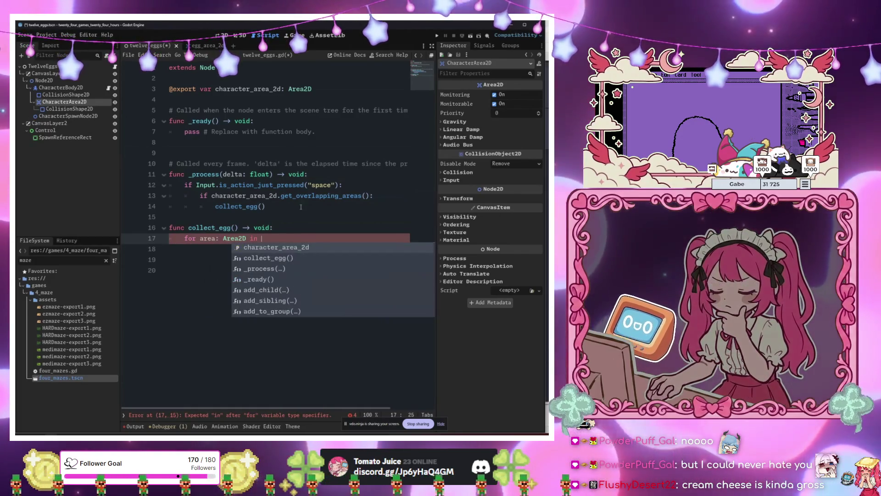
key("Return")
key("BackSpace")
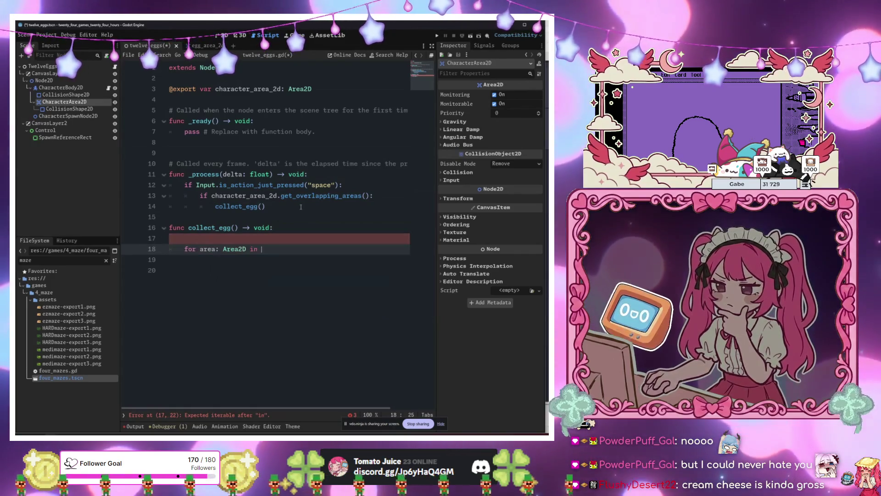
key("Home")
key("Home")
key("Return")
key("Up")
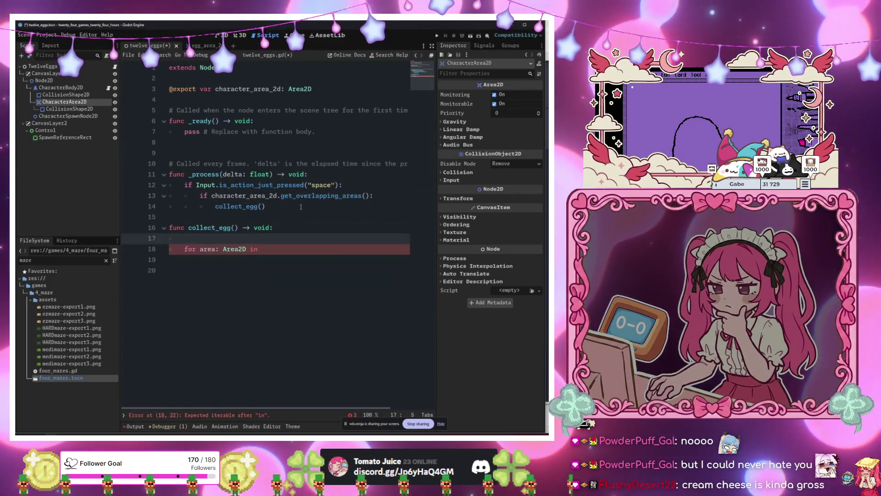
key("Return")
key("Return")
key("Up")
type("v")
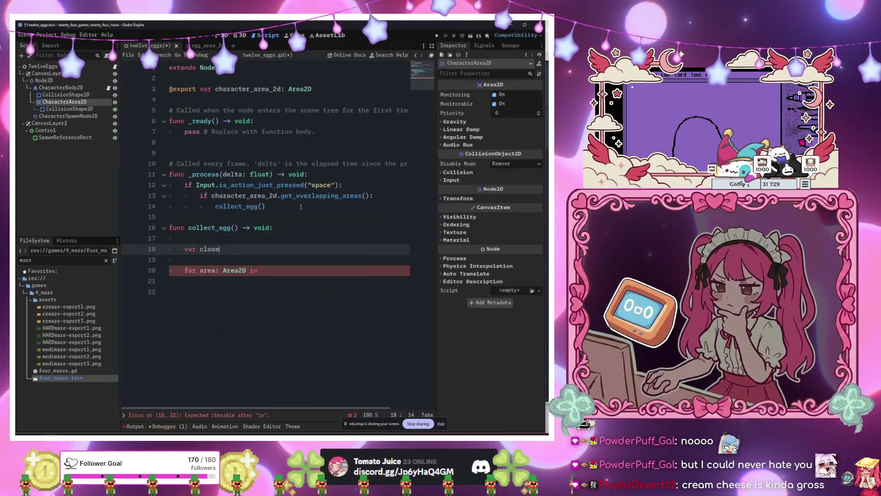
type("Area")
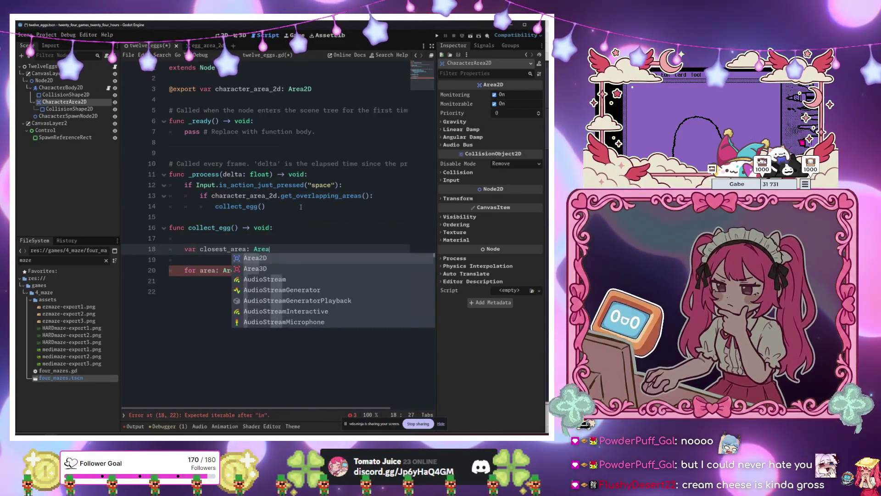
key("Return")
key("Down")
key("Down")
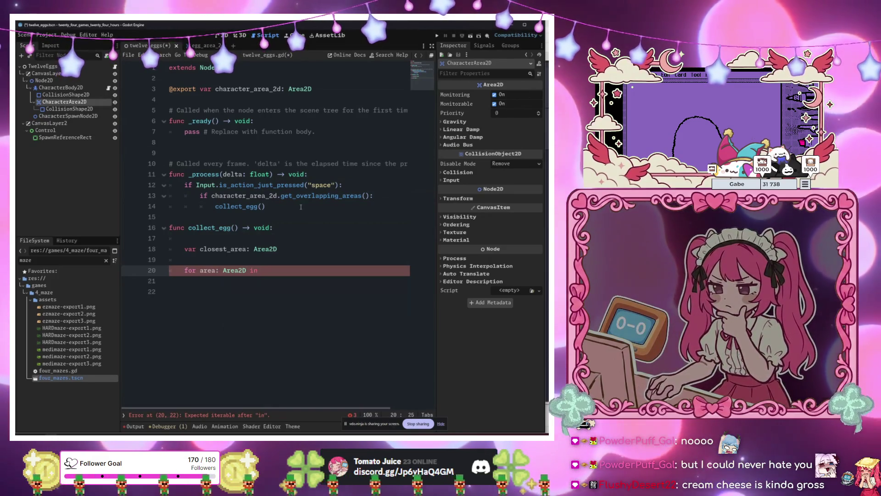
Make the loop iterate over character_area_2d.get_overlapping_areas() and save the script.
type("get_over")
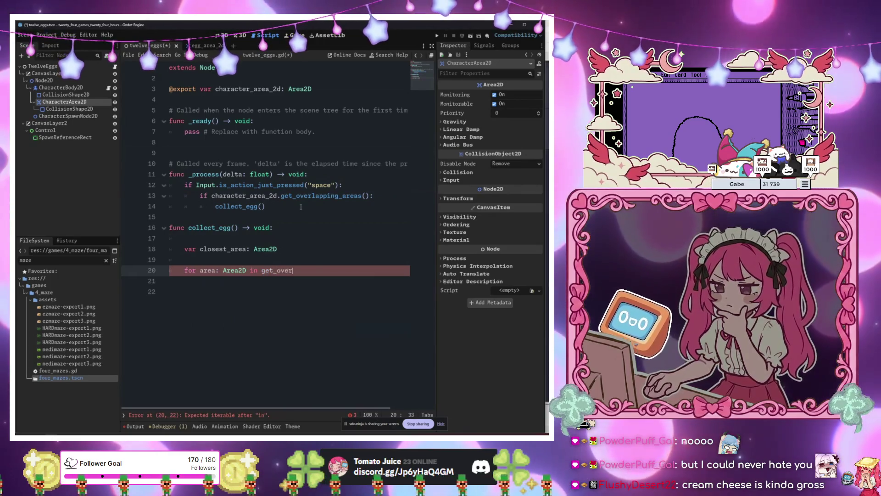
key("BackSpace")
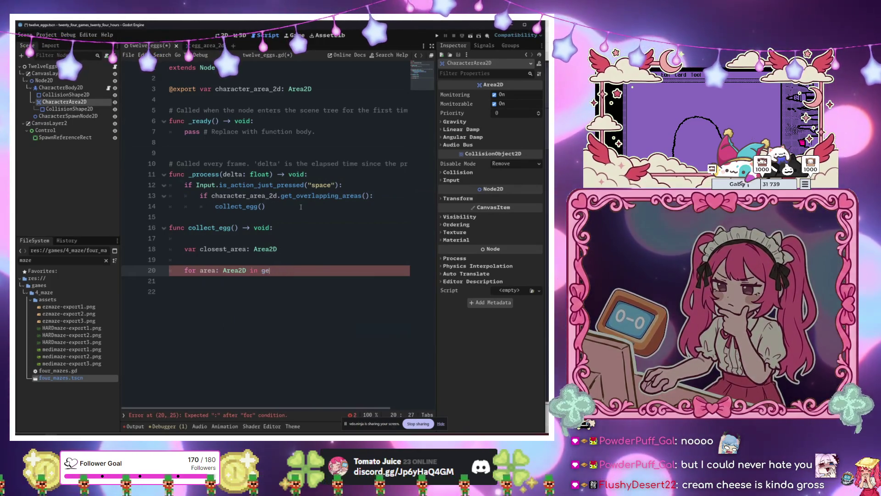
type("character_area_2d.get")
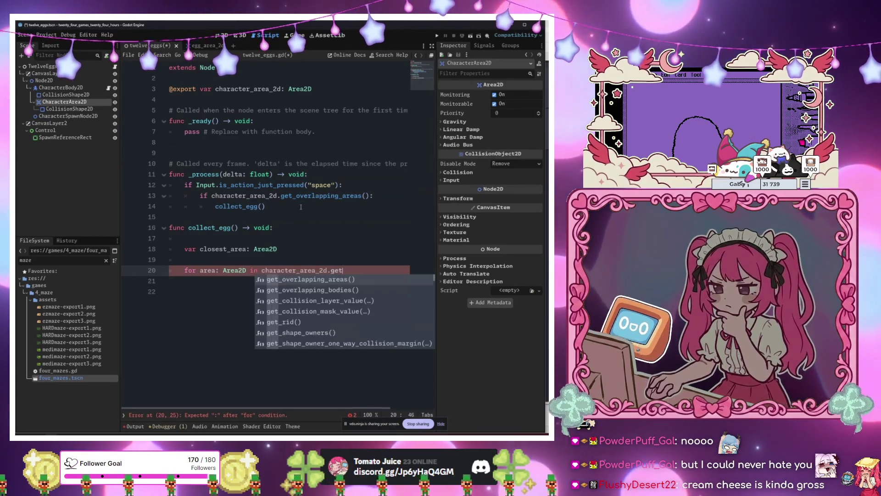
key("Return")
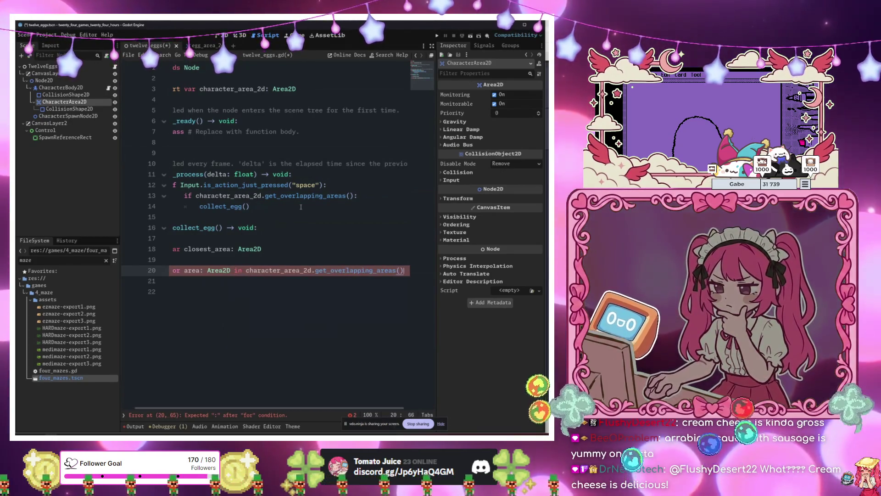
key("ctrl+s")
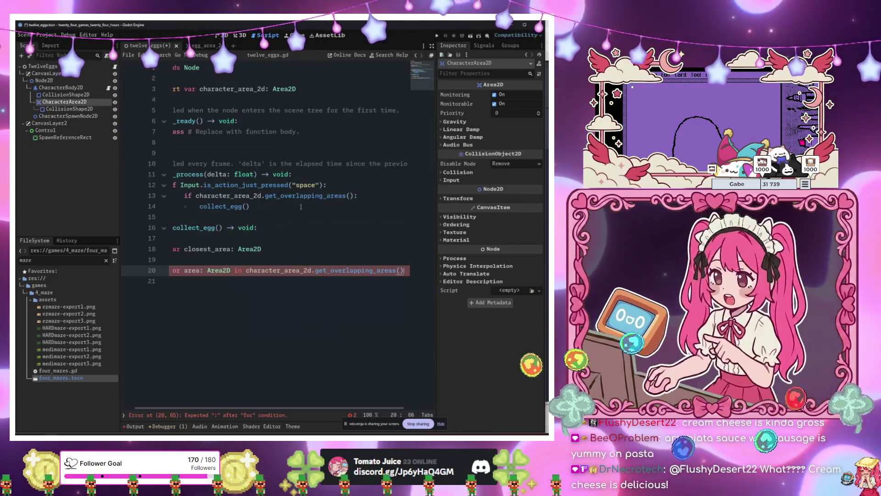
type(":")
key("Return")
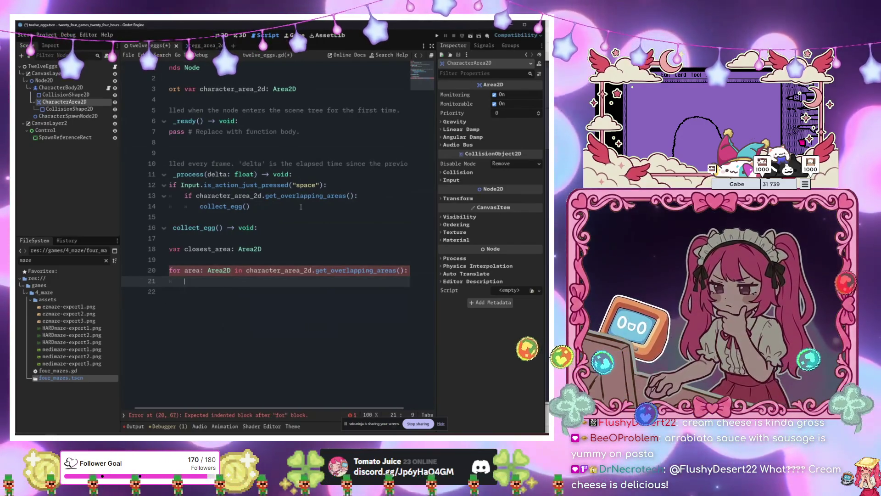
Inside the loop, add 'if not closest_area:' with 'closest_area = area' and 'break'.
type("if clo")
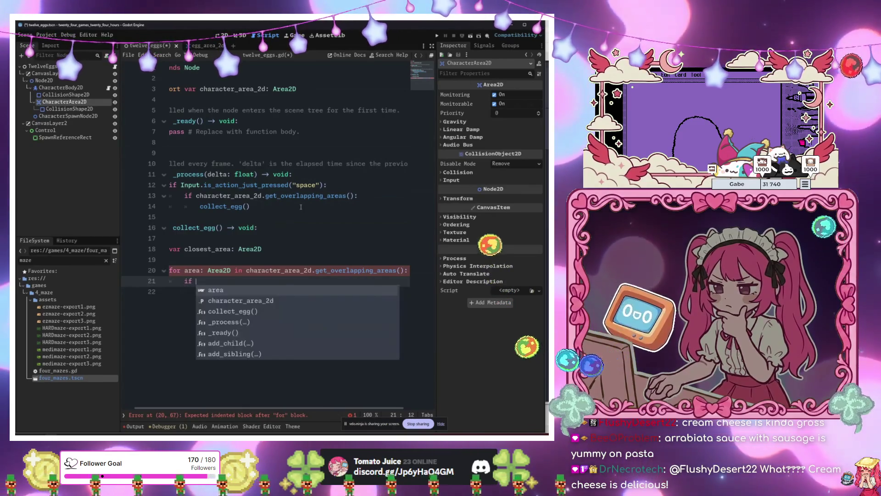
key("Return")
key("ctrl+Left")
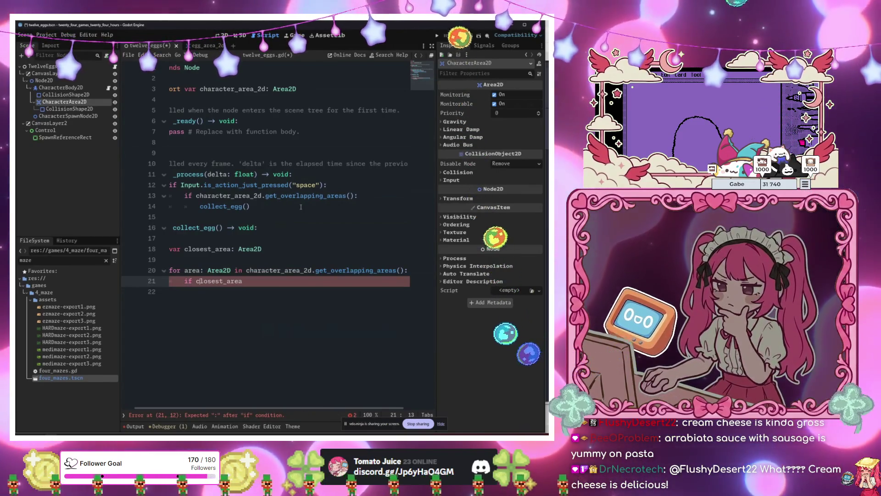
type("not ")
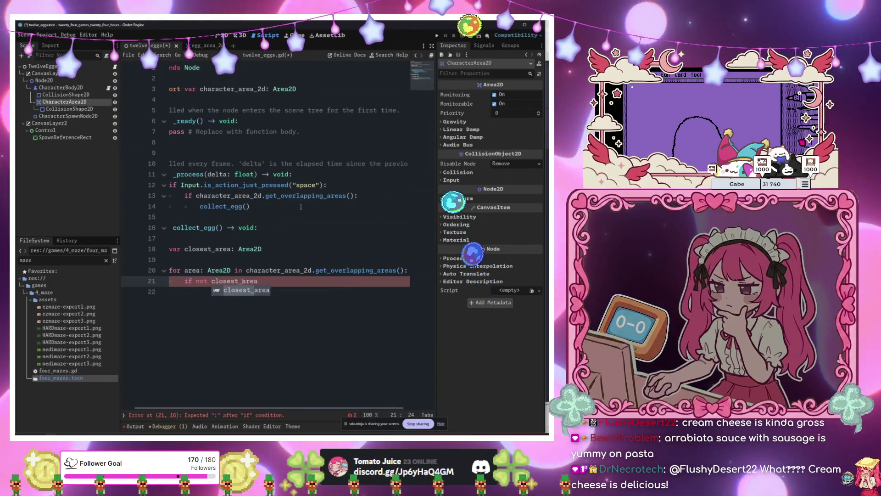
type(":")
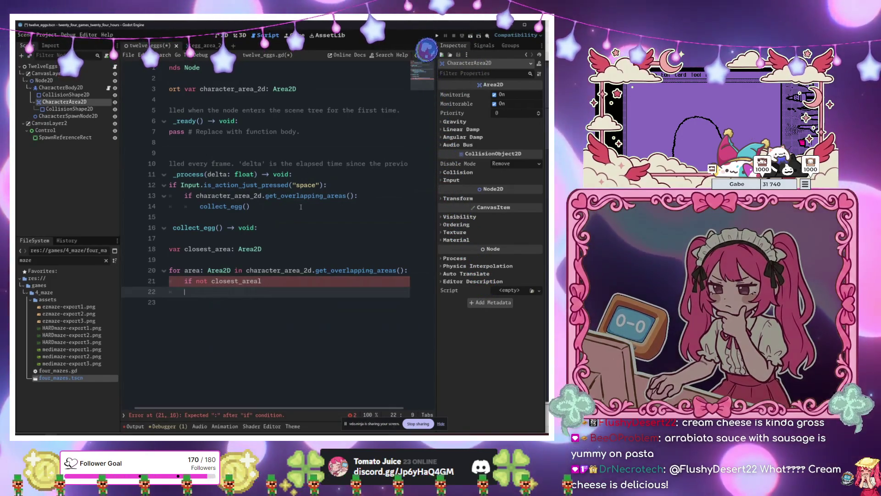
key("Return")
key("BackSpace")
type(":")
key("Return")
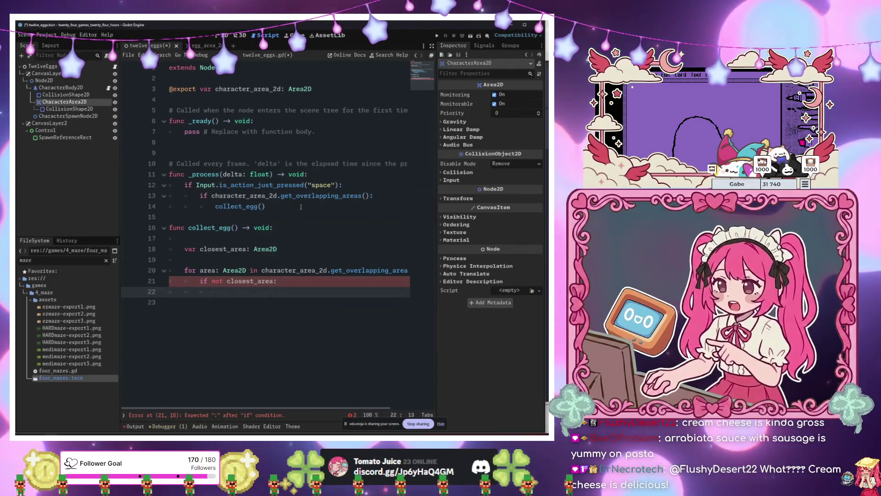
type("area")
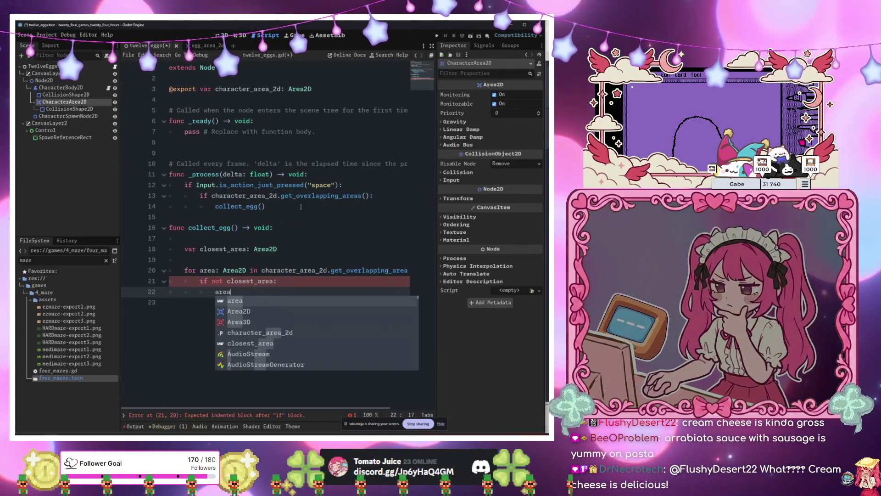
key("BackSpace")
key("BackSpace")
key("BackSpace")
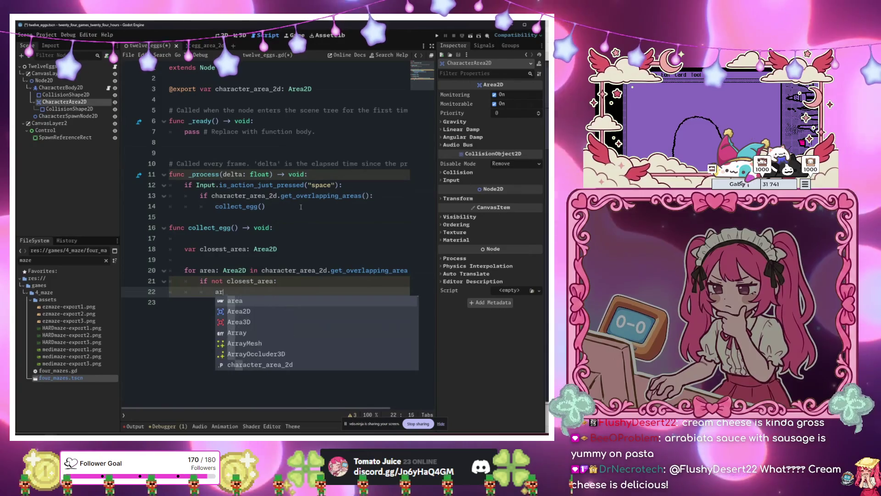
type("closest_area = area")
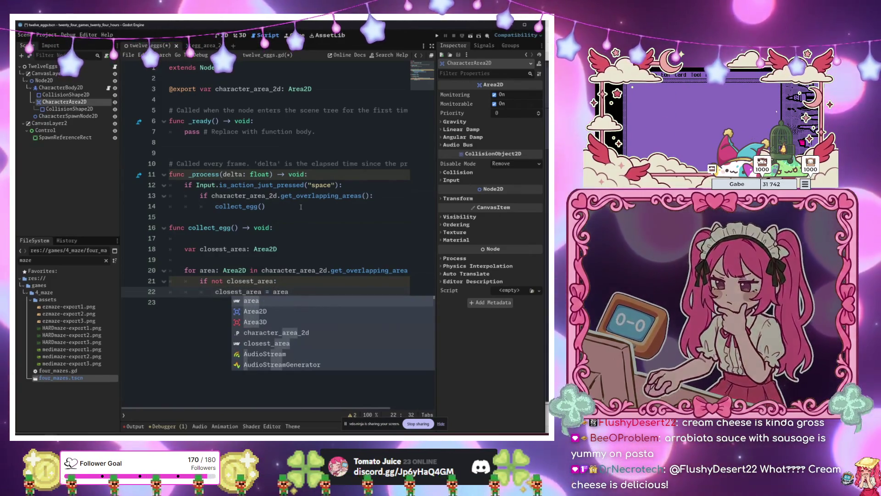
key("Return")
key("Return")
type("break")
key("Return")
key("Return")
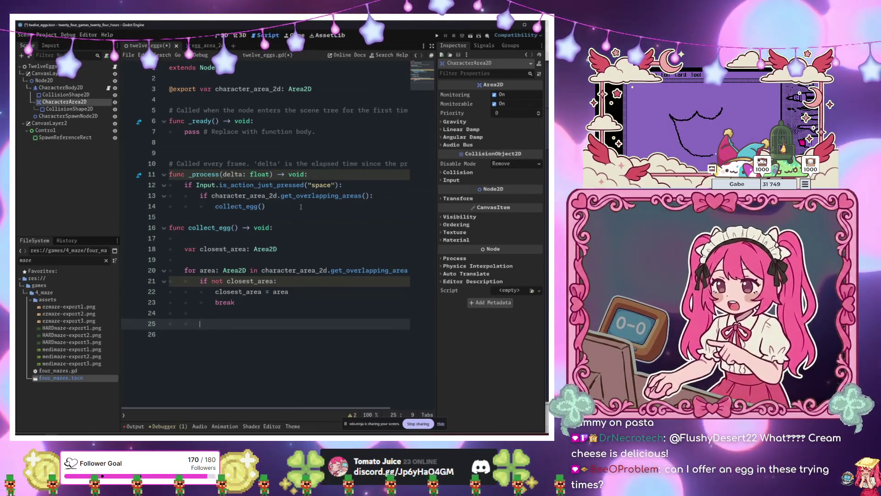
Start line 25 as 'var closest_area_distance: Vector2 = area.global_position'.
type("var ")
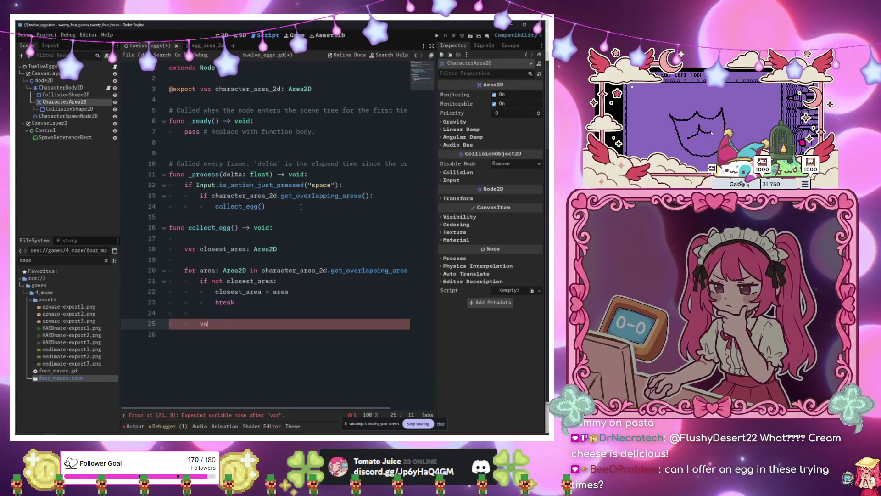
type("r cl")
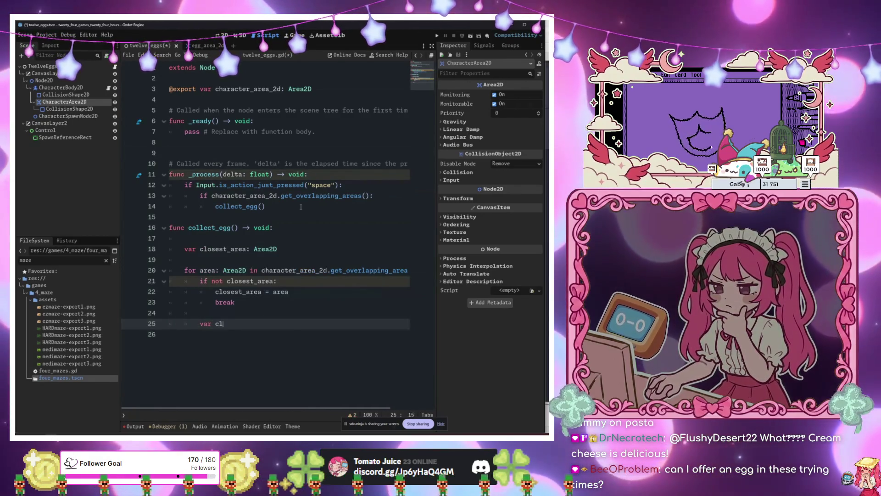
type("osest_area")
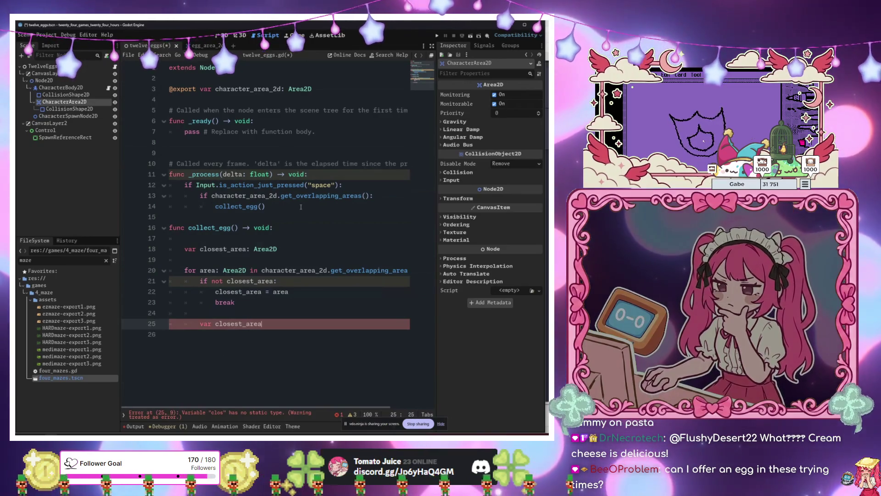
type("stance:")
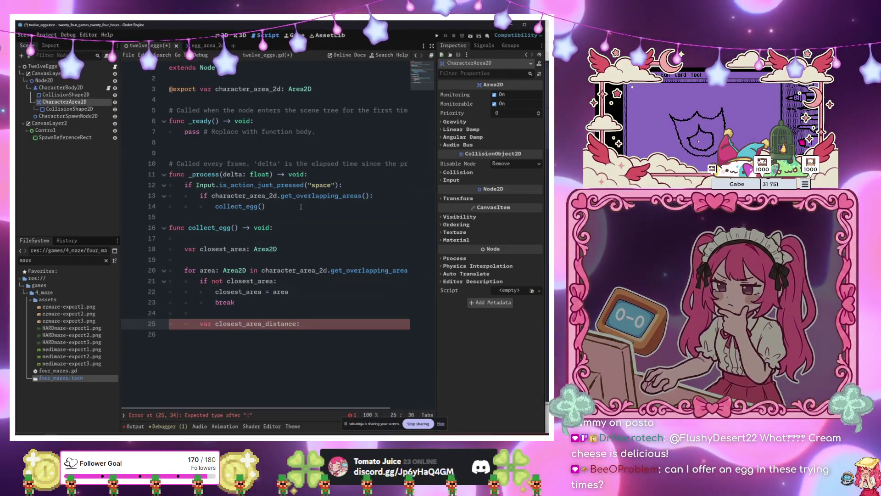
type("Ve")
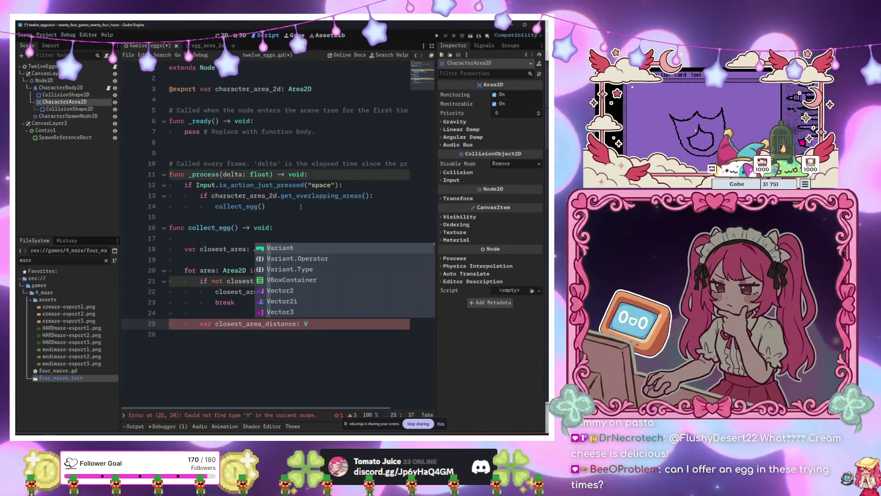
key("Return")
type("=")
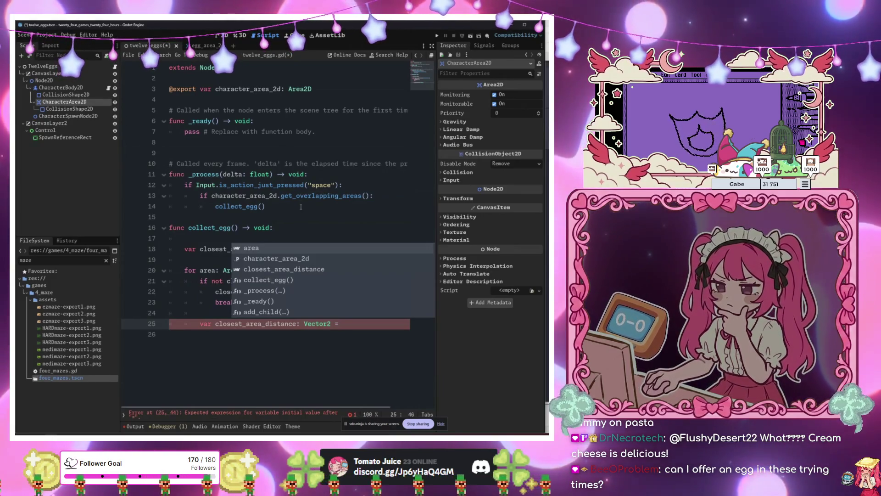
type("area.ge")
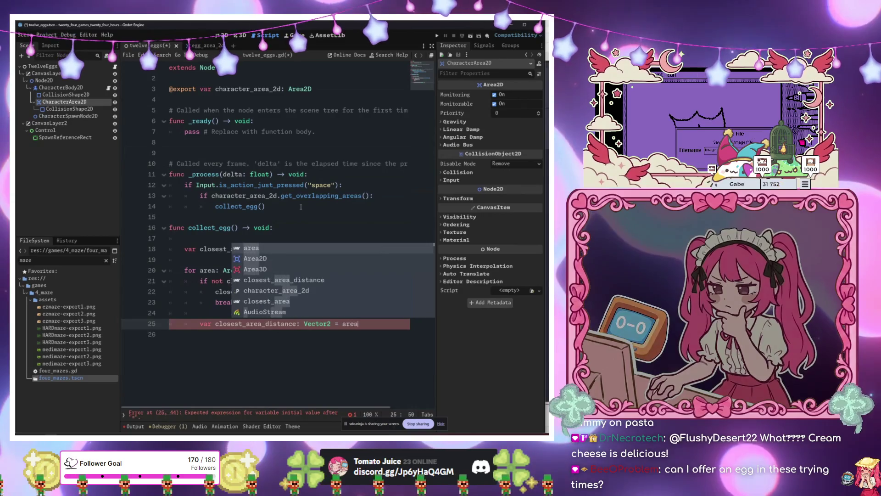
type("t_glo")
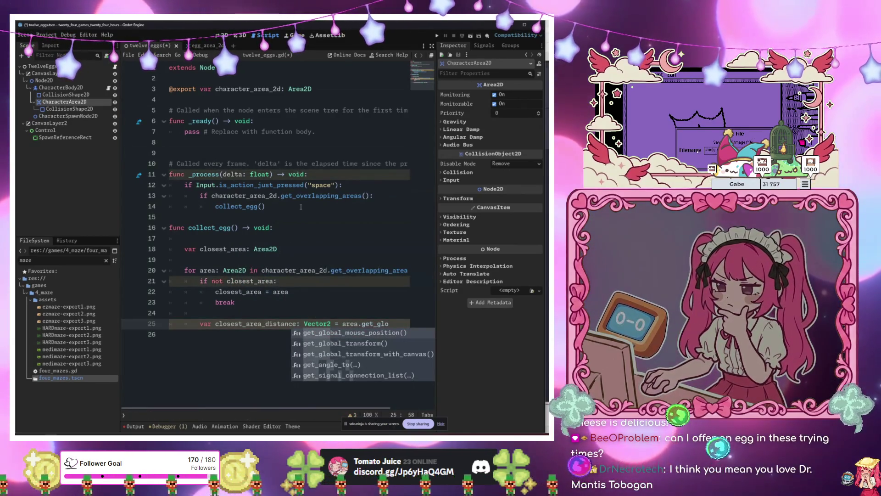
key("BackSpace")
key("BackSpace")
key("BackSpace")
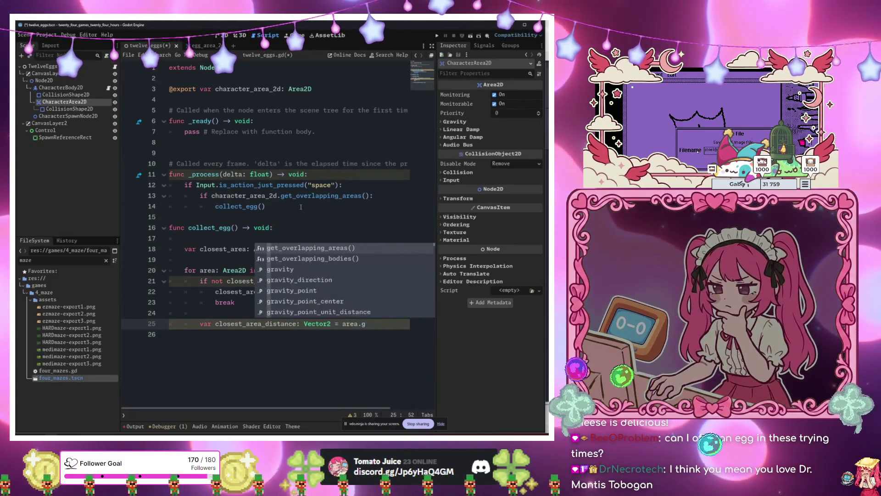
type("global")
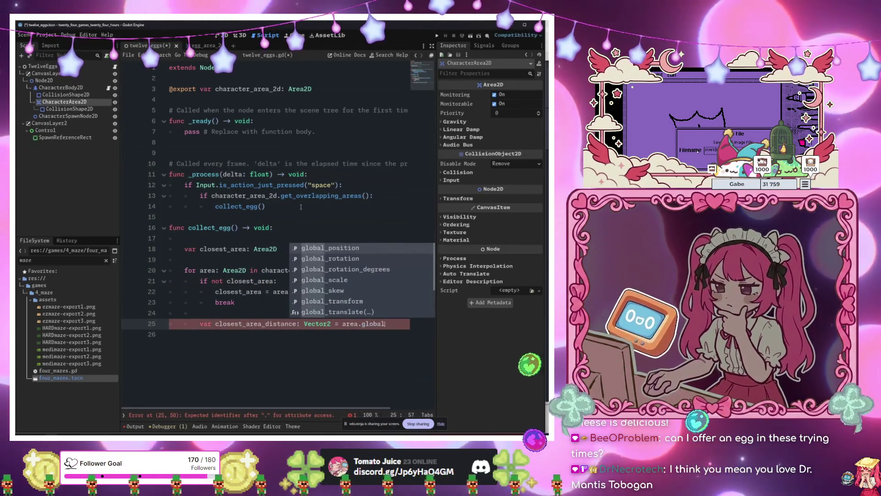
key("Return")
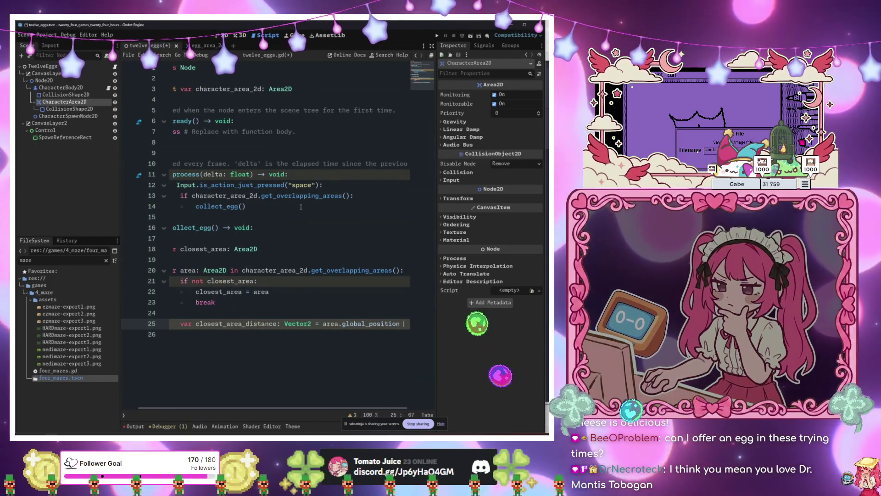
Chain .distance_to(character_area_2d.global_position) onto area.global_position to finish the declaration.
key("BackSpace")
type(".")
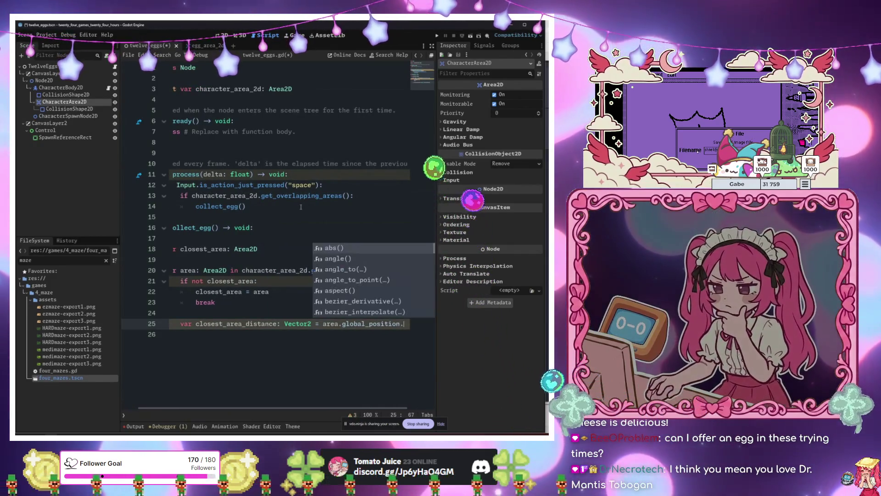
type("dis")
key("Return")
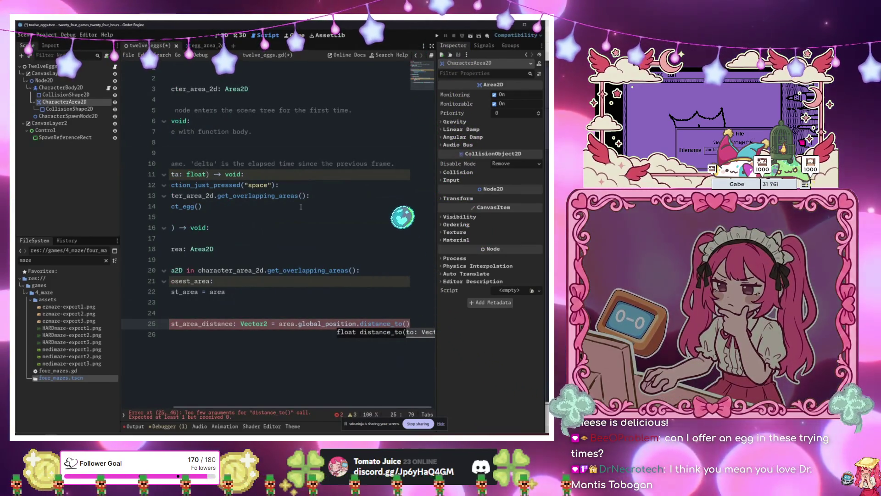
type("character_area_2d.")
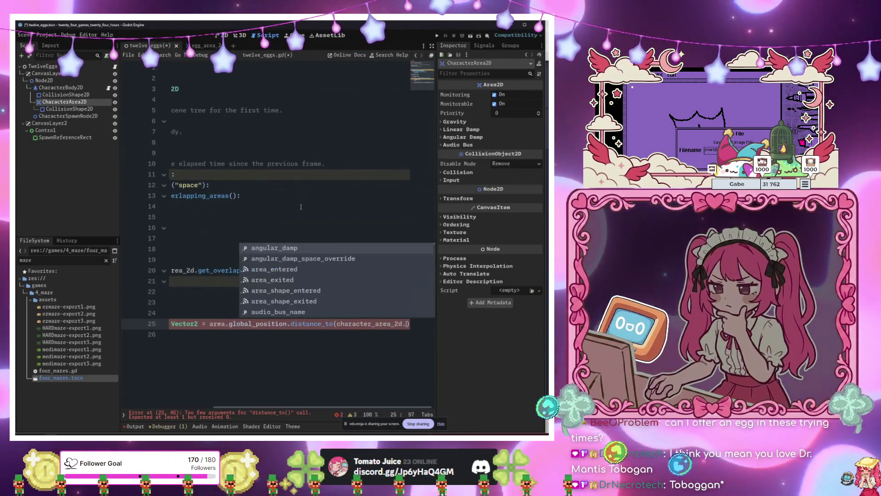
type("d")
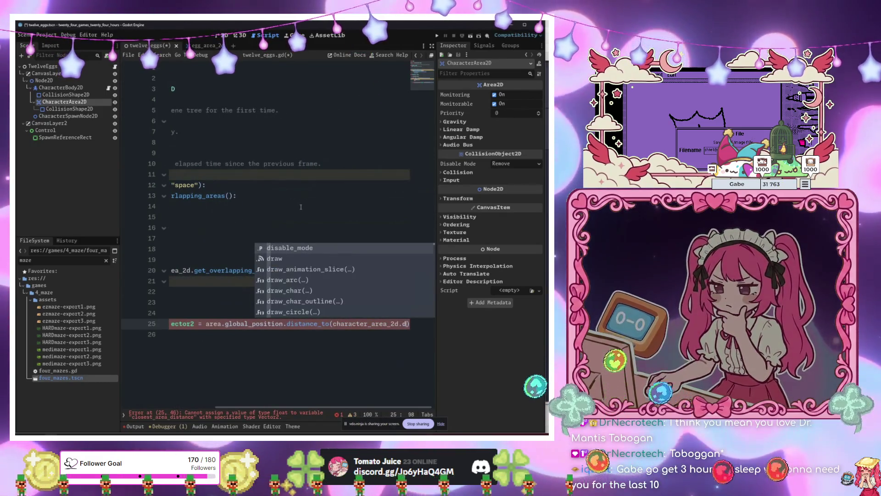
key("BackSpace")
type("glo")
key("Return")
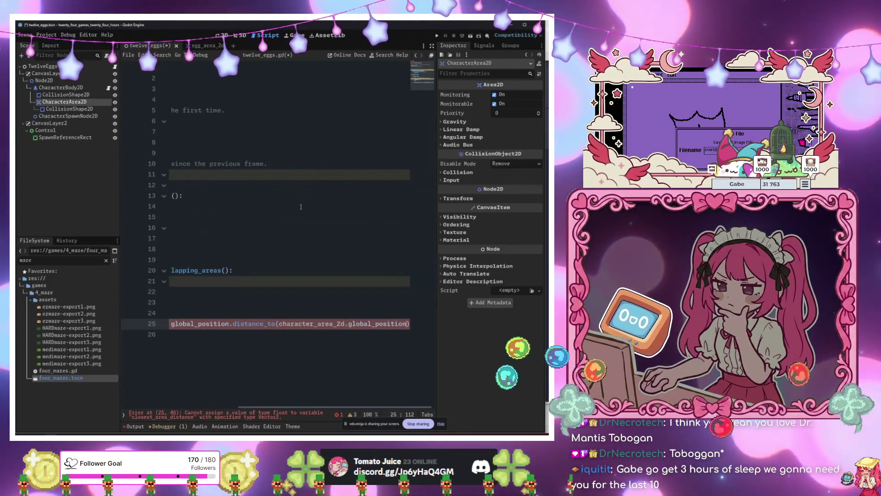
key("Return")
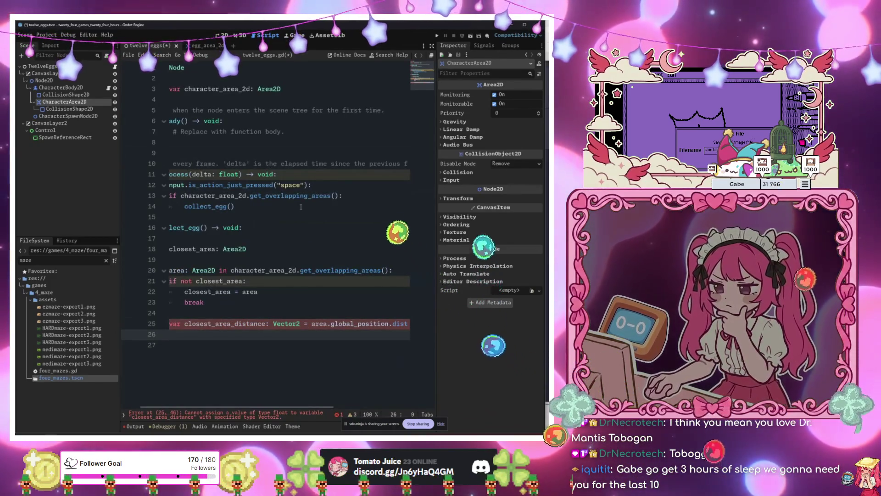
key("BackSpace")
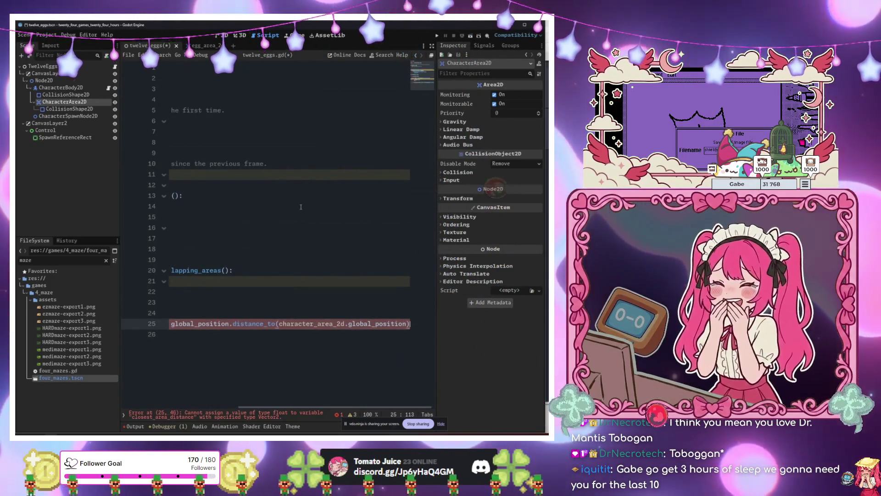
Change closest_area_distance's type from Vector2 to float on line 25.
left_click(227, 324)
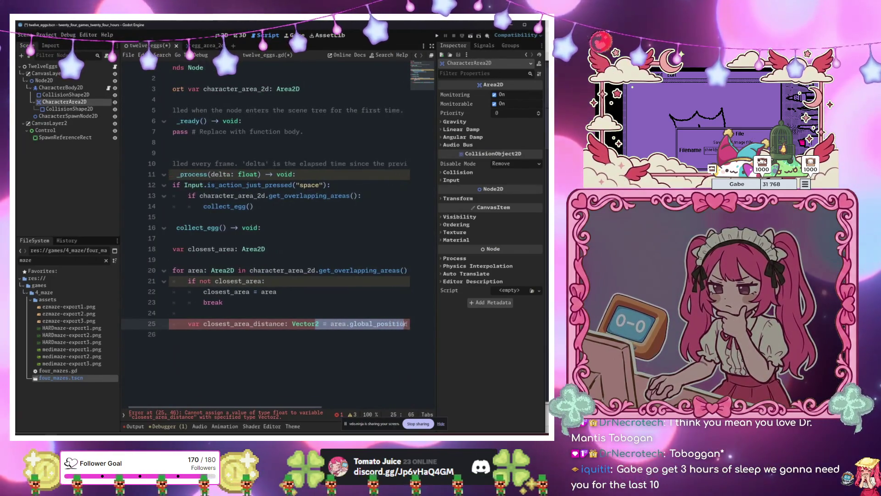
left_click(380, 330)
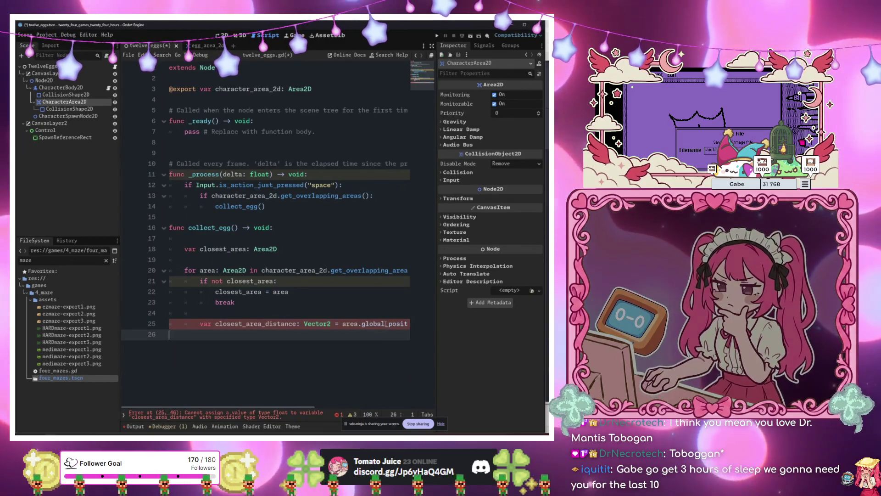
mouse_move(386, 323)
left_click_drag(386, 323, 427, 326)
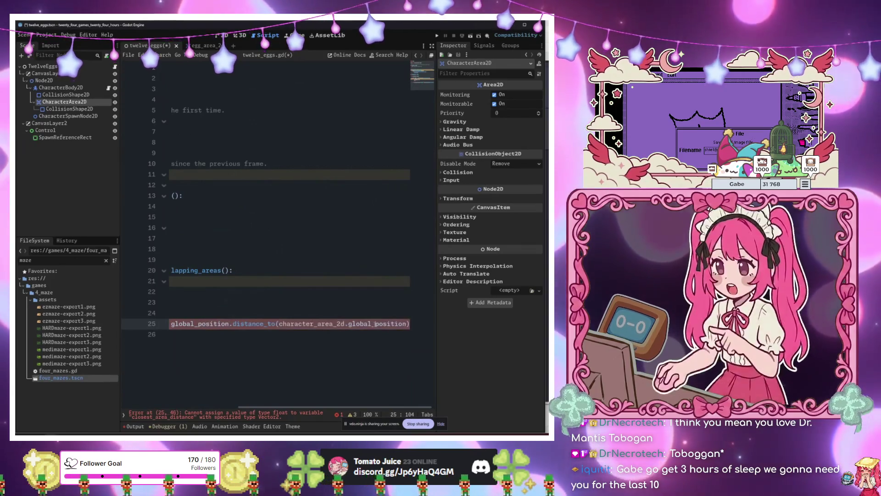
left_click(326, 333)
left_click_drag(369, 324, 410, 324)
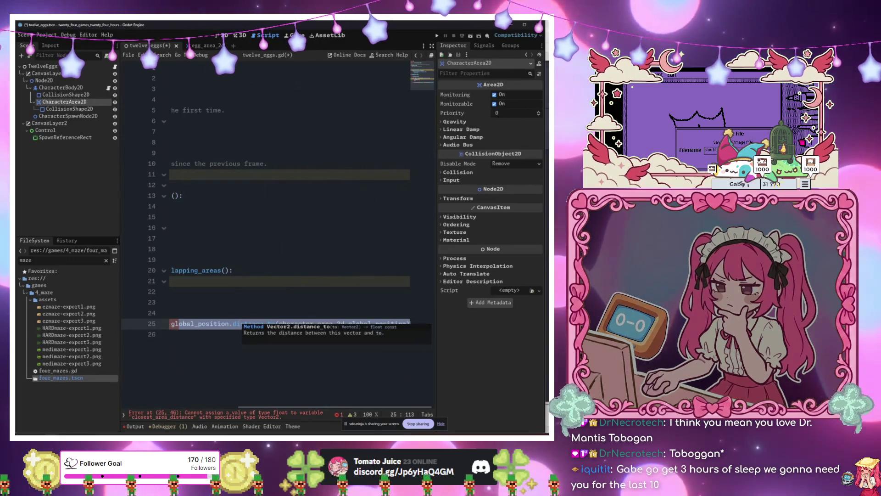
left_click(265, 324)
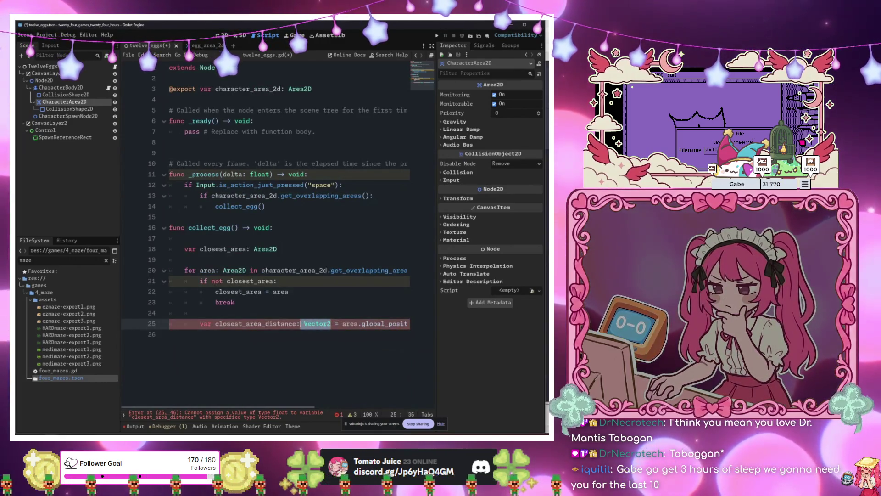
key("BackSpace")
key("BackSpace")
key("BackSpace")
type("float")
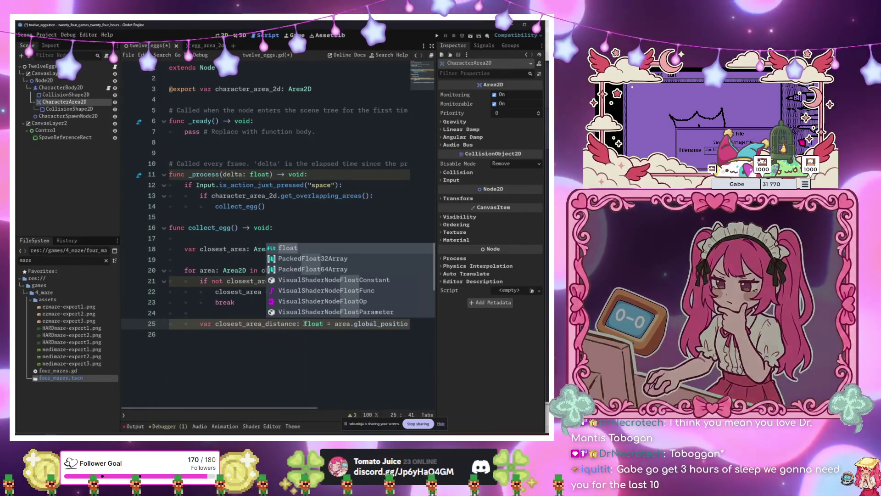
Indent the empty line 26 into the function body and open a new line below it.
left_click(341, 330)
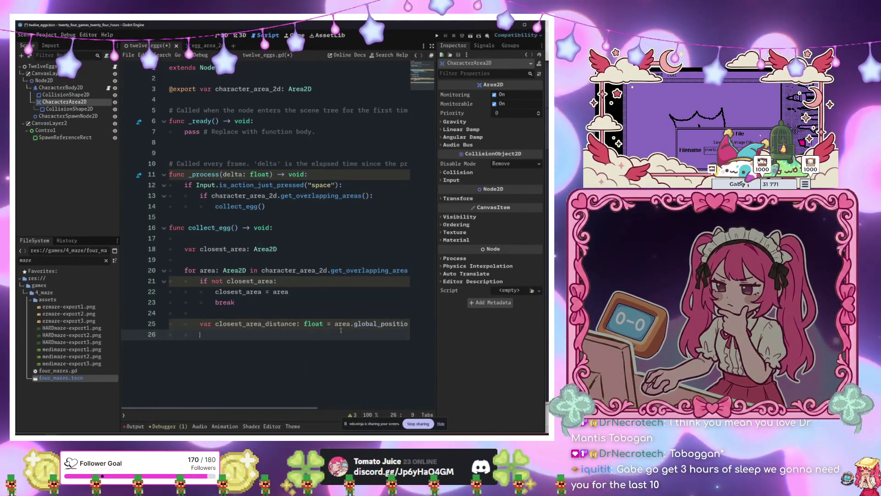
key("Tab")
key("Tab")
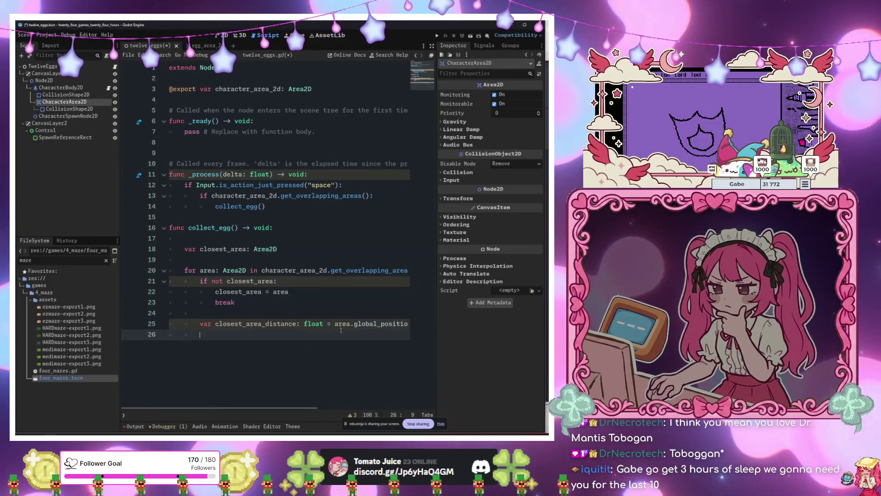
type("if")
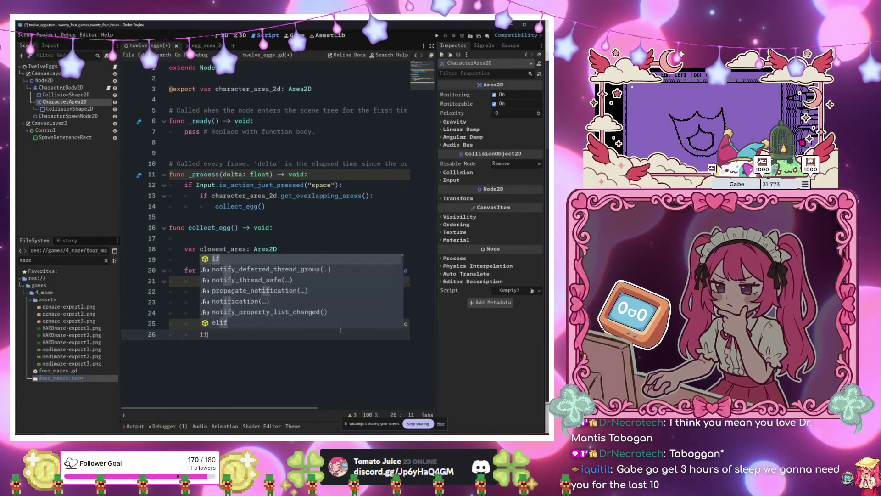
key("BackSpace")
key("Return")
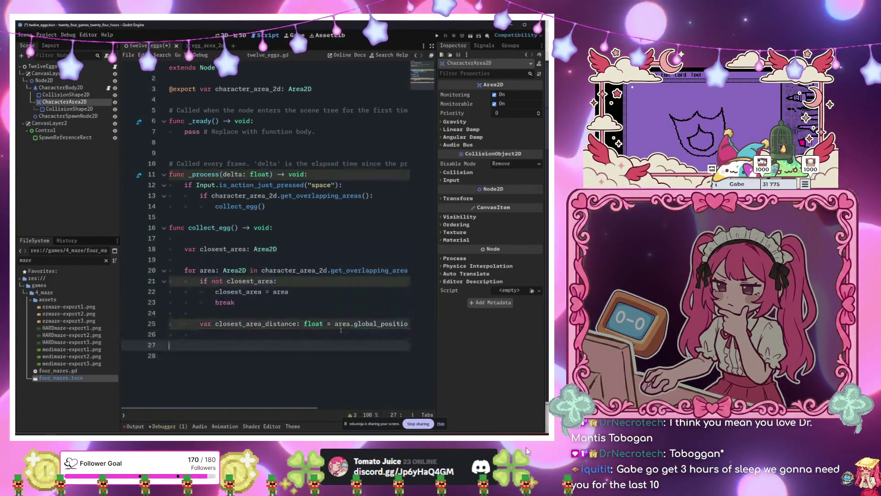
Declare 'var new_area_distance: float' on line 26 and make line 25's distance start from closest_area.
key("BackSpace")
key("BackSpace")
key("BackSpace")
type("new")
key("BackSpace")
key("BackSpace")
key("BackSpace")
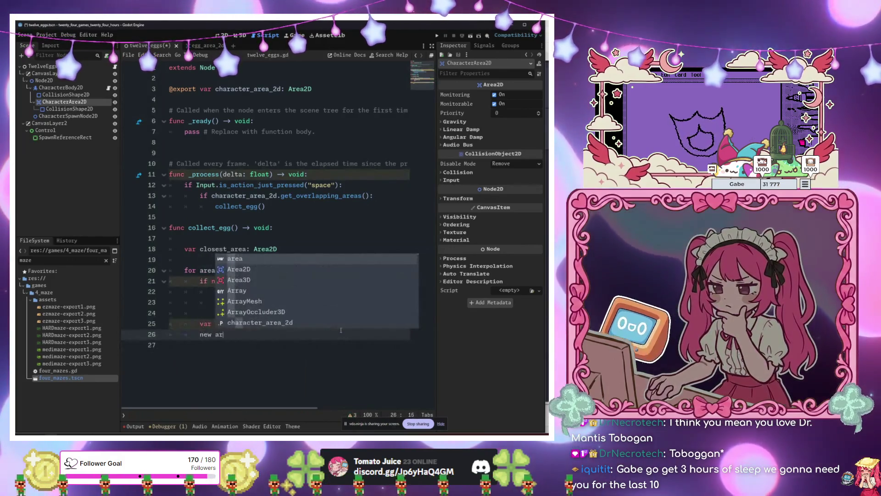
type("var ")
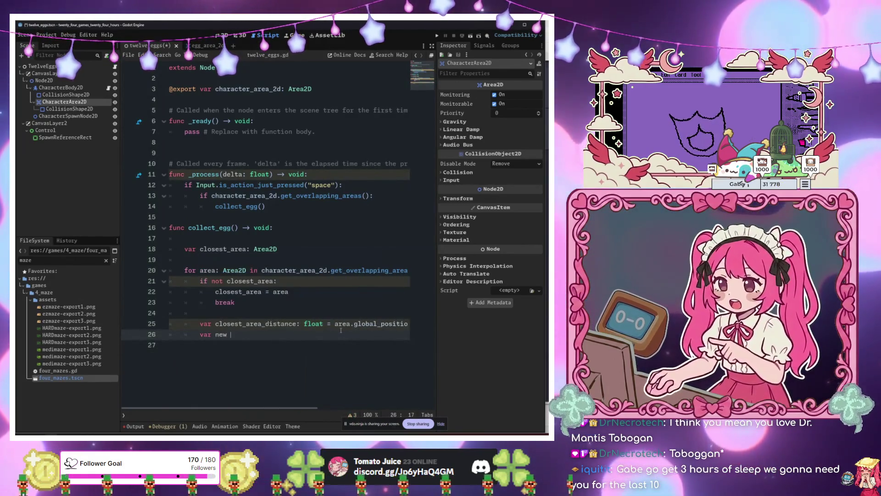
type("new ")
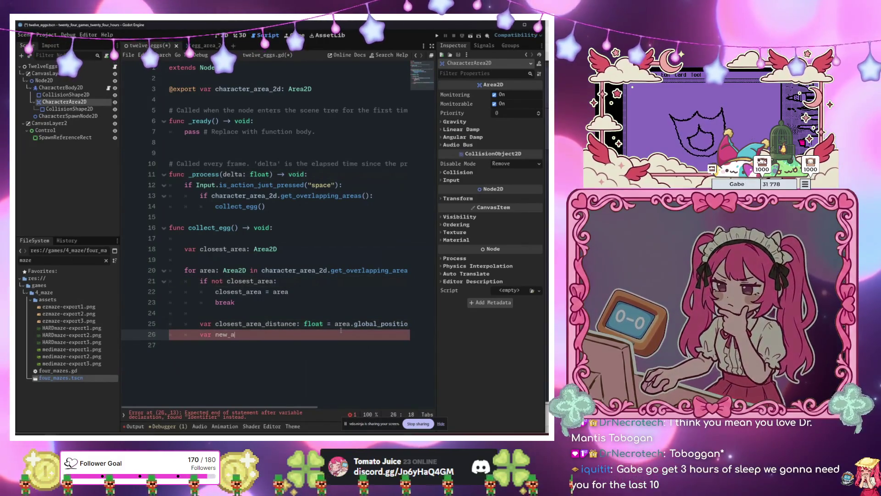
type("ance")
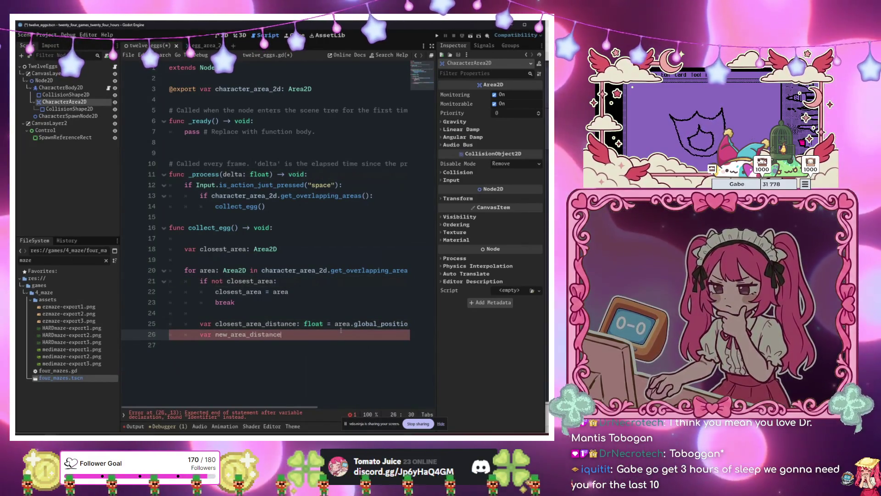
type(": float =")
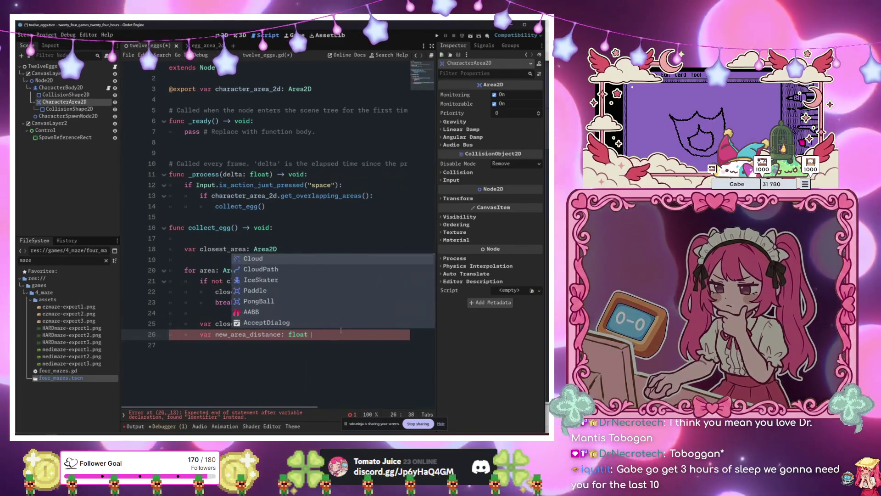
key("Escape")
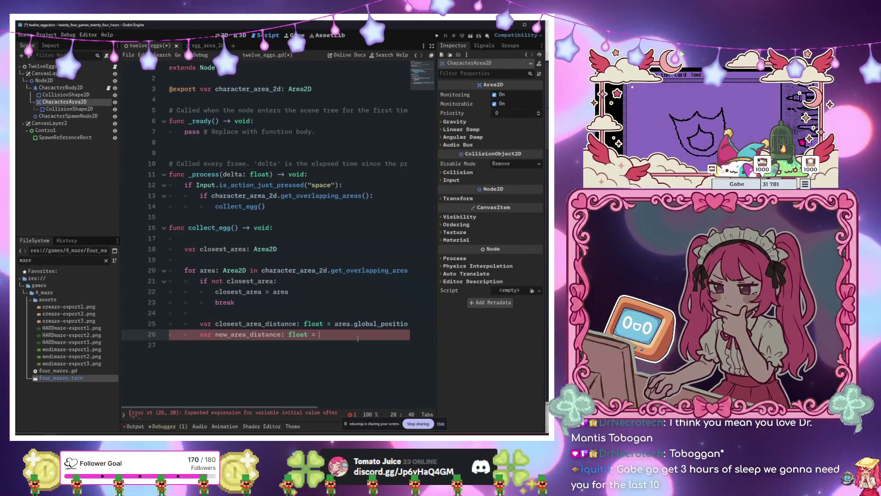
key("Up")
key("Right")
key("Right")
key("Right")
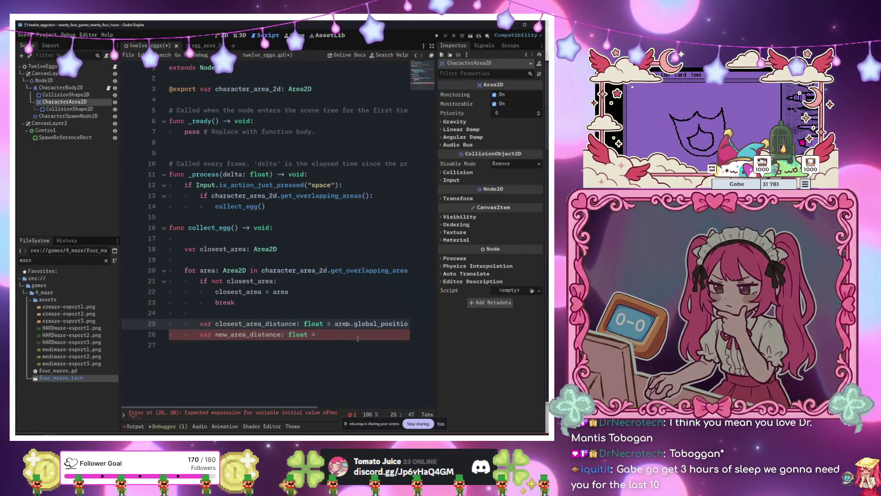
type("clo")
key("Return")
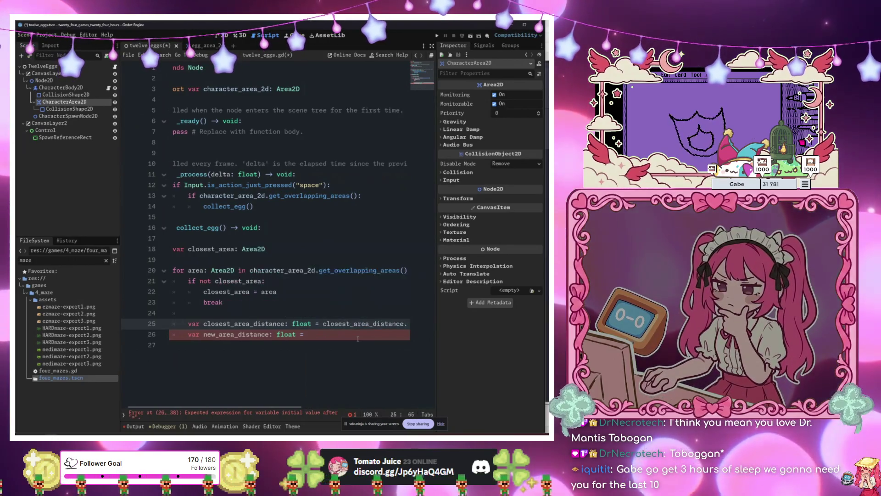
key("BackSpace")
key("BackSpace")
key("BackSpace")
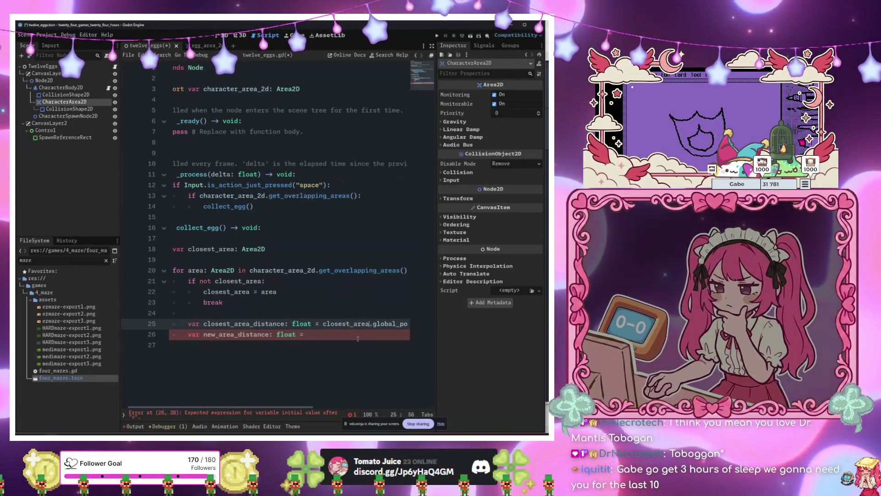
Set new_area_distance to area.global_position's distance_to the character area using the pasted expression.
key("Down")
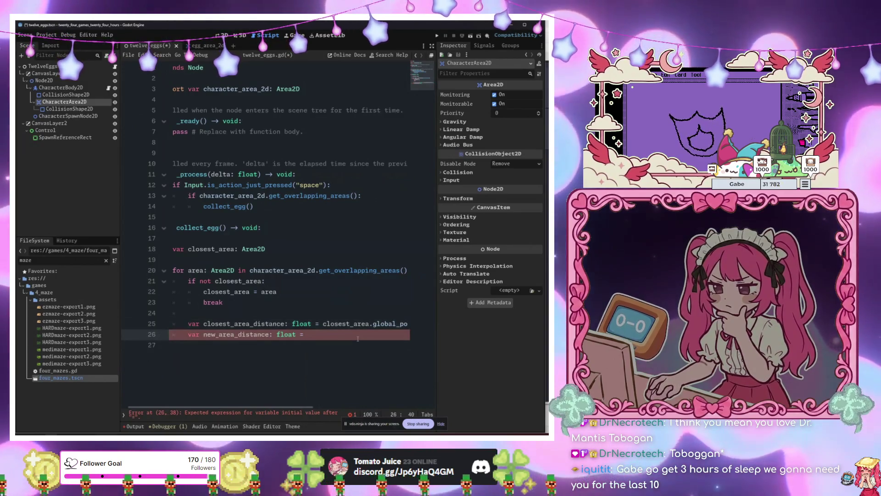
type("area")
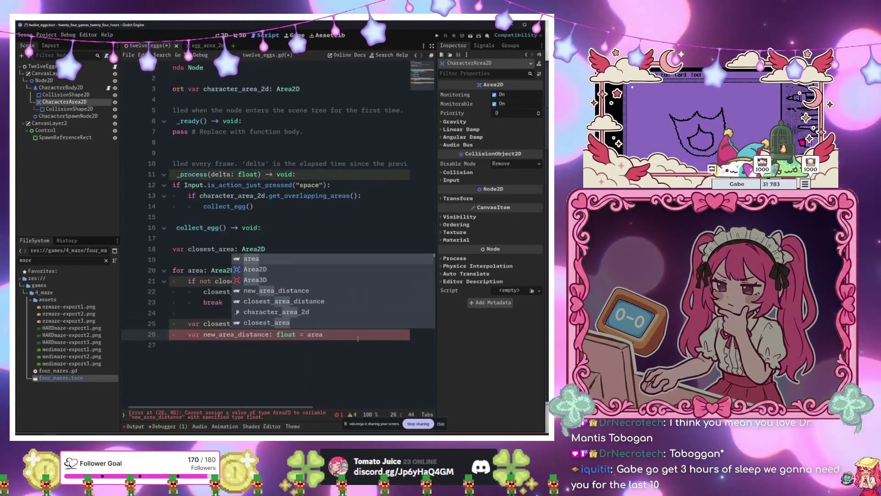
key("Escape")
left_click(371, 322)
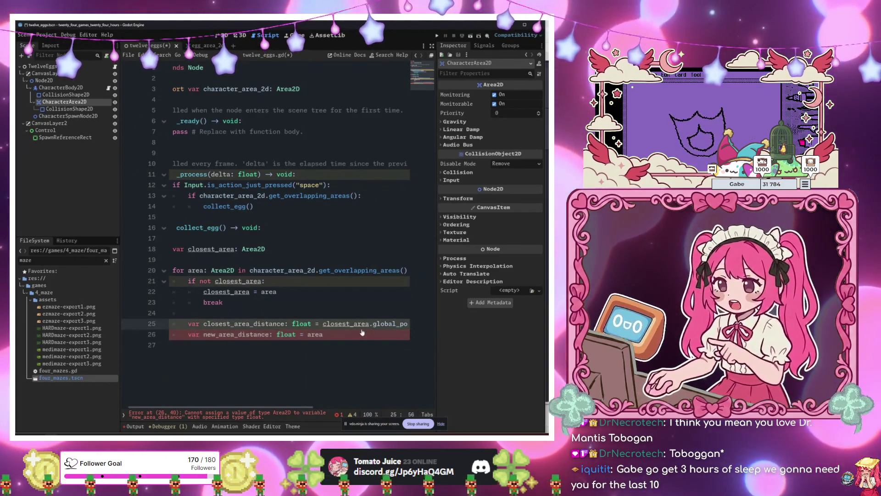
left_click(362, 332)
key("ctrl+v")
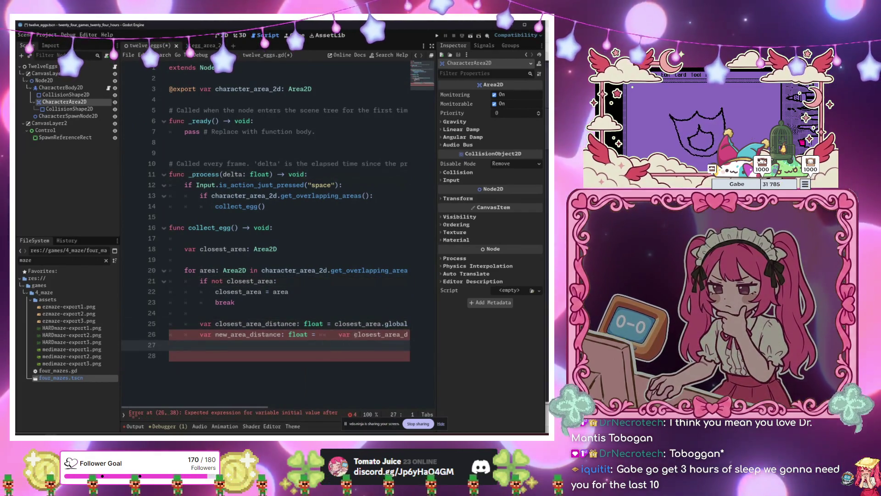
left_click(321, 335)
key("shift+Right")
key("shift+Right")
key("shift+Right")
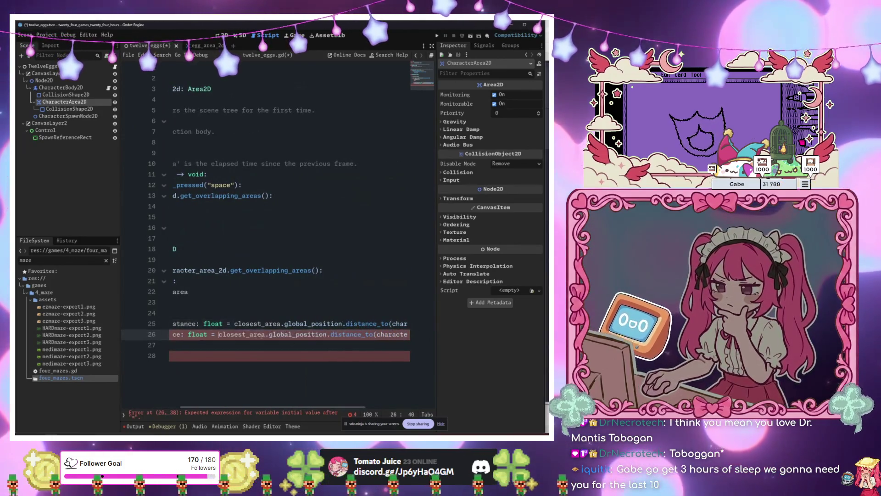
key("BackSpace")
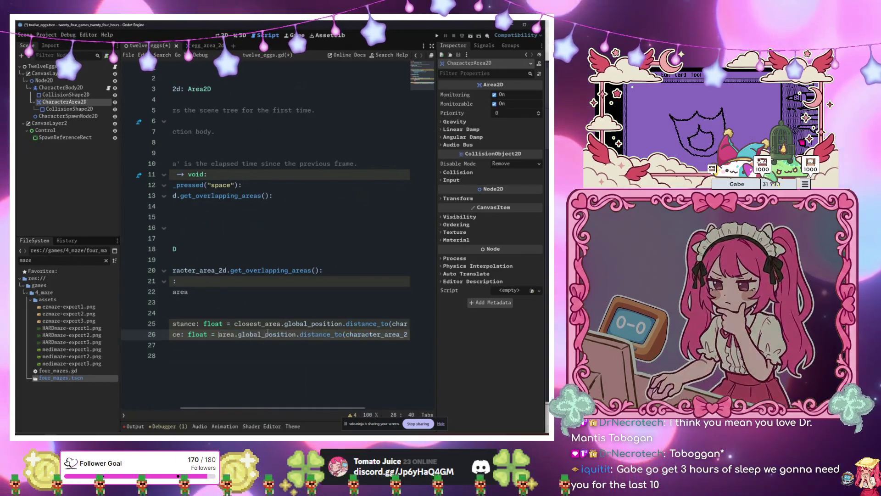
left_click_drag(400, 335, 147, 335)
left_click(259, 344)
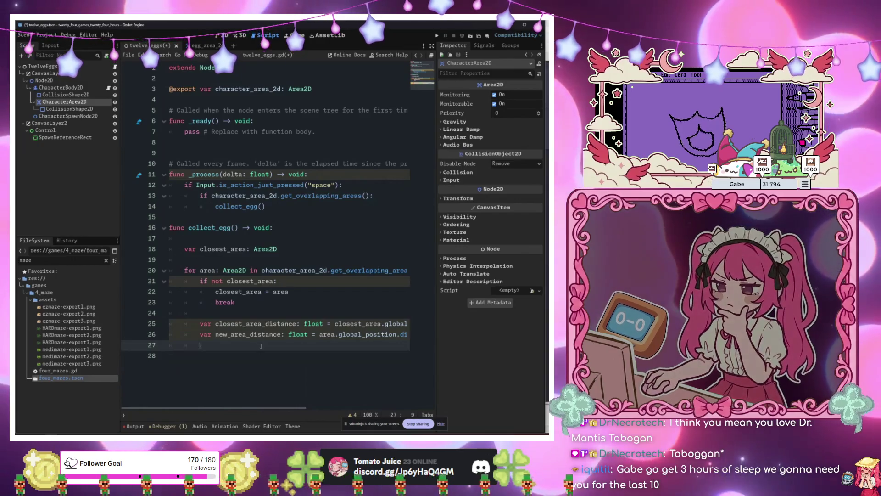
Add 'if new_area_distance < closest_area_distance: closest_area = area' below the declarations.
key("Return")
type("if new_area_distance < ")
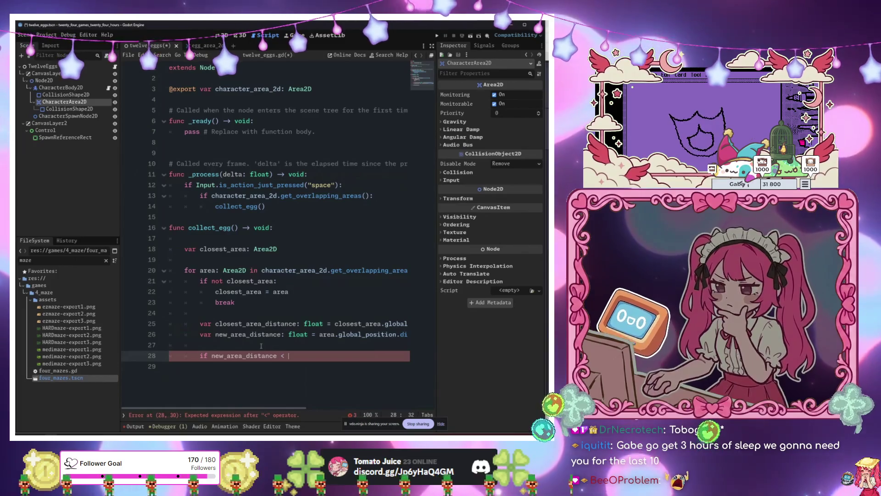
type("closest_area_distance:")
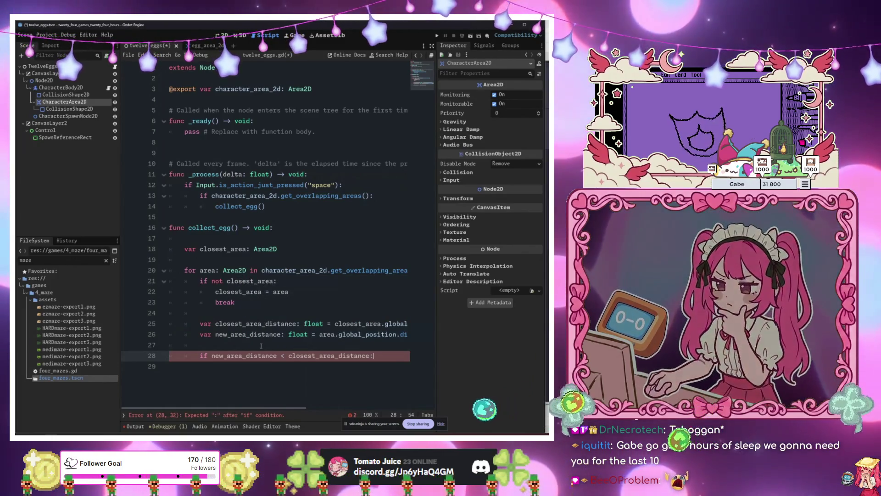
key("Return")
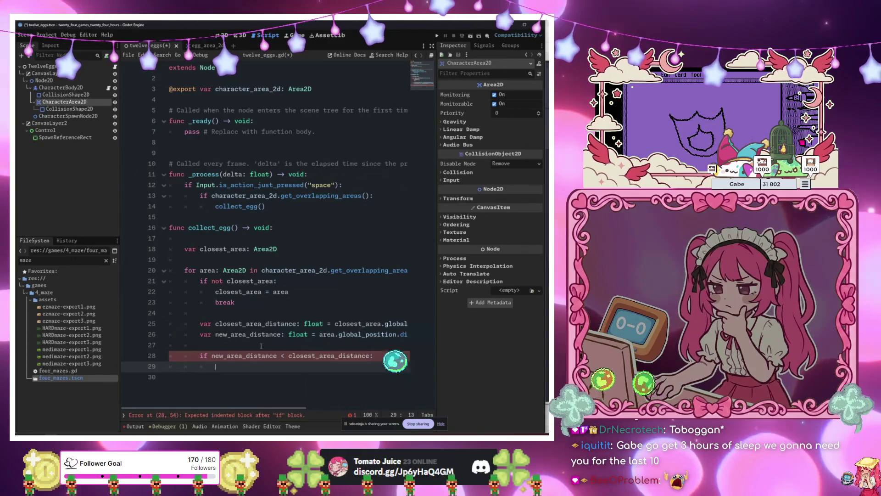
type("new")
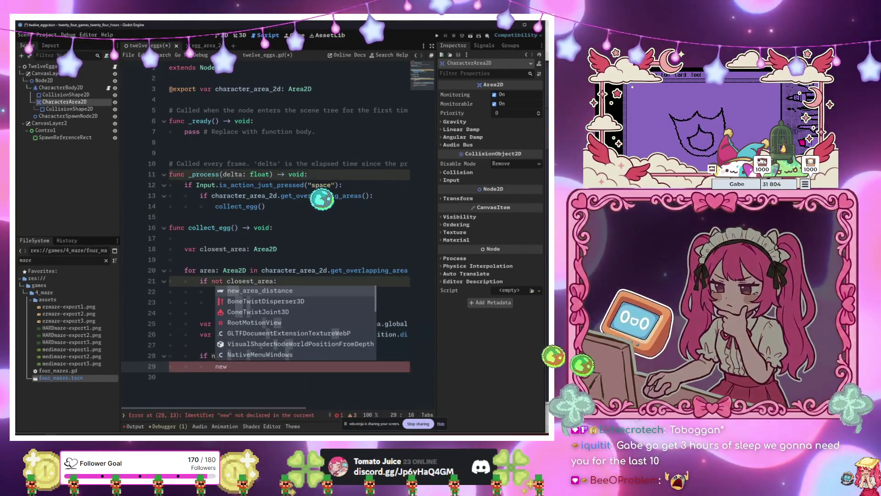
key("BackSpace")
key("BackSpace")
type("clo")
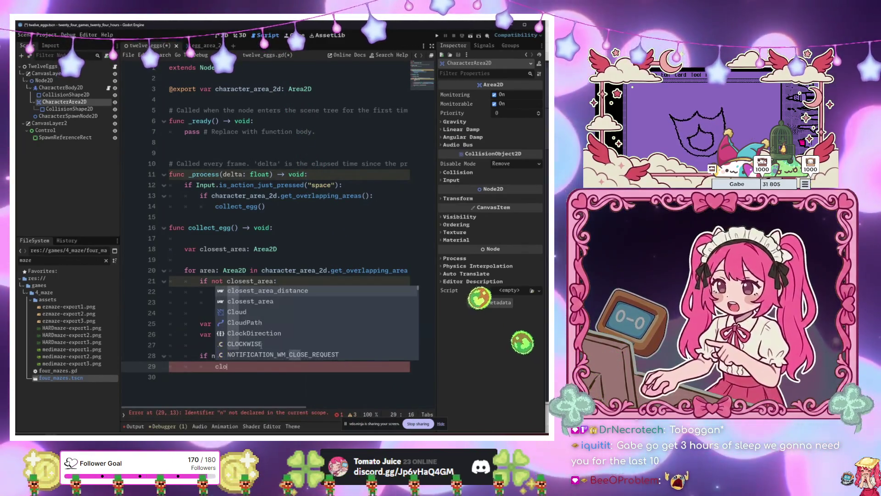
key("Return")
type("= area")
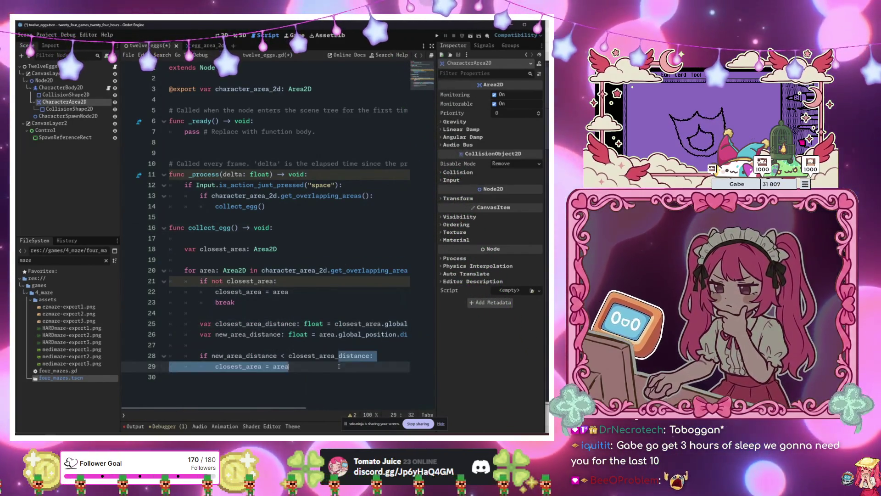
left_click(339, 365)
key("Return")
key("BackSpace")
key("BackSpace")
key("Return")
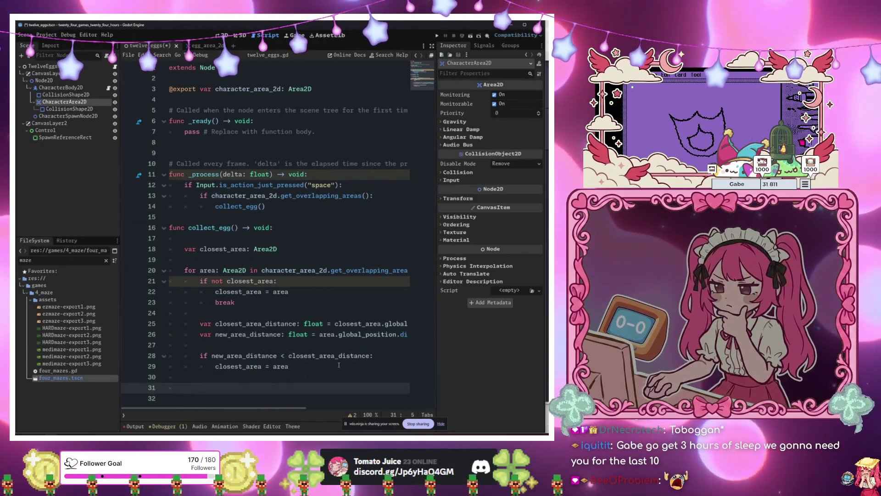
Begin a 'func check_if_correct_egg(egg' header on line 33 below collect_egg.
key("BackSpace")
key("Return")
key("Return")
type("func ")
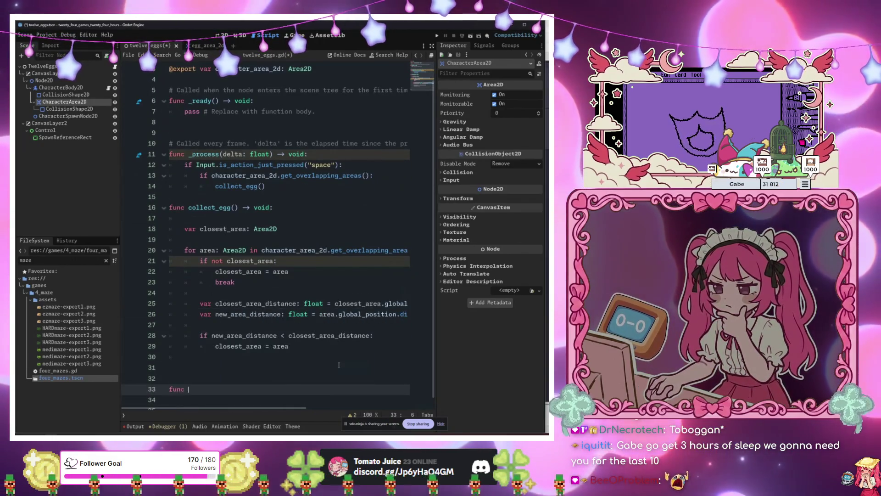
type("ch")
key("BackSpace")
key("BackSpace")
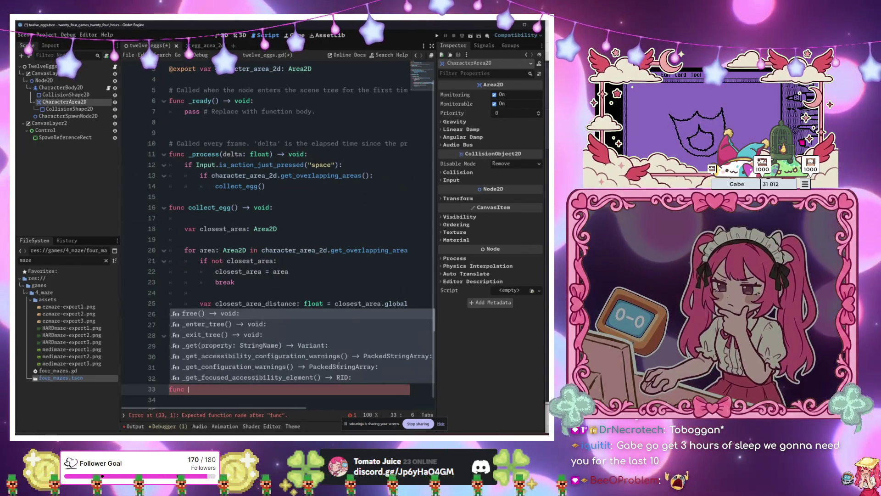
type("check_if_")
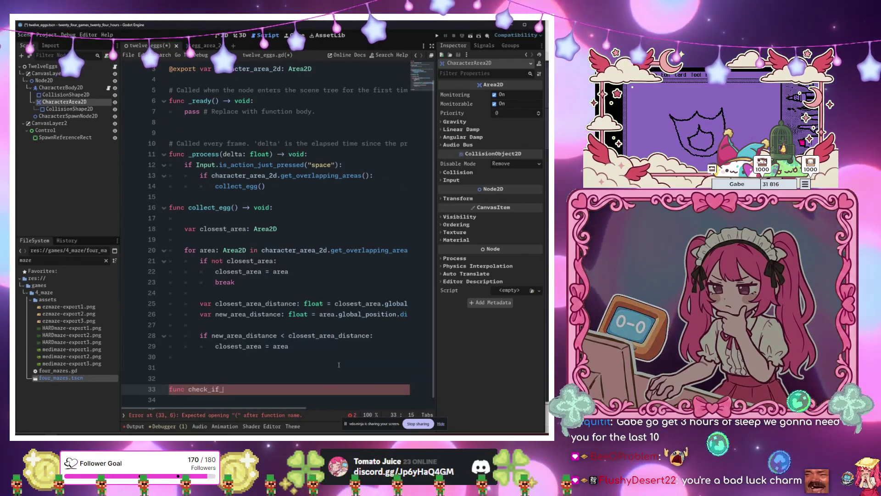
type("correct_egg(")
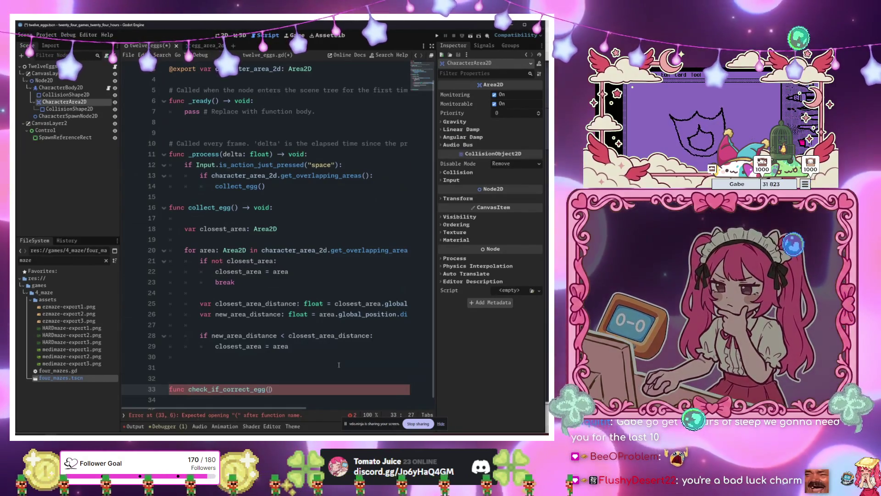
type("(egg:")
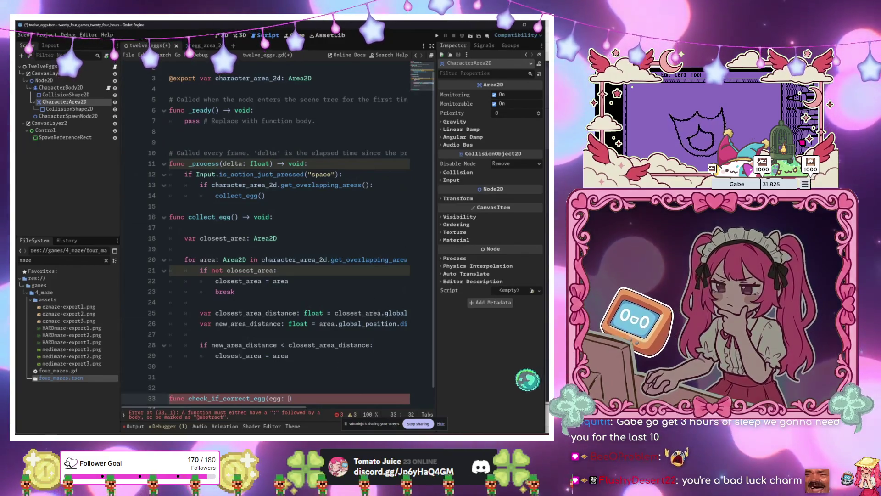
Save twelve_eggs.gd and attach a new egg_area_2d.gd script to EggArea2D.
left_click(201, 45)
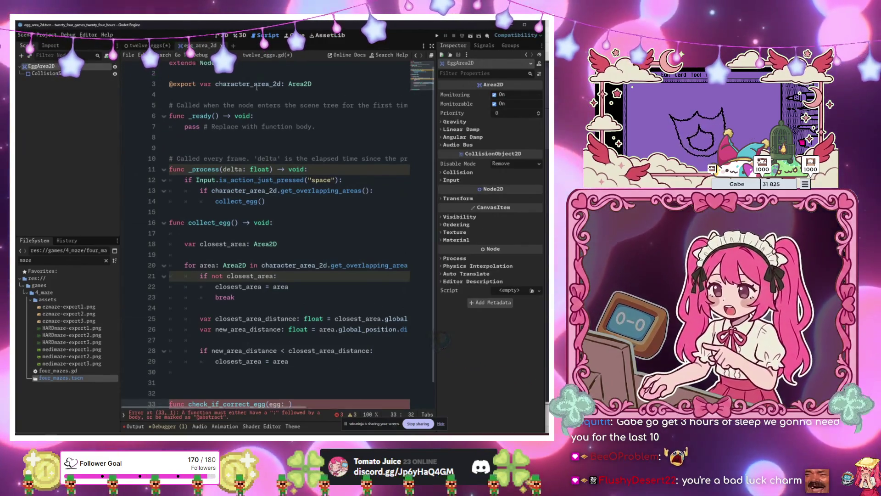
key("ctrl+s")
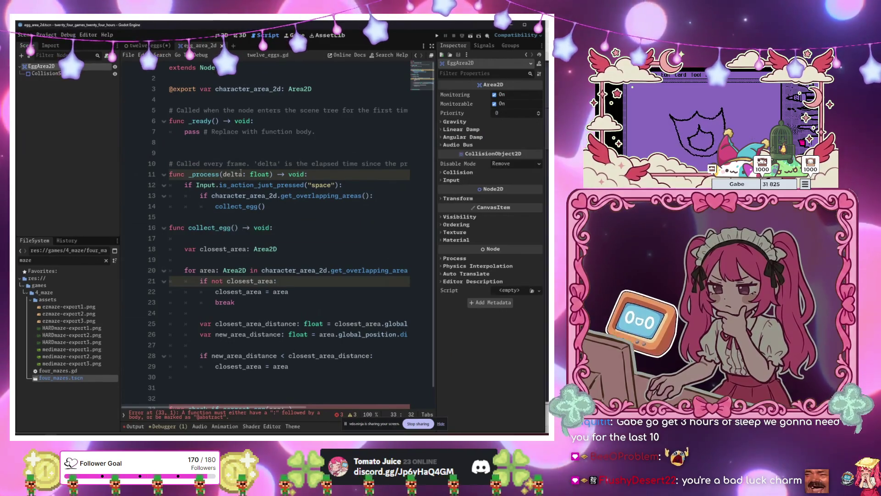
left_click(107, 56)
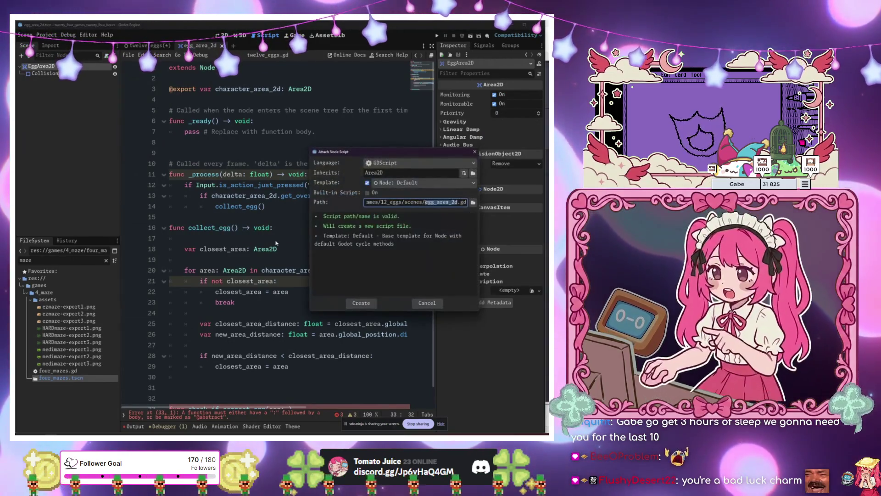
left_click(361, 303)
Start a class_name line at the top of egg_area_2d.gd, then return to the twelve_eggs scene.
left_click(194, 106)
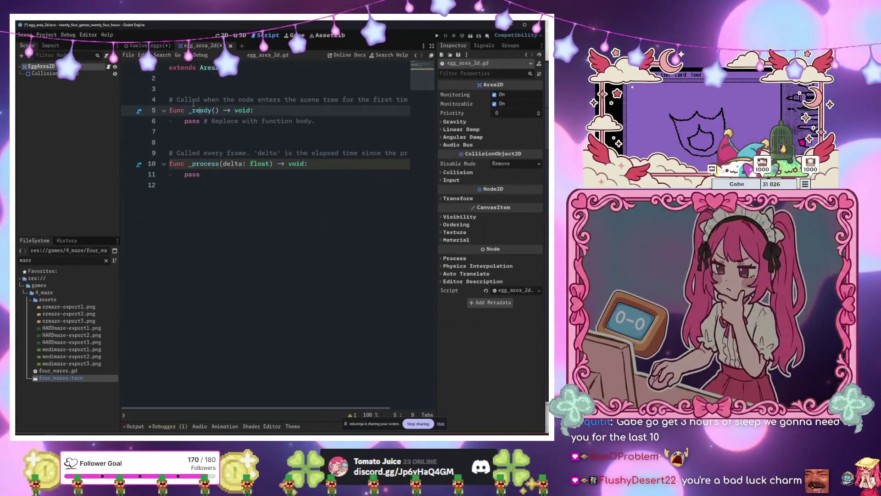
left_click(171, 72)
key("Return")
key("Up")
type("clas")
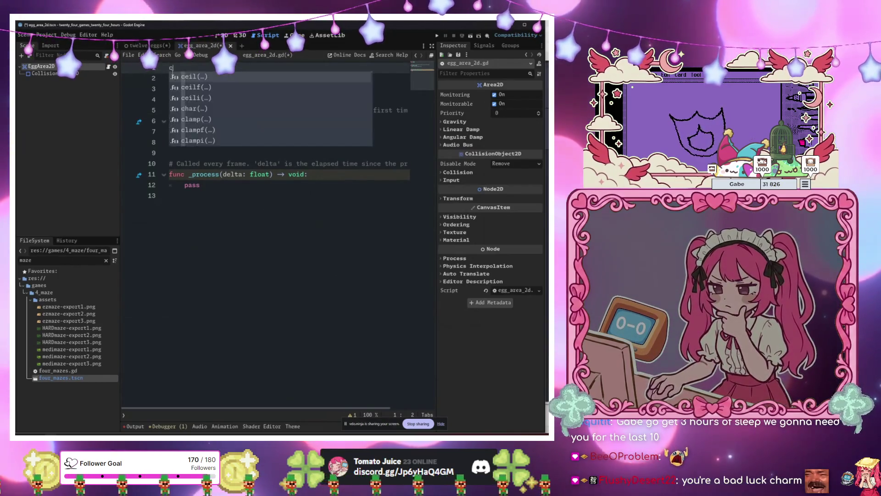
type("s_name E")
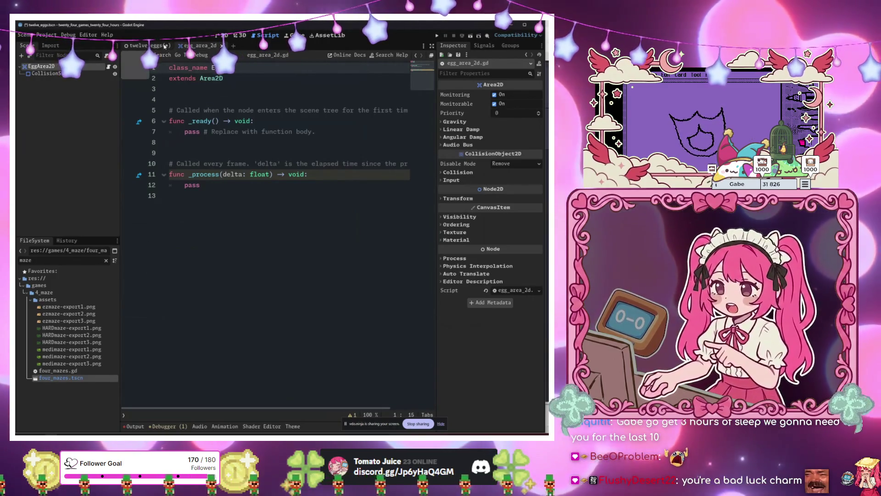
left_click(165, 46)
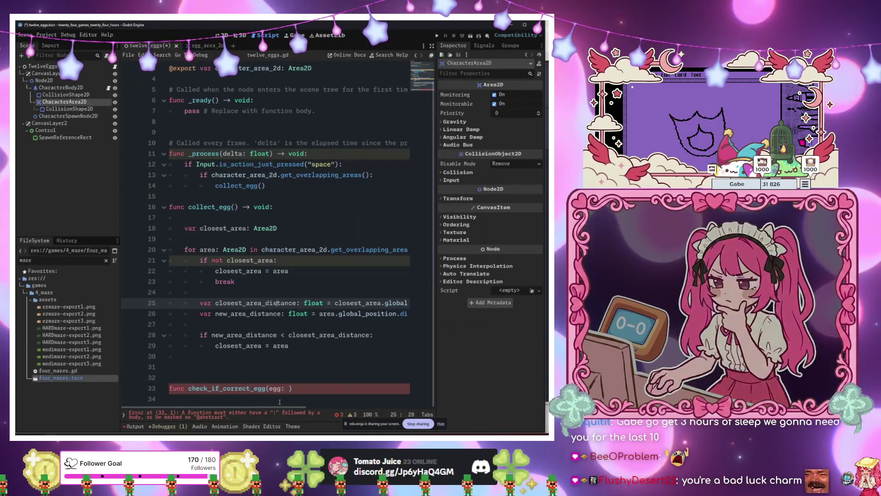
Type check_if_correct_egg's egg parameter as Egg and give the function a -> void return.
left_click(289, 388)
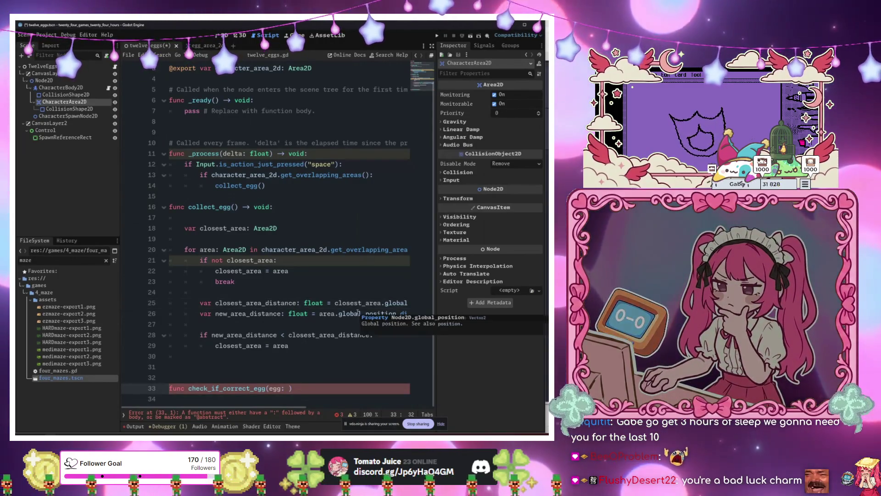
left_click(350, 324)
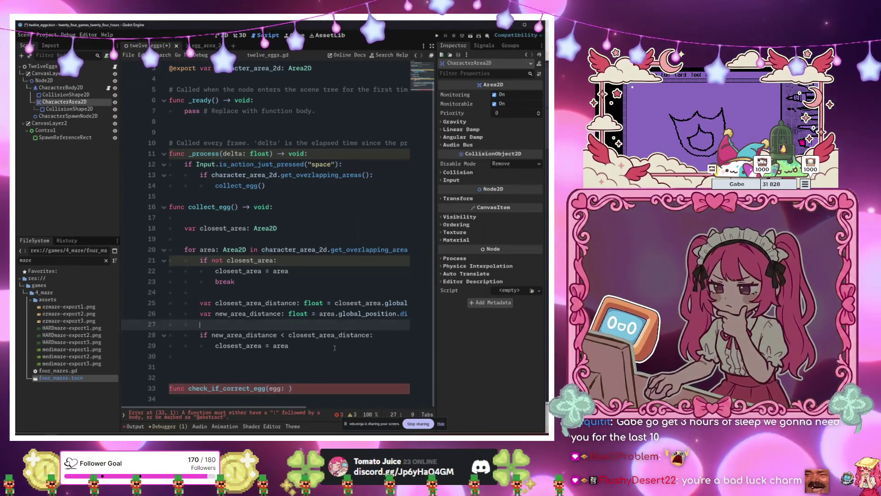
left_click(288, 388)
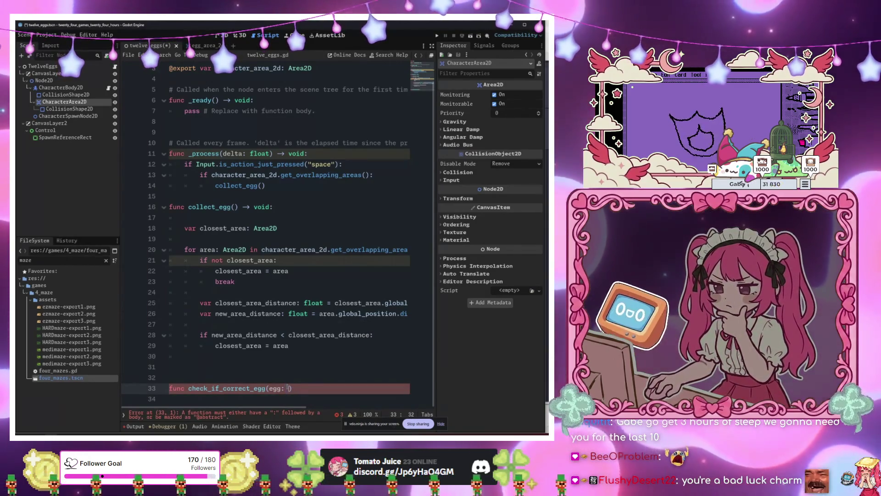
type("EGG")
key("BackSpace")
key("BackSpace")
type("g")
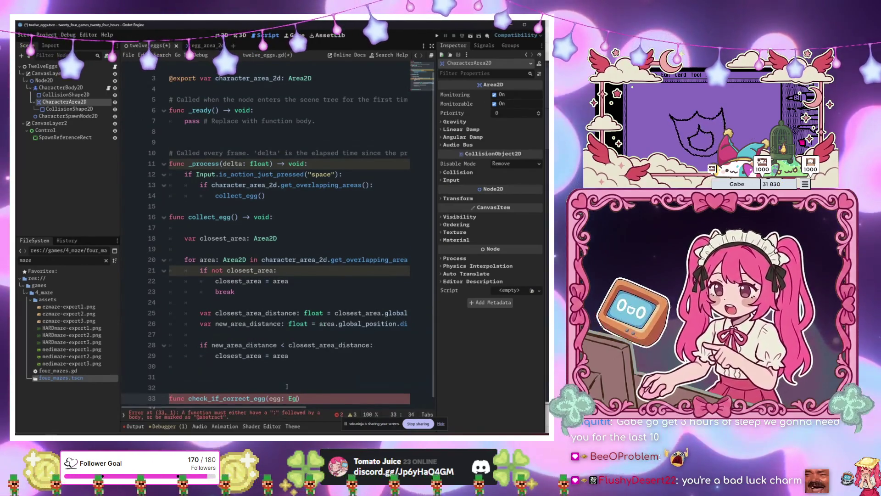
type("g")
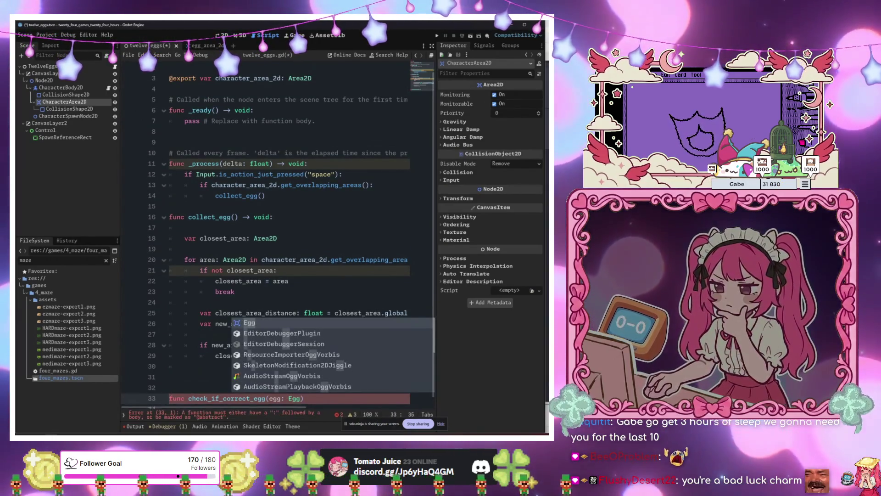
key("Escape")
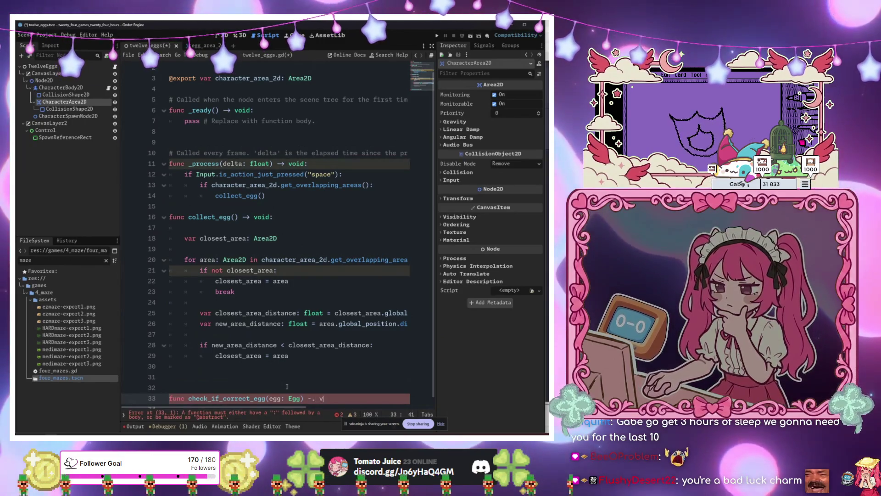
type("void:")
key("Return")
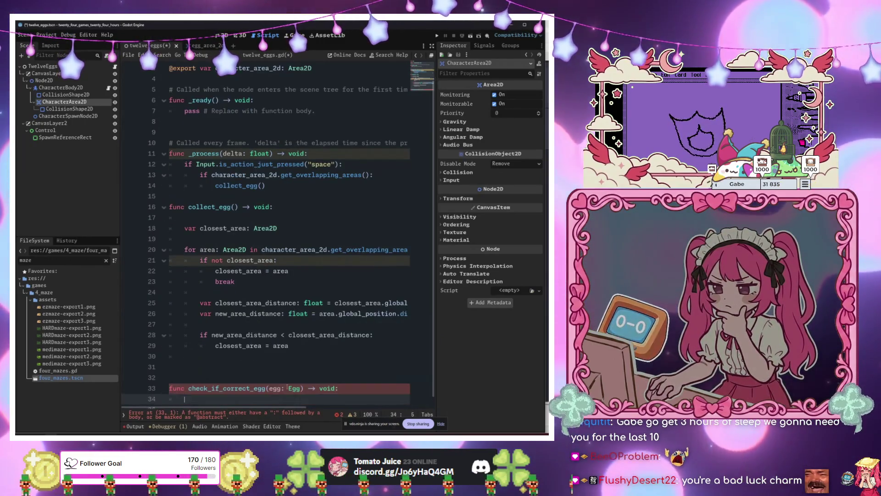
Write 'if egg == good_egg:' as the first line of the function body.
type("if egg ==")
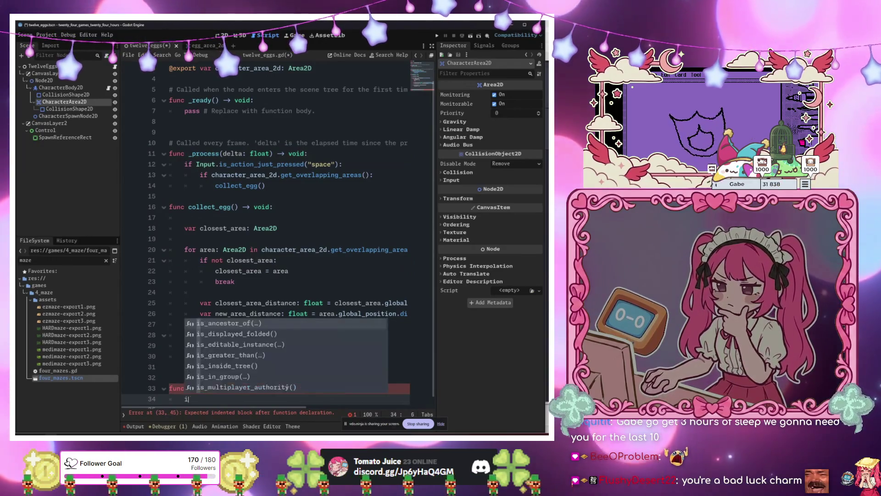
type(" good_egg:")
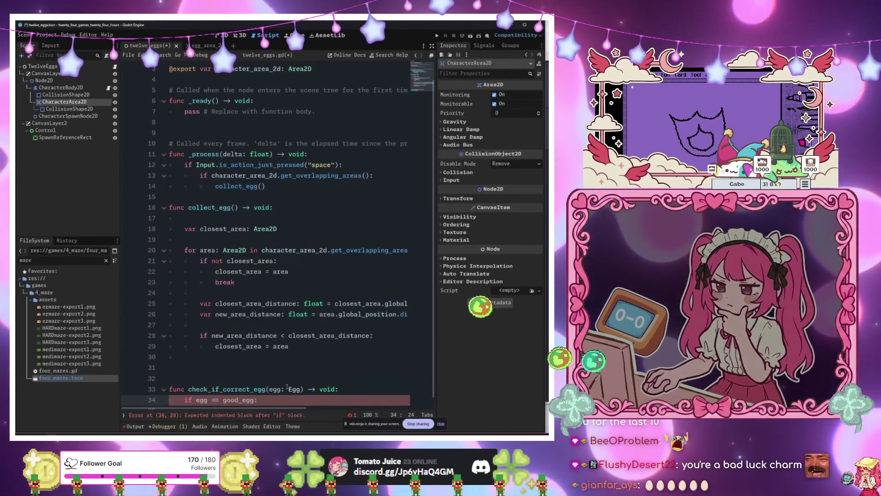
key("BackSpace")
key("BackSpace")
type(":")
key("Return")
Restore the grab_closest_egg code and declare 'var collected_eggs: int = 0' below the exported variable.
type("collect")
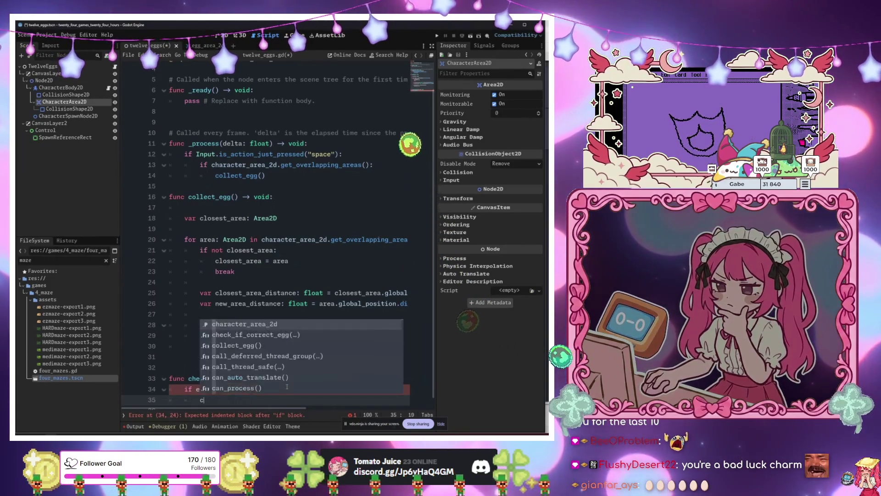
key("ctrl+z")
key("ctrl+z")
key("ctrl+z")
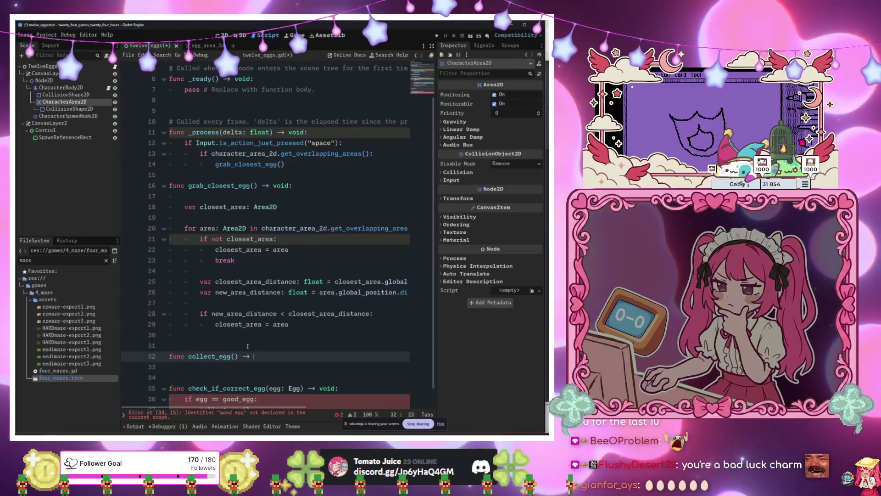
scroll(238, 230, "up", 1)
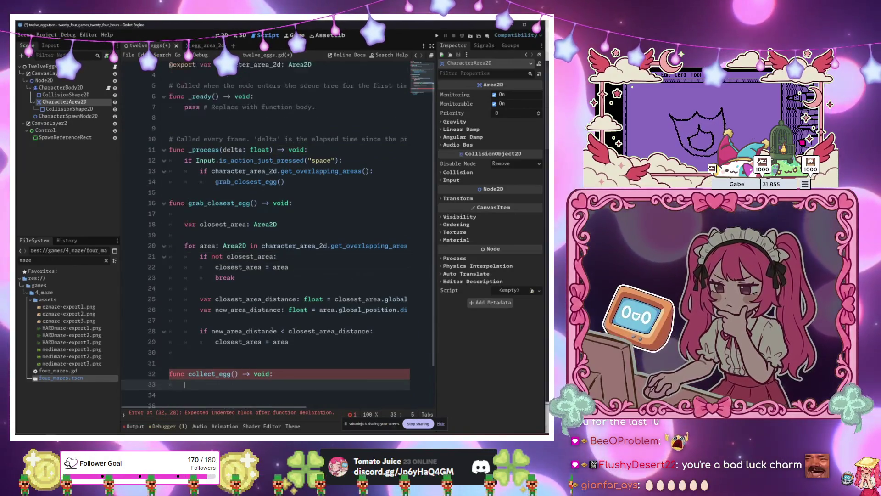
left_click(224, 97)
key("Return")
key("Return")
key("Return")
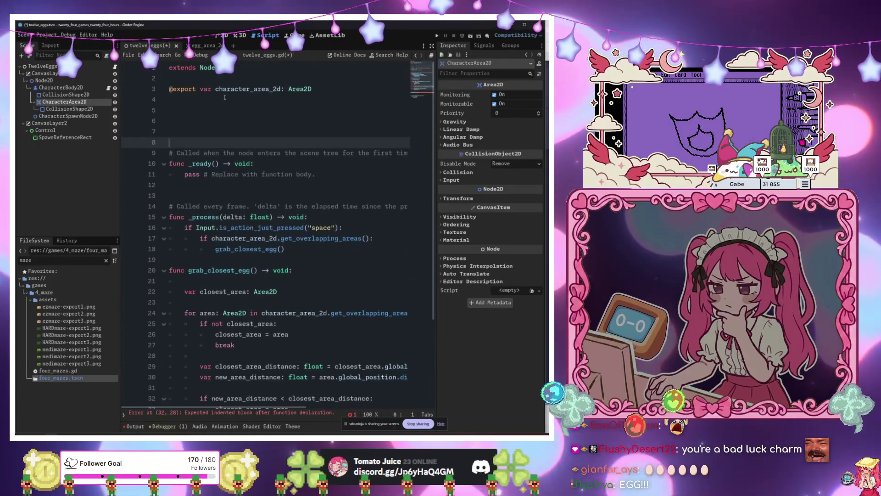
key("Up")
key("Up")
key("Up")
type("vaar")
key("BackSpace")
key("BackSpace")
key("BackSpace")
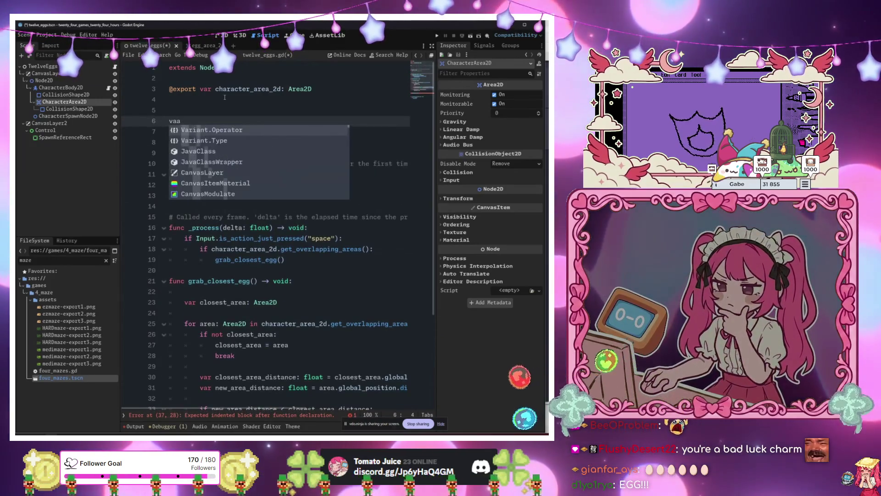
type("r collected_eggs: ")
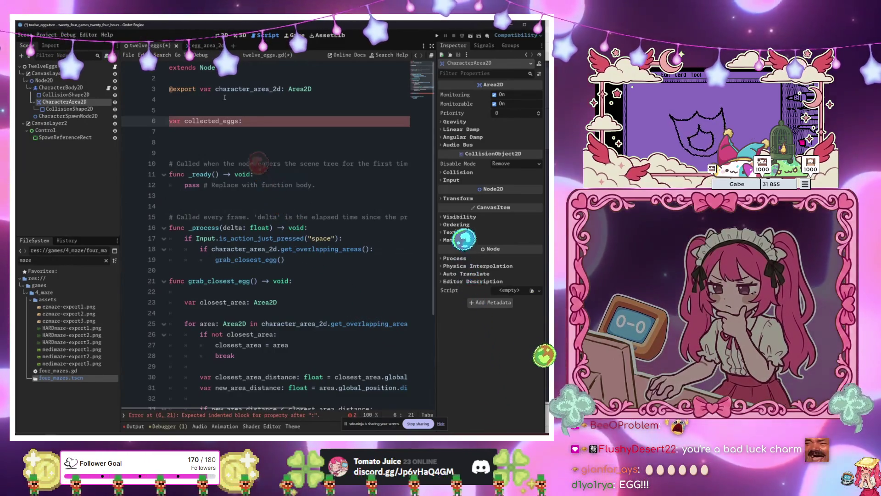
type("int =)")
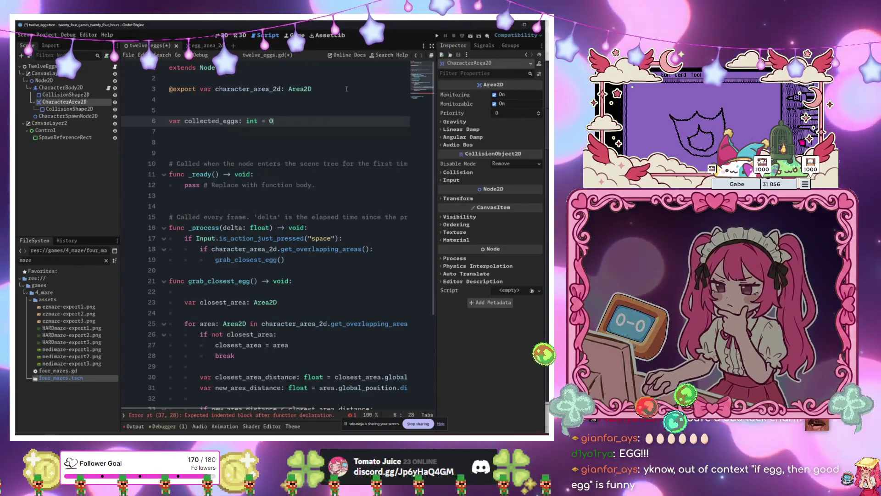
Make collect_egg increment collected_eggs with 'collected_eggs += 1'.
scroll(238, 321, "down", 4)
left_click(238, 336)
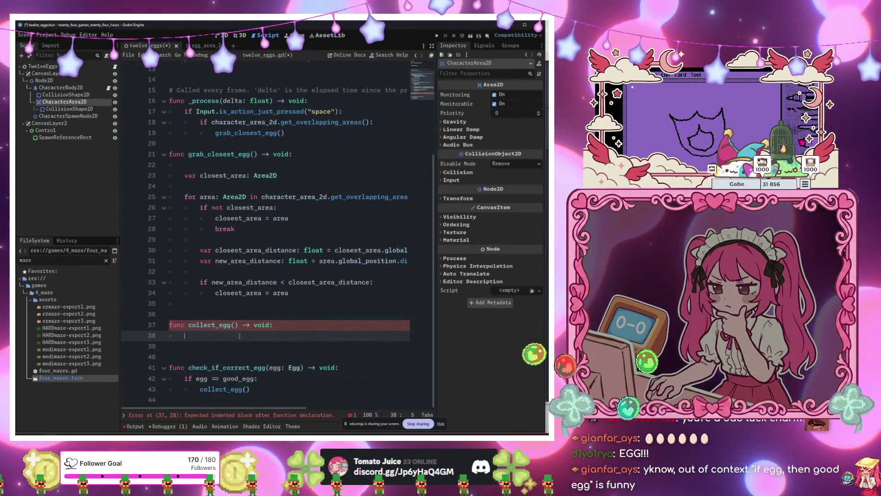
type("co")
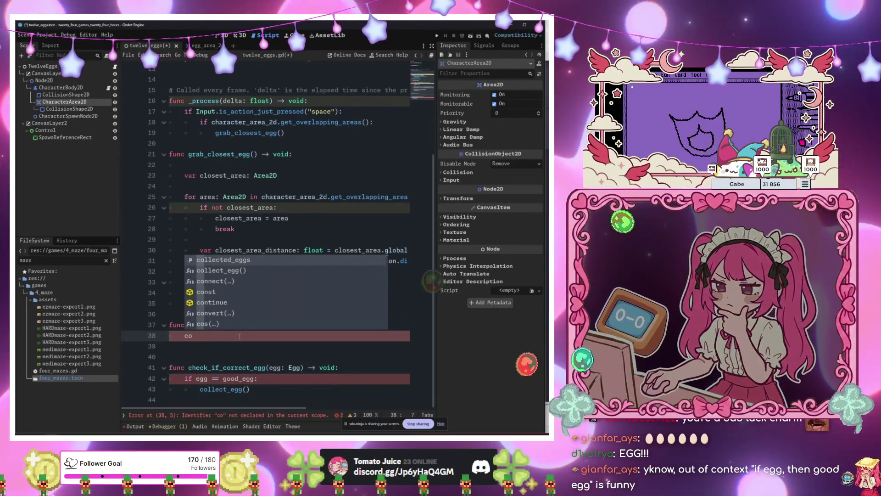
key("Return")
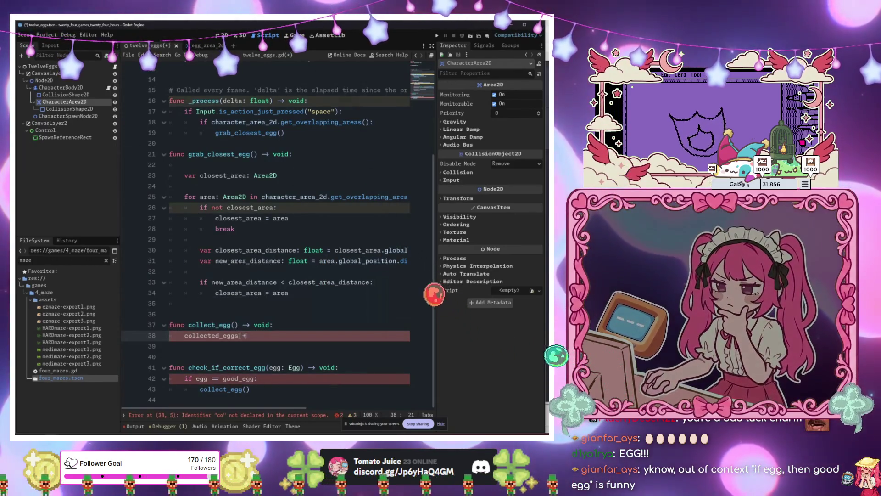
type("+= 1")
left_click(246, 378)
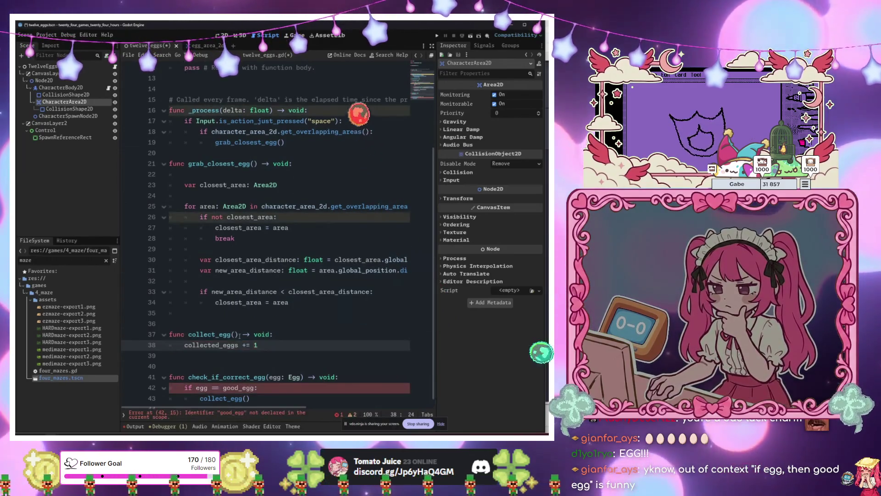
Add an else branch to check_if_correct_egg that calls lose().
left_click(269, 390)
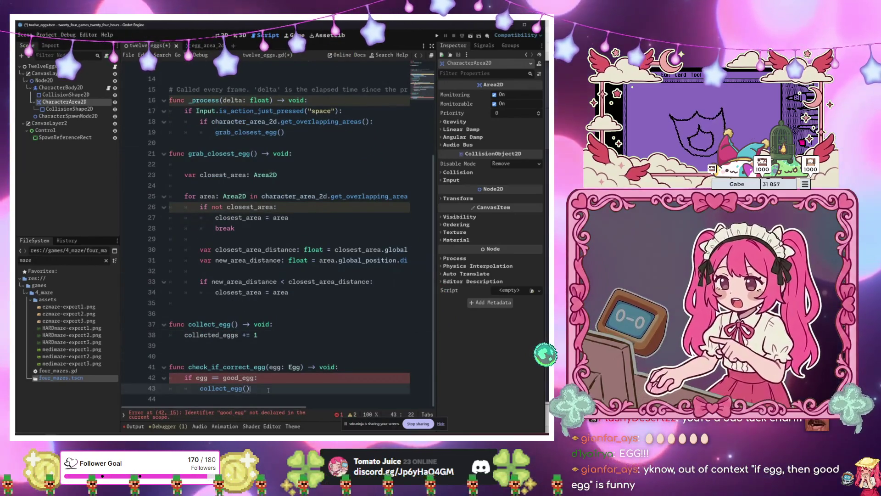
key("Return")
key("BackSpace")
type("else:")
key("Return")
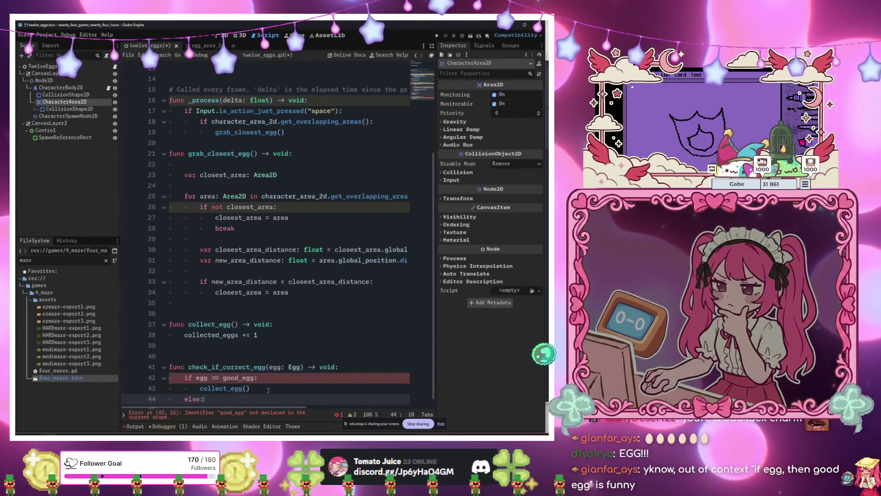
type("lose")
key("Return")
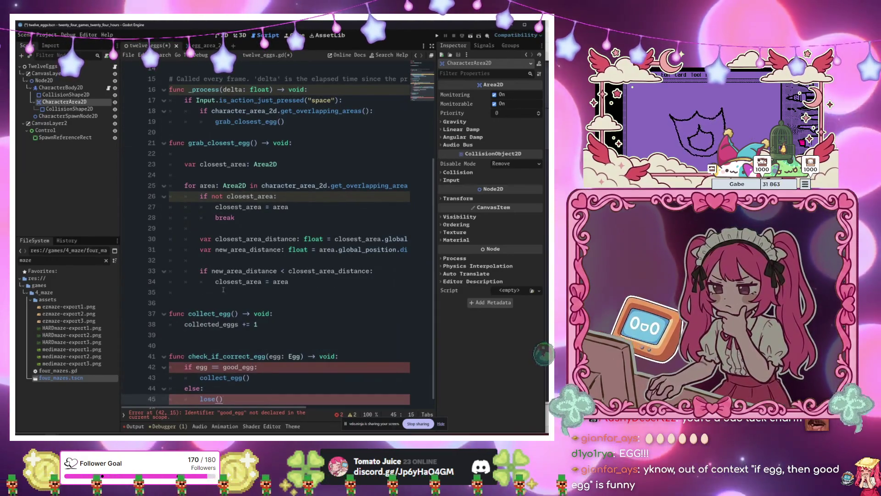
Save, then define 'func lose() -> void:' with a pass body above collect_egg.
left_click(239, 291)
key("ctrl+s")
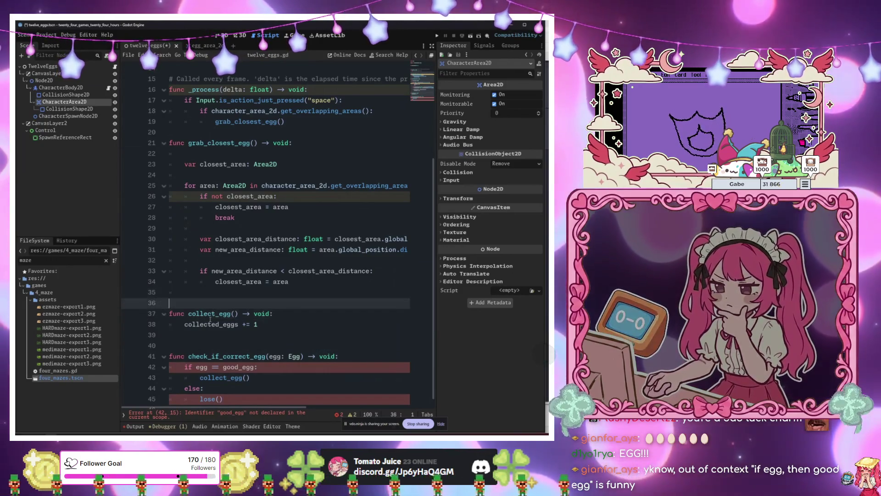
key("Return")
key("Return")
type("func lose() -> ")
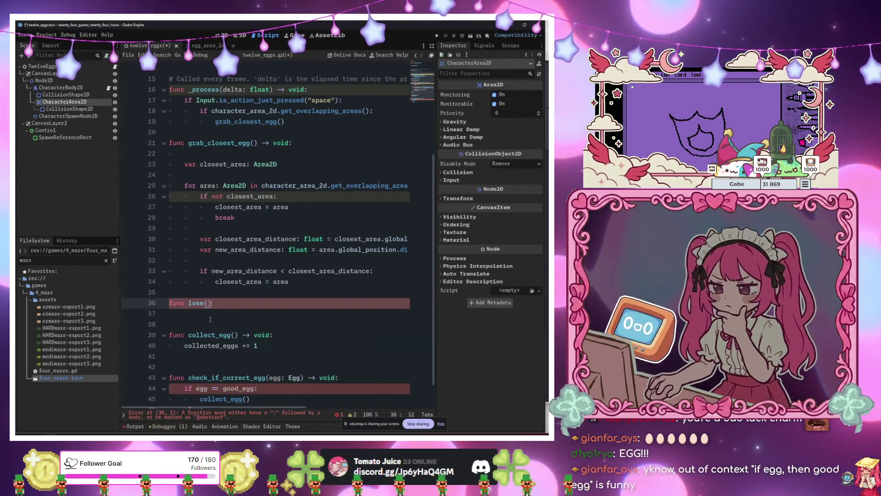
type("void:")
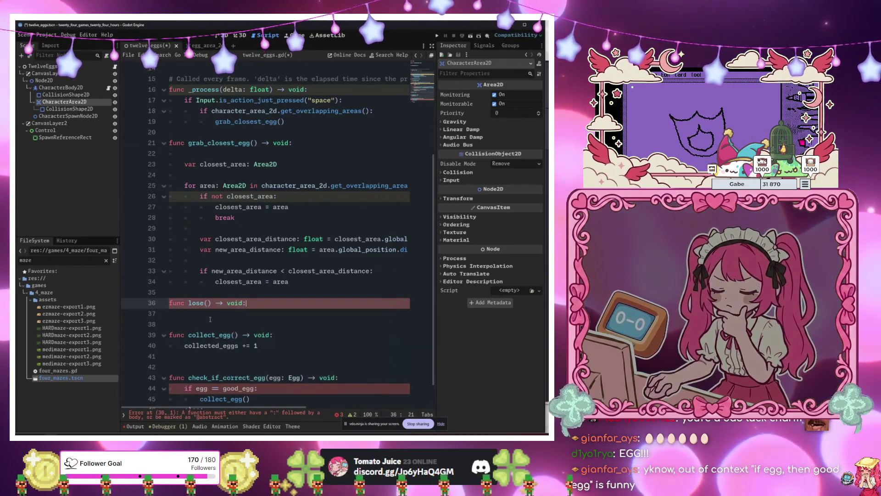
key("Return")
type("pass")
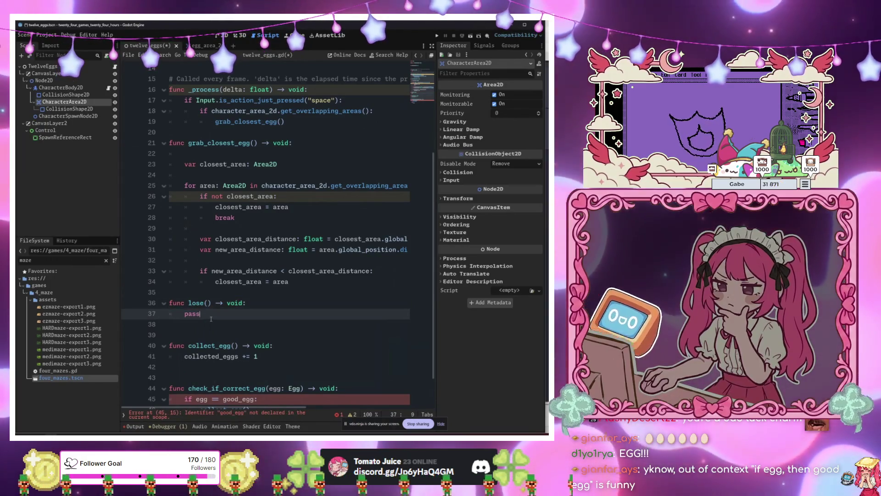
Tidy the blank lines above the lose function, then move back up to line 9.
left_click(176, 293)
key("Return")
key("Return")
key("Return")
left_click(224, 301)
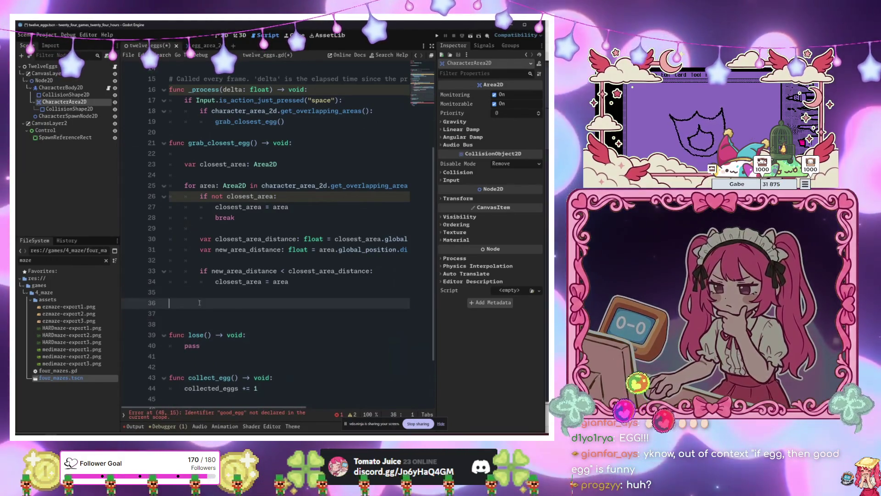
key("Delete")
scroll(223, 300, "up", 2)
scroll(224, 299, "up", 3)
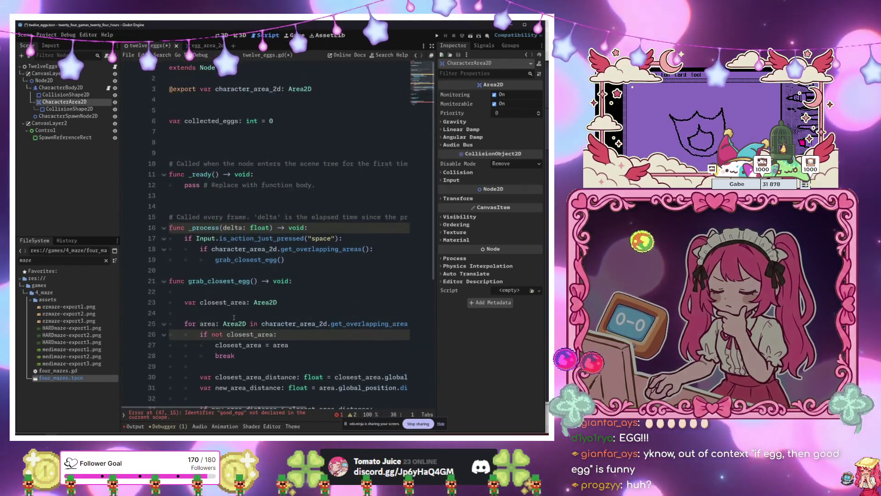
left_click(343, 263)
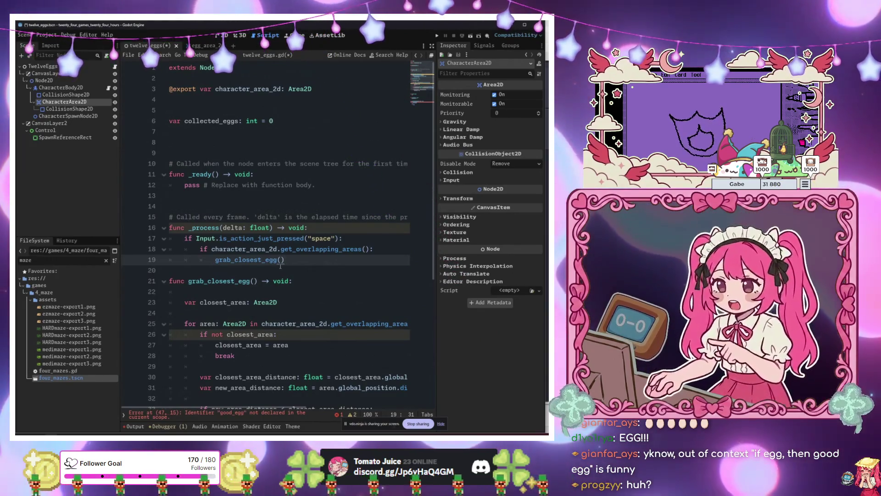
scroll(274, 266, "down", 6)
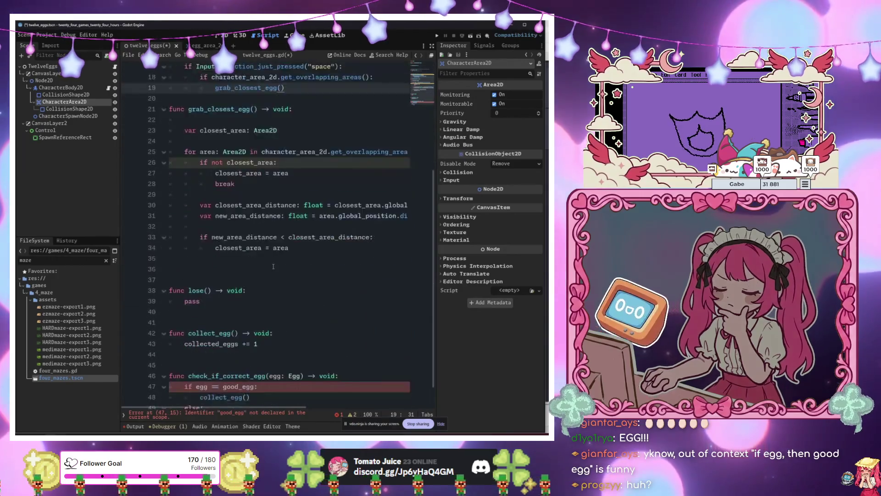
left_click(251, 367)
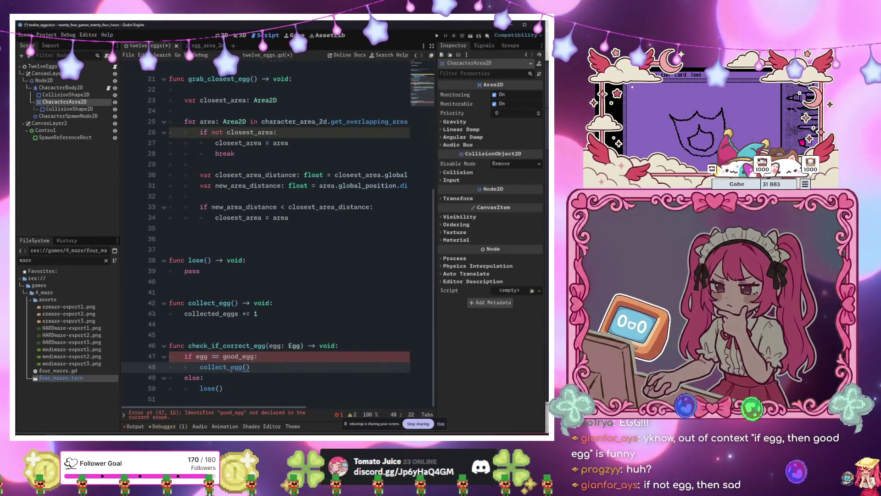
scroll(257, 257, "up", 6)
left_click(267, 153)
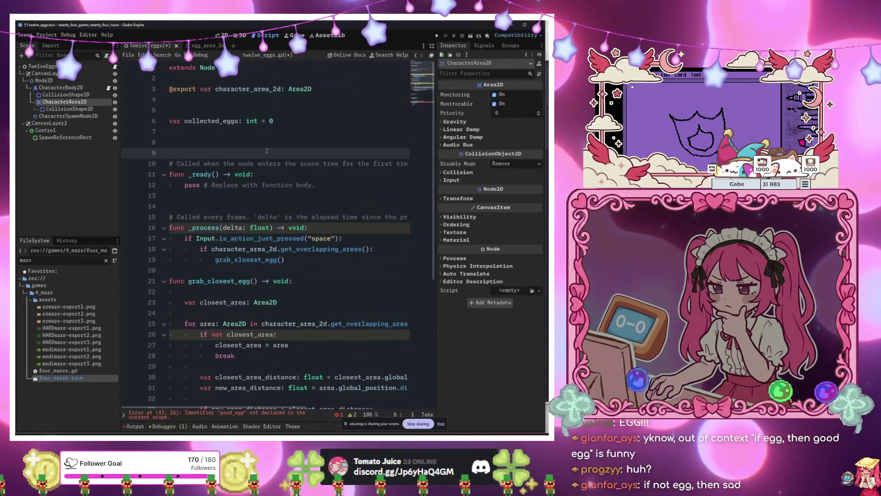
Declare var good_egg: Egg on a new line below collected_eggs.
key("Up")
key("Up")
type("var ")
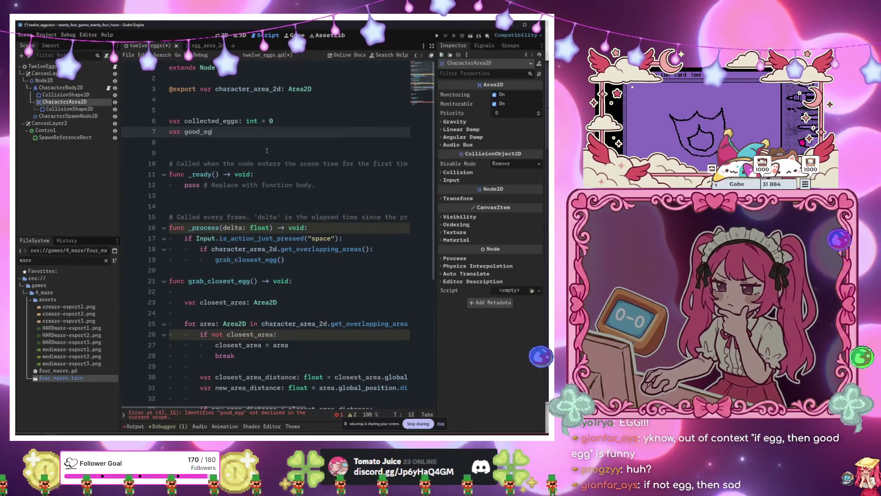
type("good_egg: ")
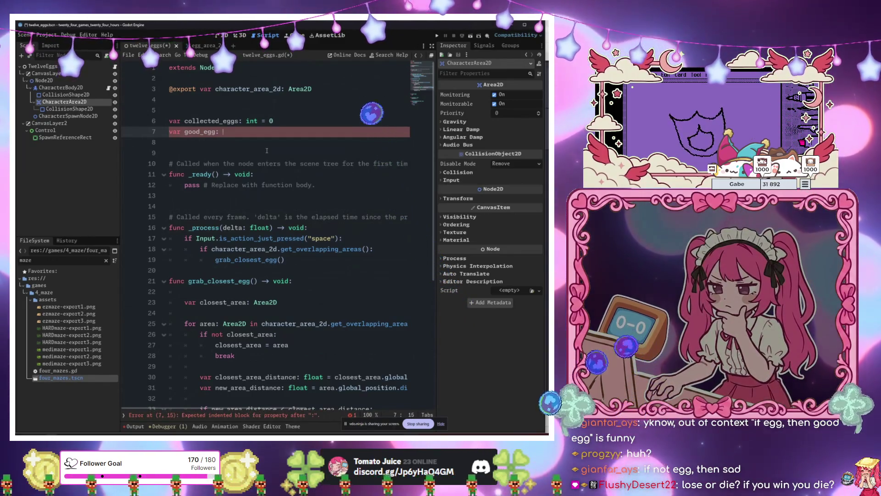
type("Egg")
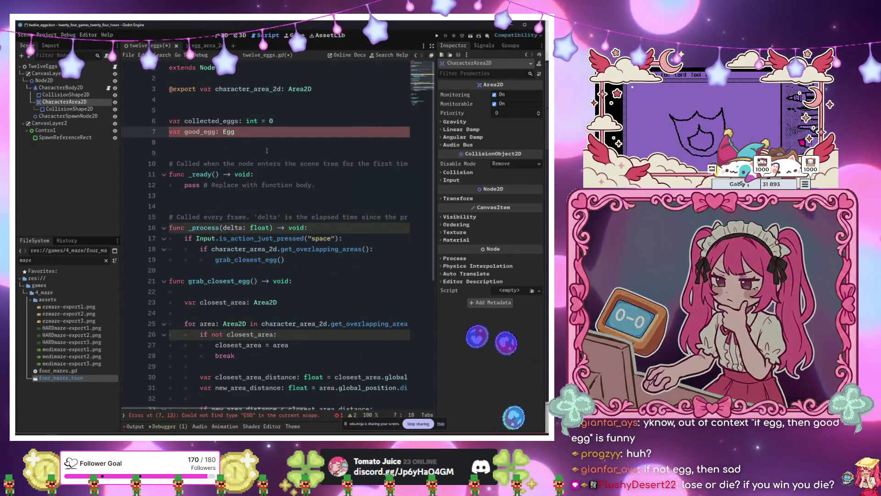
key("BackSpace")
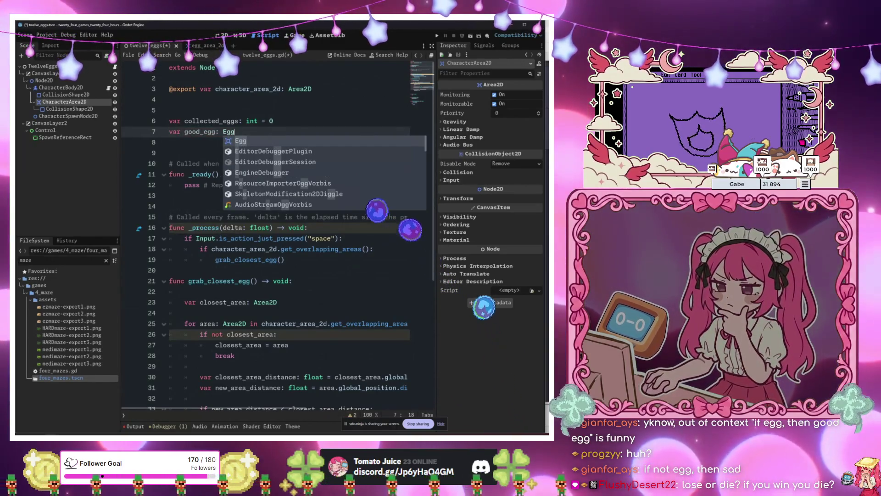
scroll(271, 284, "down", 6)
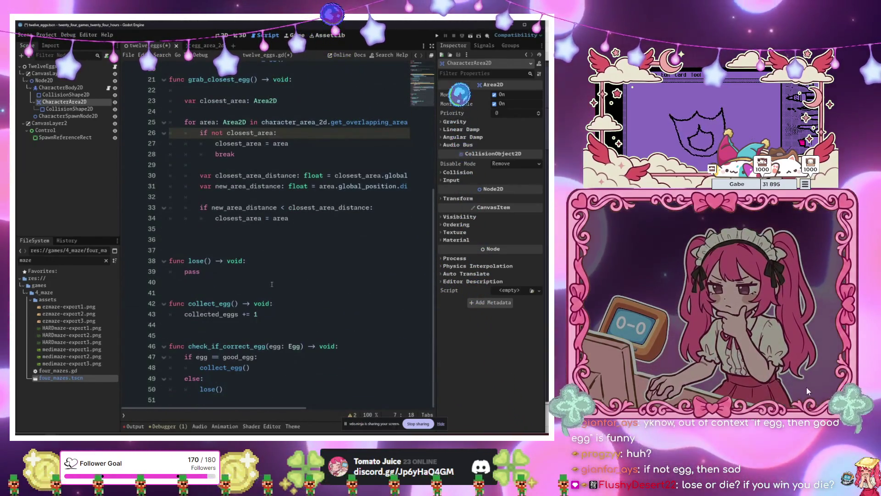
scroll(272, 284, "up", 6)
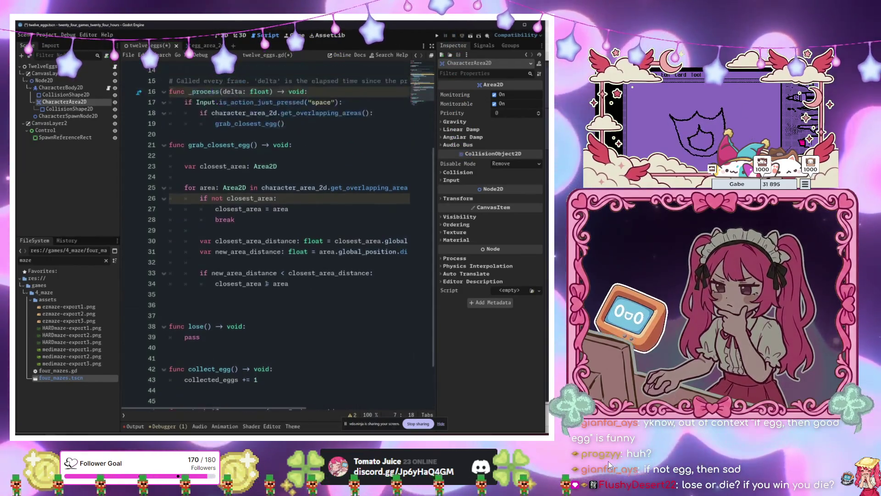
Add func spawn_eggs() -> void: after _process, correcting the 'fumc' typo.
left_click(256, 259)
key("Return")
key("Return")
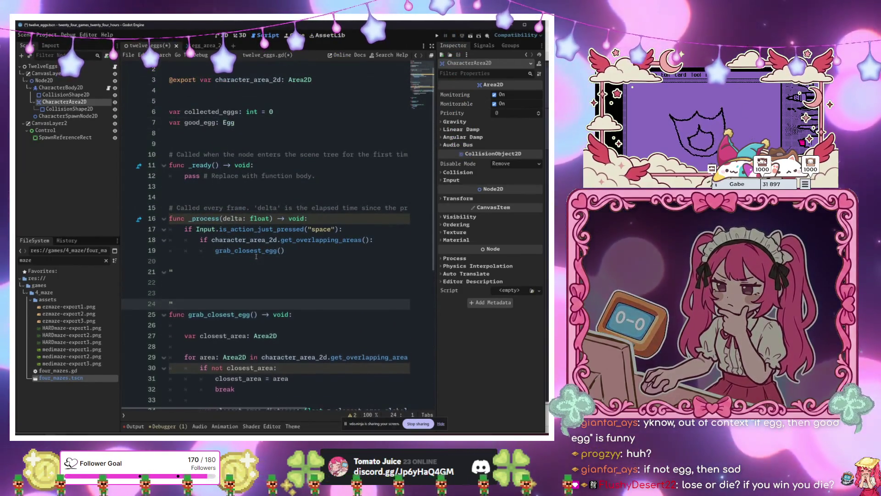
key("BackSpace")
key("Return")
key("Return")
key("Return")
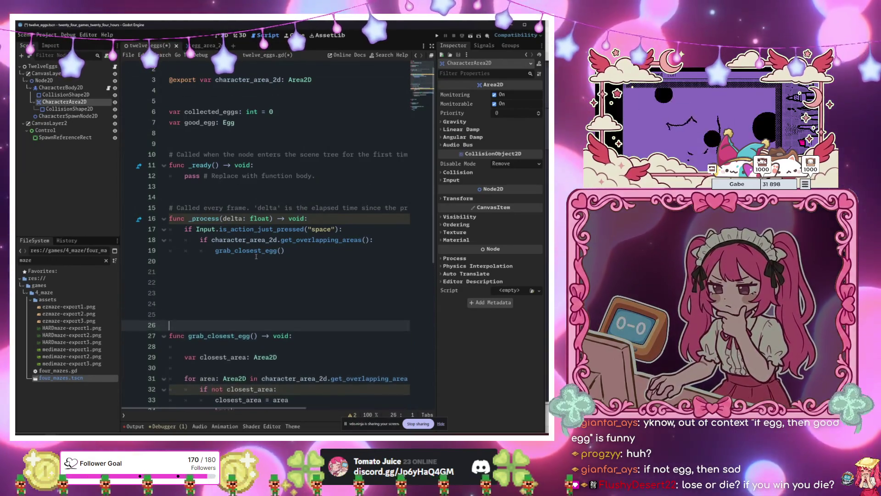
key("Up")
key("Up")
key("Up")
type("fumc ")
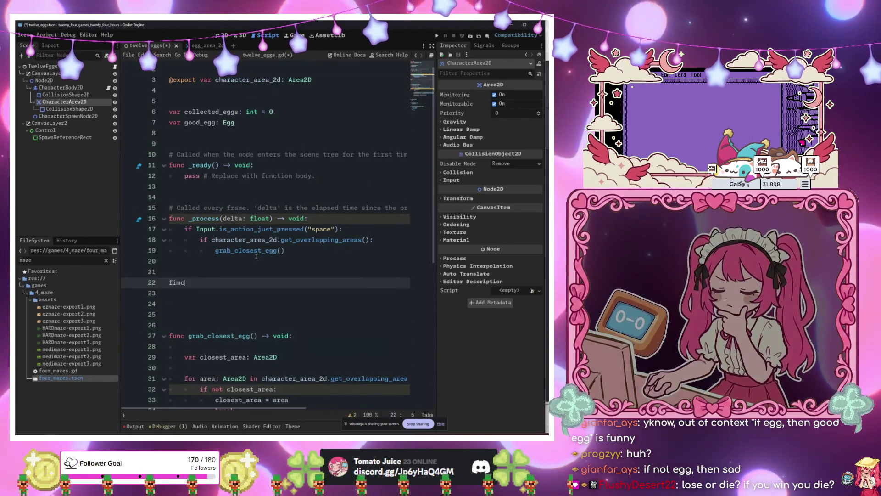
type("s_awm")
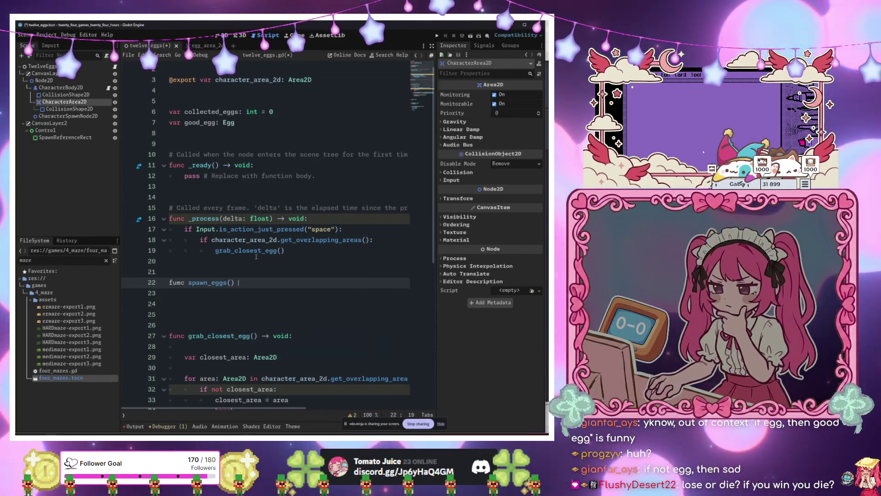
type("oid:")
key("Return")
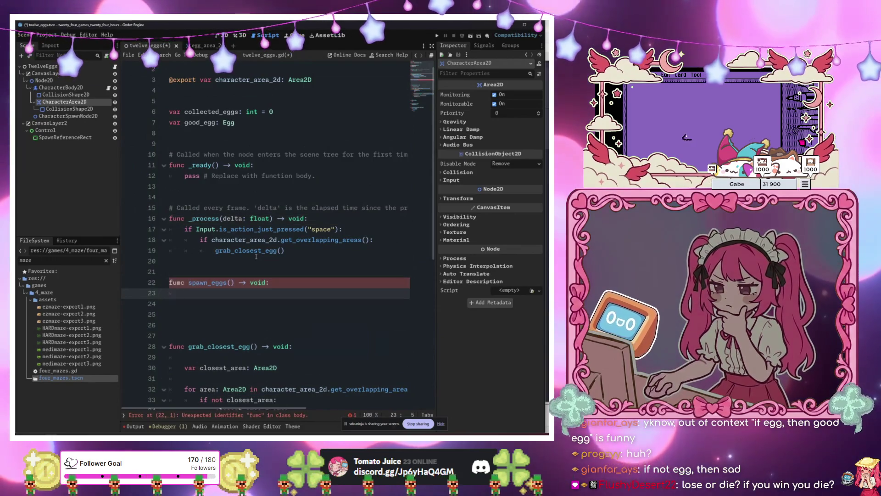
key("Up")
key("BackSpace")
key("BackSpace")
type("nc")
key("Down")
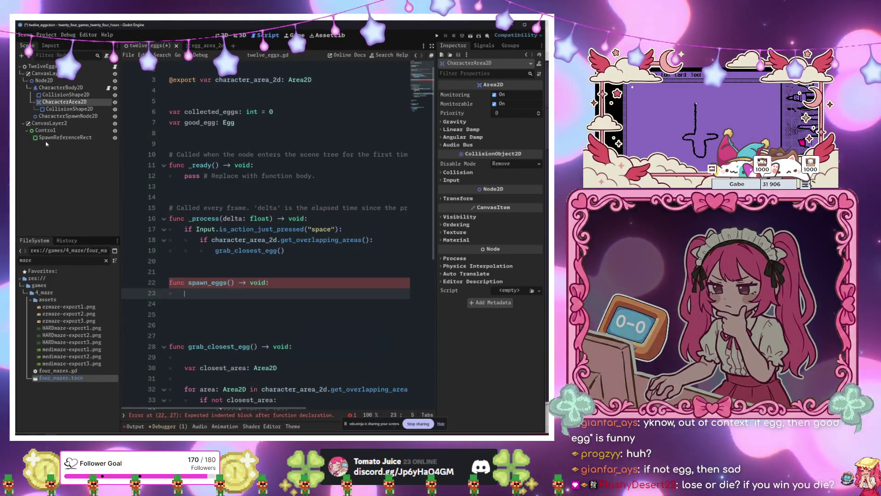
Add an exported reference to SpawnReferenceRect by dragging the node into the script.
mouse_move(64, 137)
left_mouse_down()
mouse_move(275, 102)
mouse_move(204, 94)
left_mouse_up()
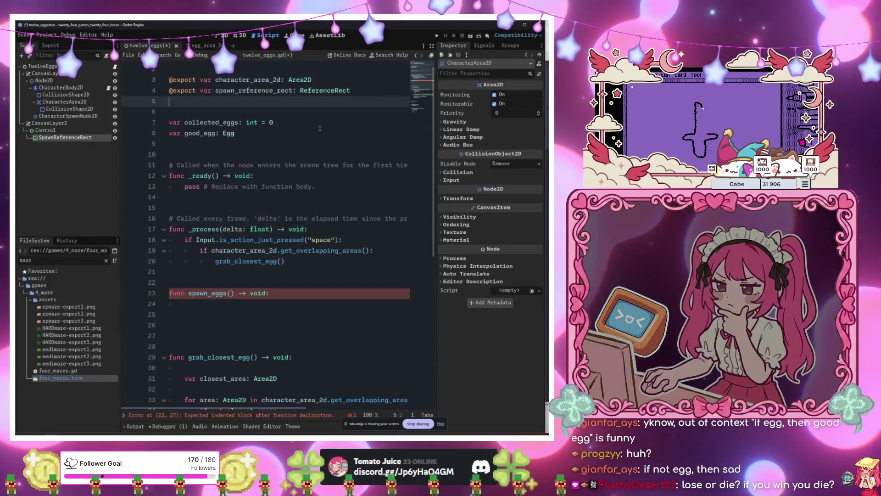
left_click(244, 305)
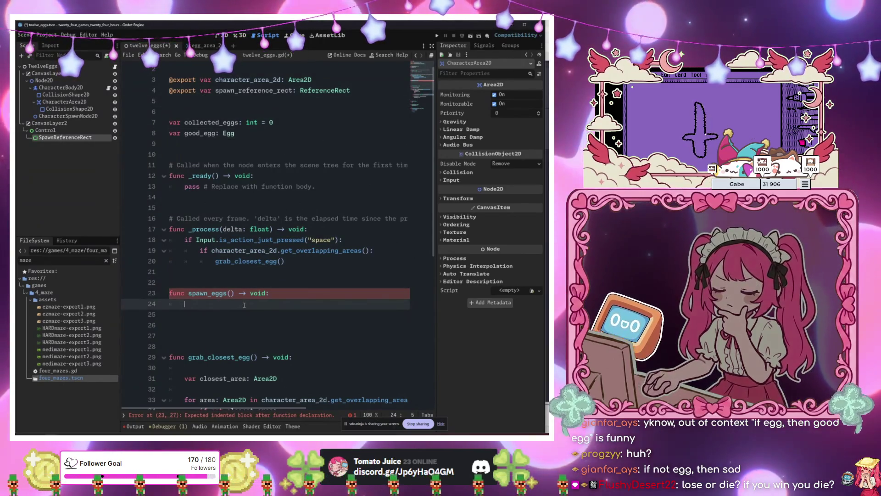
scroll(246, 98, "up", 1)
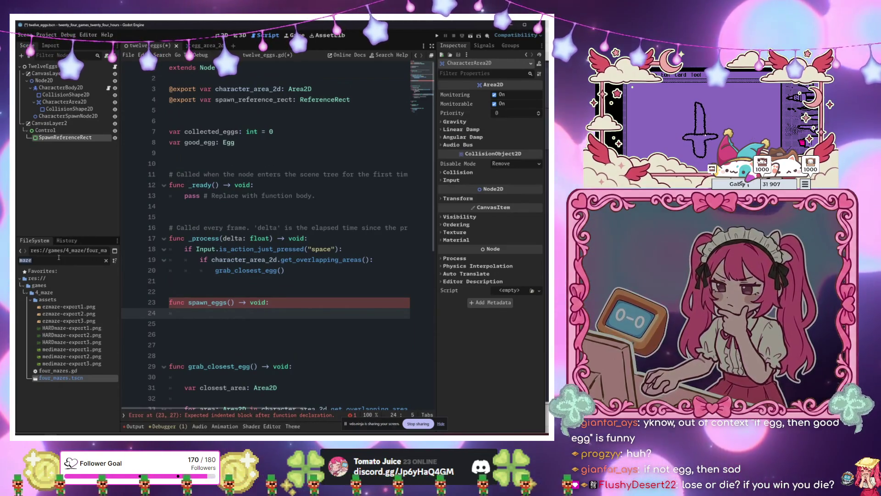
type("egg")
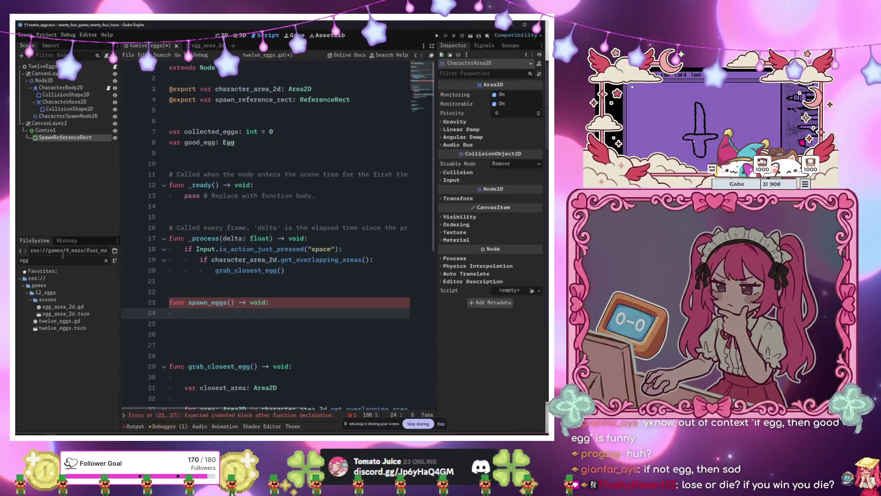
Add an exported PackedScene variable named egg_area_2d_scene for egg_area_2d.tscn.
left_click(43, 66)
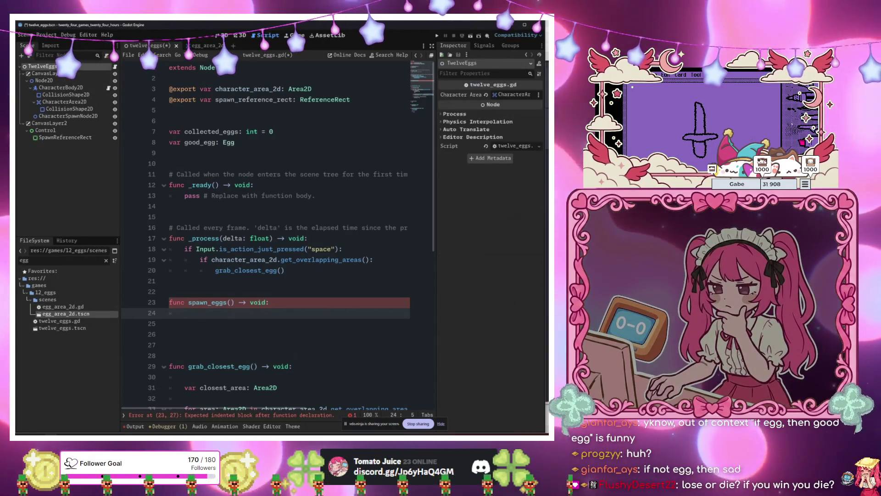
left_click(75, 315)
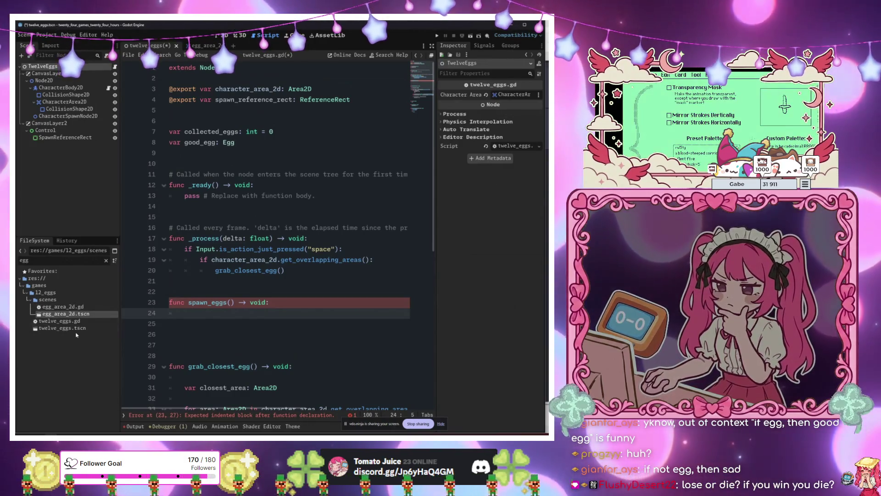
mouse_move(64, 314)
left_mouse_down()
mouse_move(151, 230)
mouse_move(238, 113)
left_mouse_up()
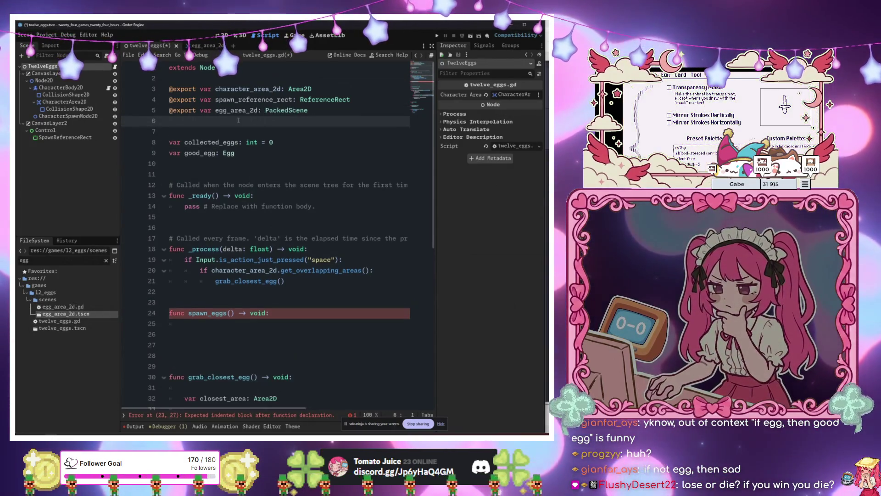
left_click(259, 113)
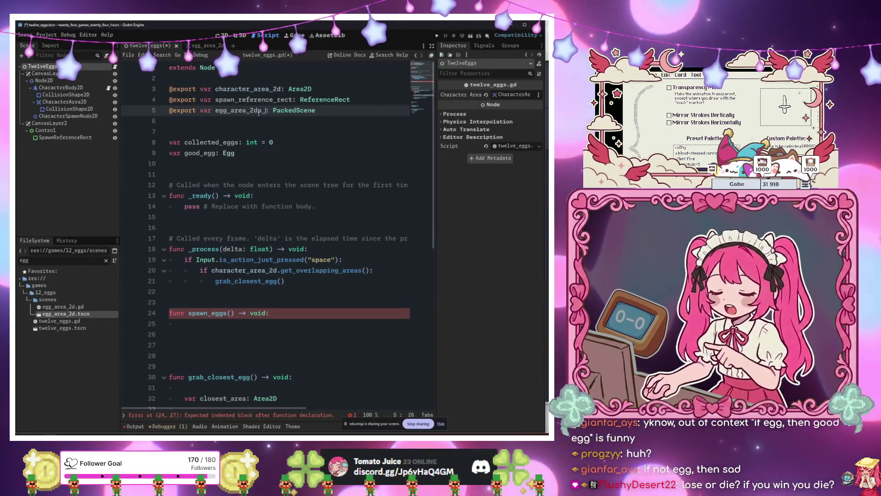
type("s")
key("BackSpace")
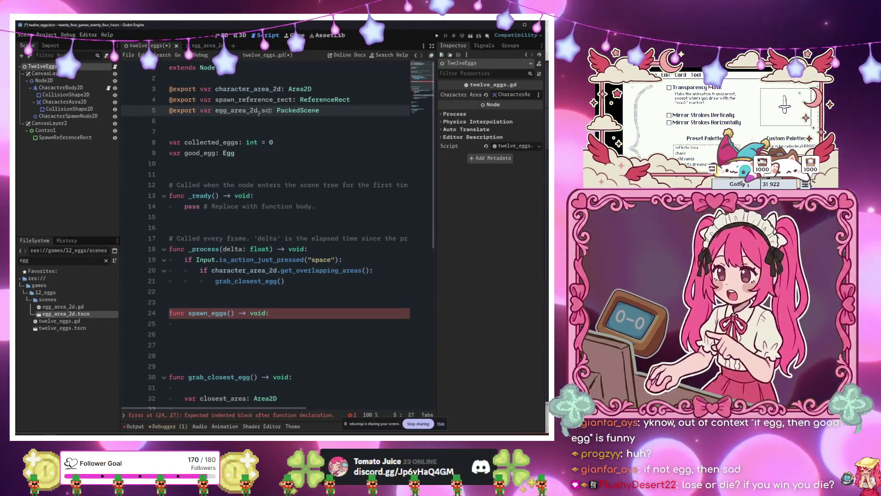
type("ene")
Put a pass placeholder in spawn_eggs and assign egg_area_2d.tscn to the Egg Area 2D Scene export.
left_click(240, 314)
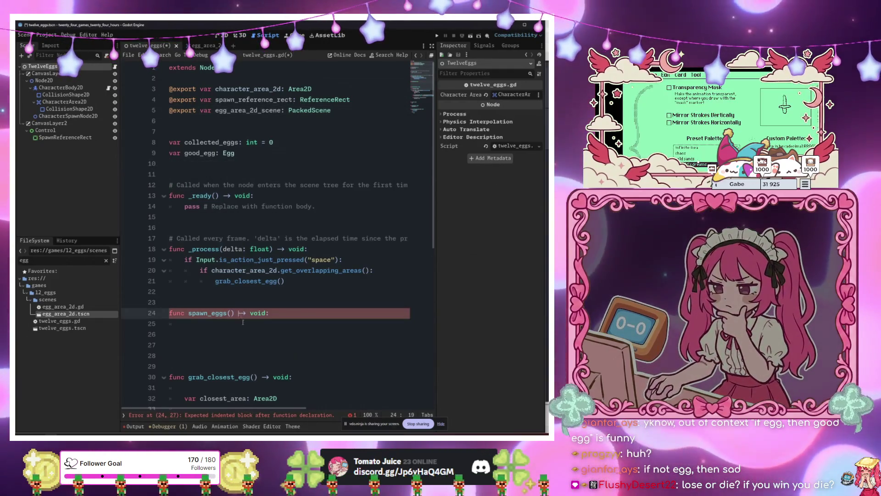
left_click(243, 322)
type("pass")
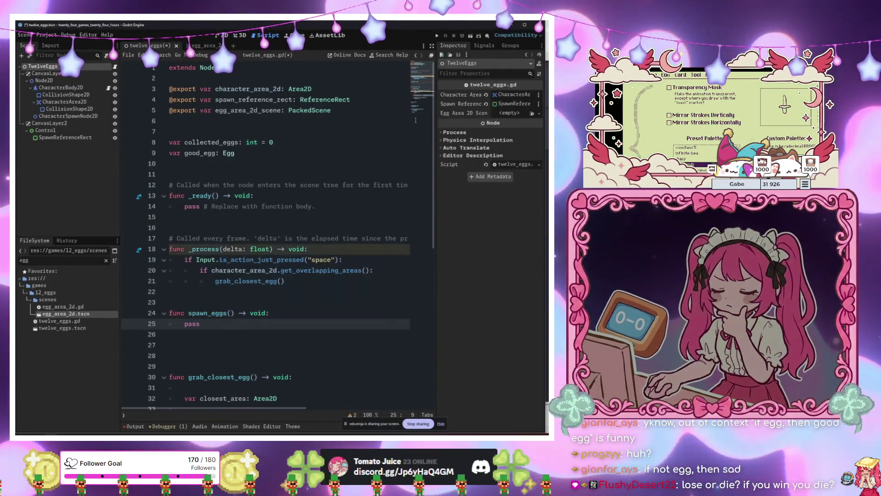
left_click(512, 113)
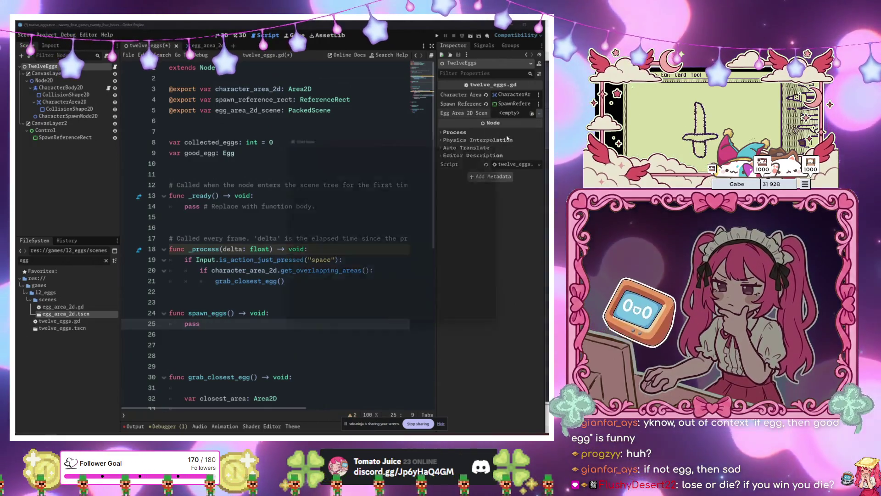
left_click(507, 123)
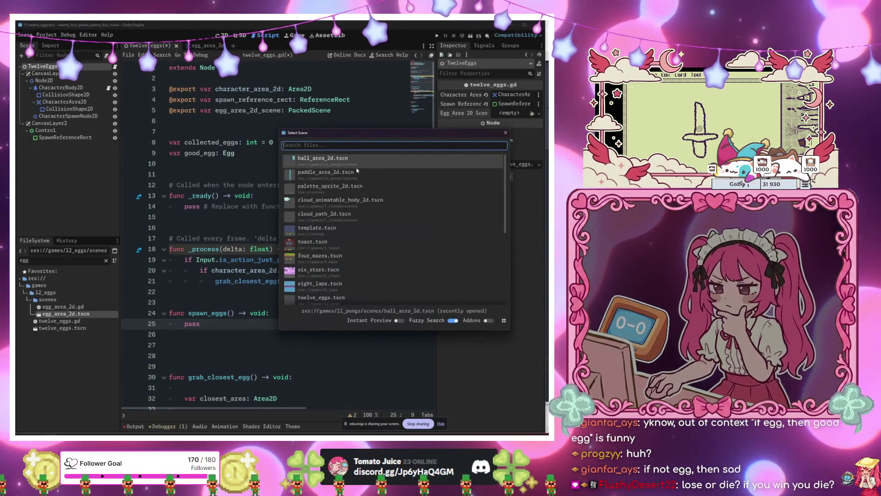
type("egg")
double_click(339, 174)
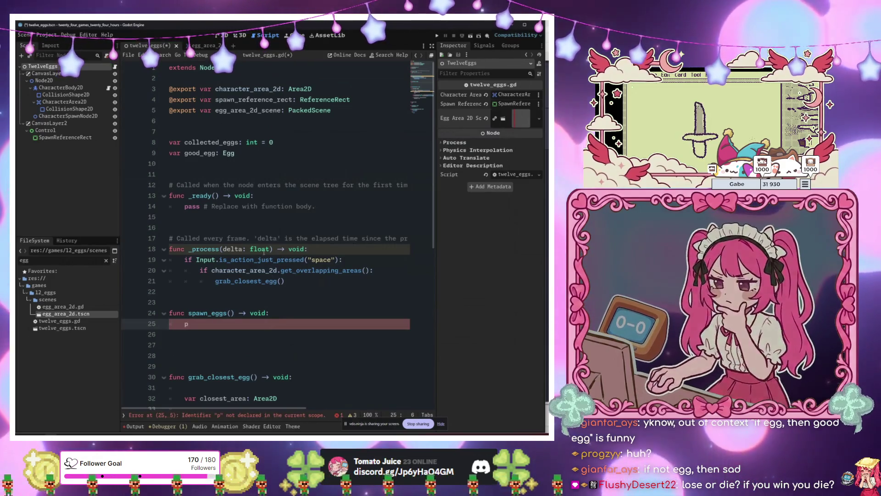
In spawn_eggs, create var egg: Egg = egg_area_2d_scene.instantiate().
type("var egg: ")
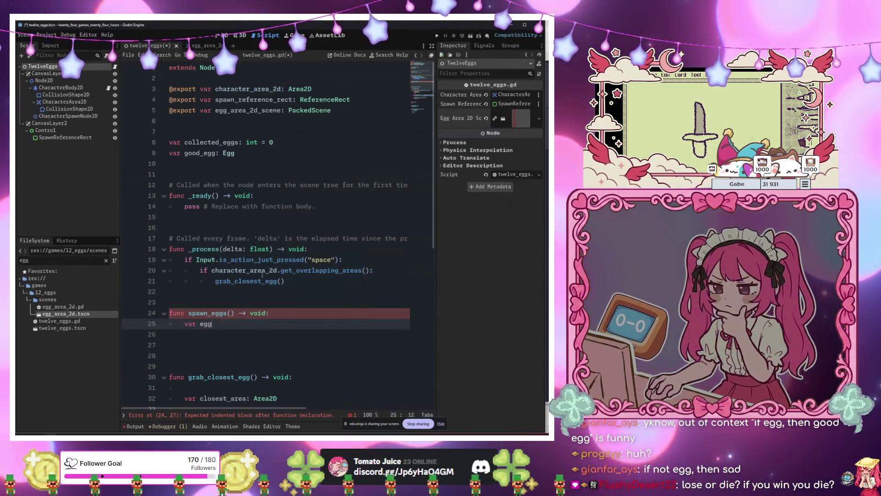
type("Egg = ")
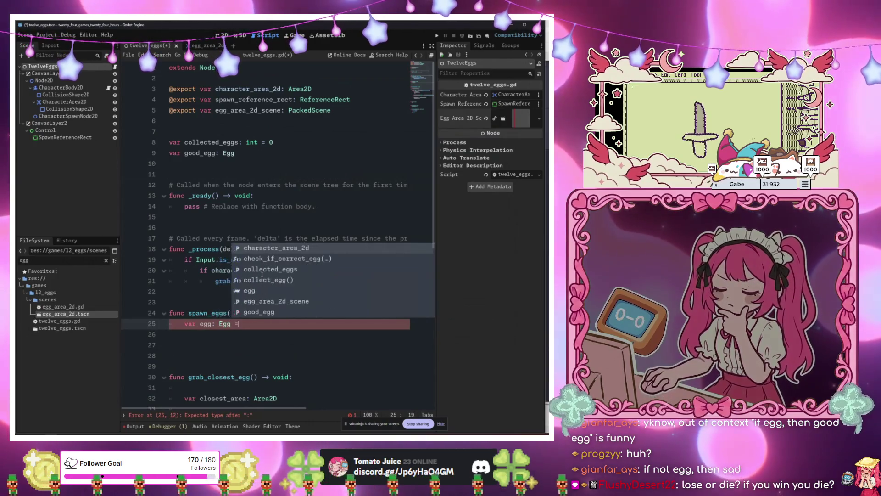
type("egg_area_2d_scene.")
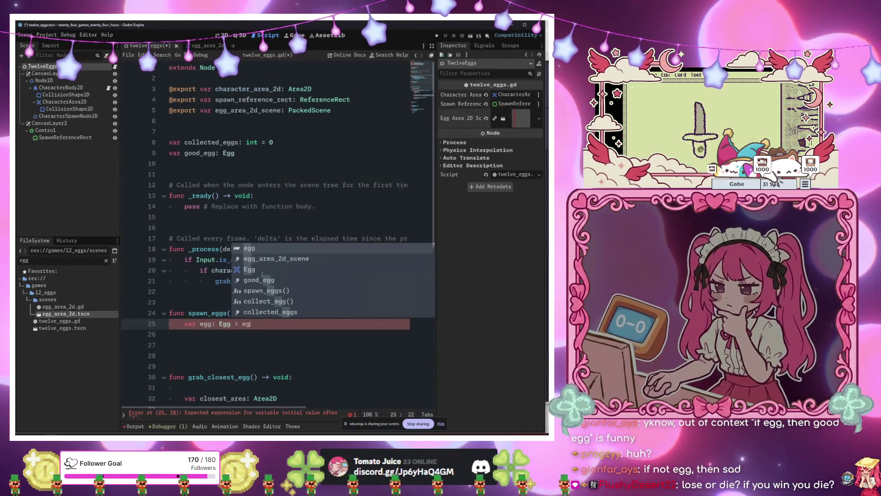
type("instantiate(")
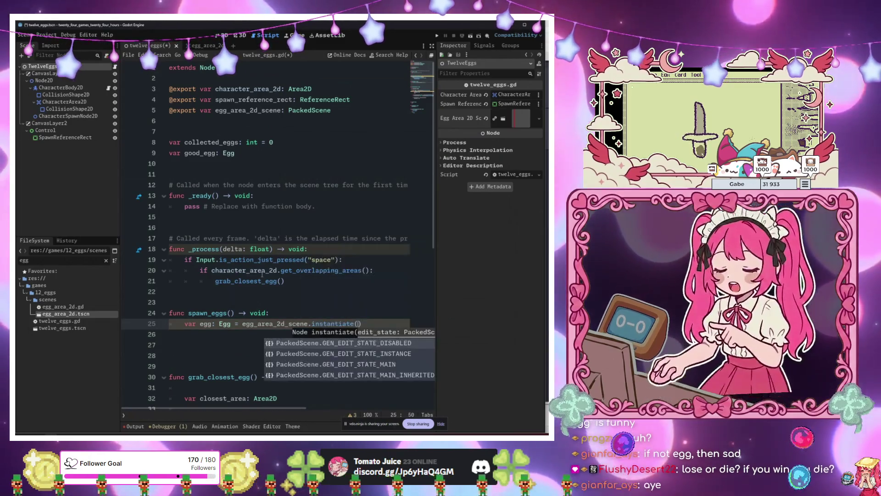
key("Return")
key("Return")
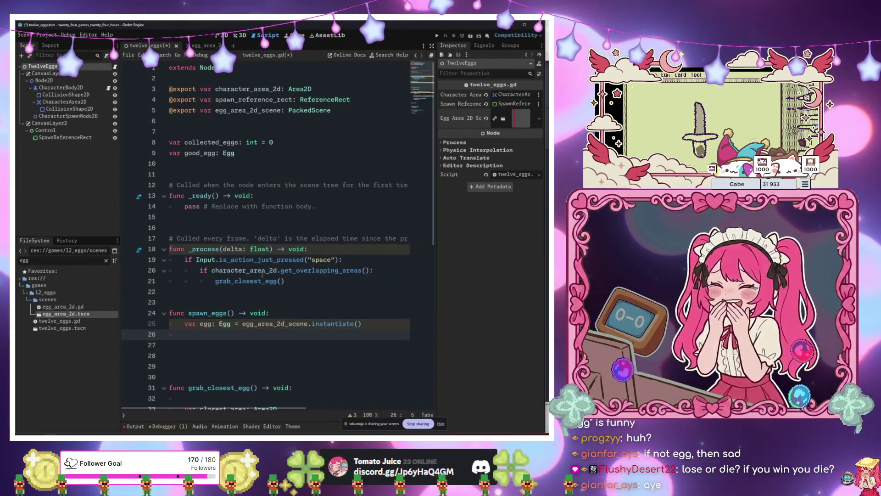
key("Return")
Begin an egg.position assignment, checking the suggested random functions before trimming it back.
type("egg.")
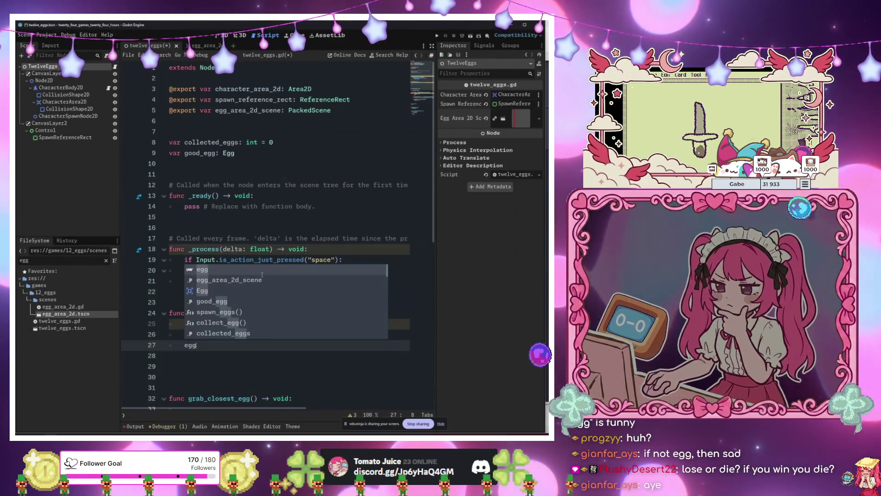
type("position = ")
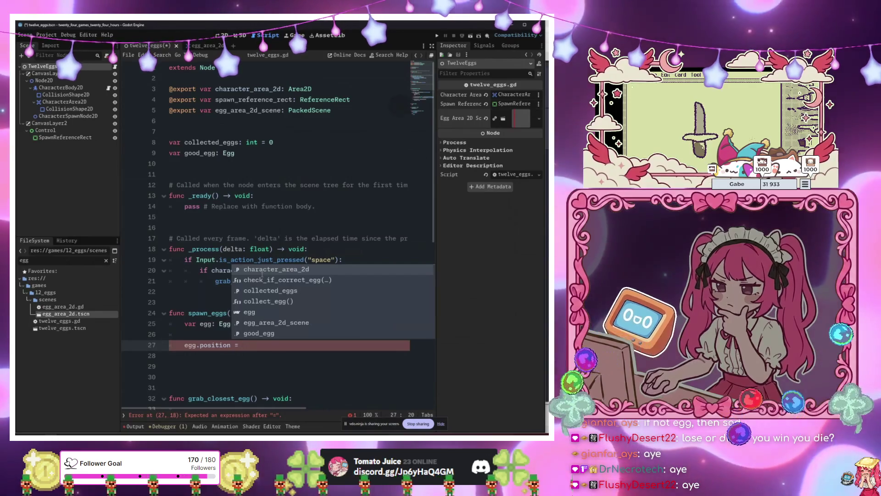
type("Spaw")
key("Down")
key("Return")
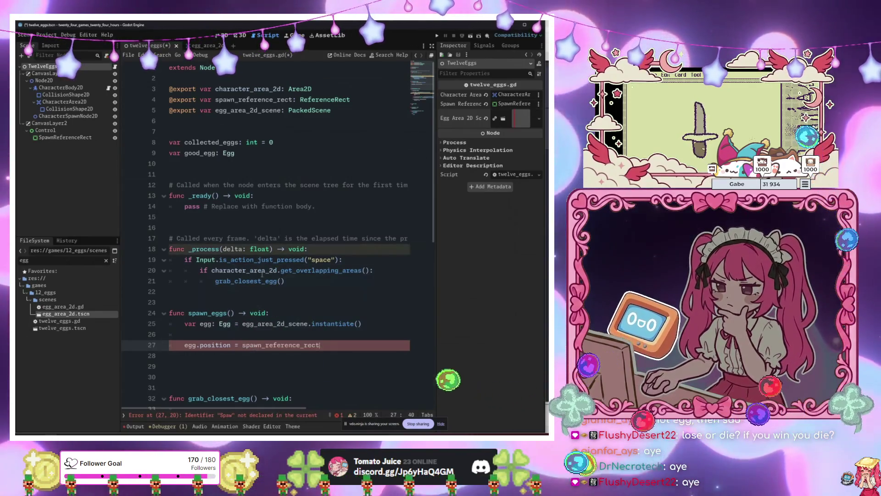
type(".")
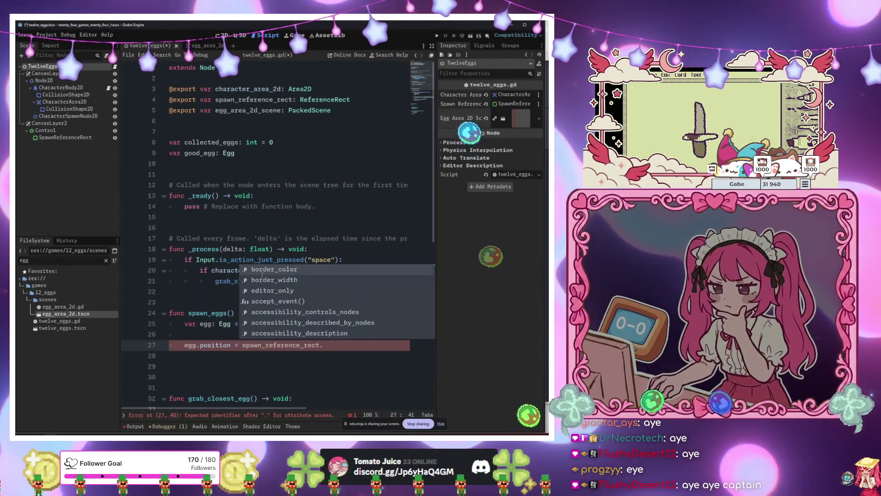
key("BackSpace")
key("BackSpace")
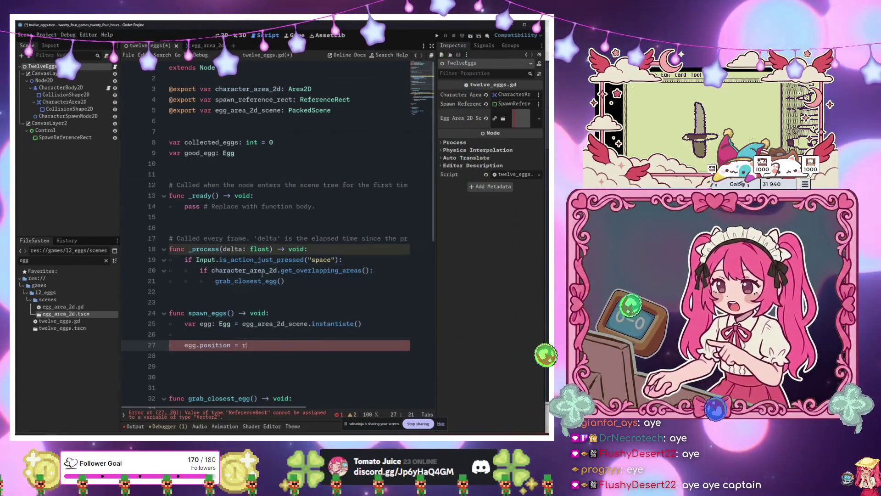
type("and")
key("Down")
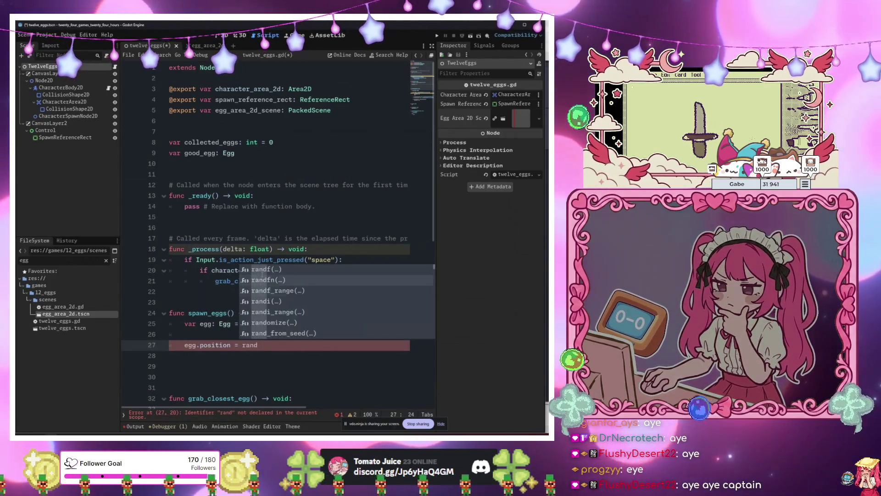
key("Down")
key("Down")
key("Down")
key("Escape")
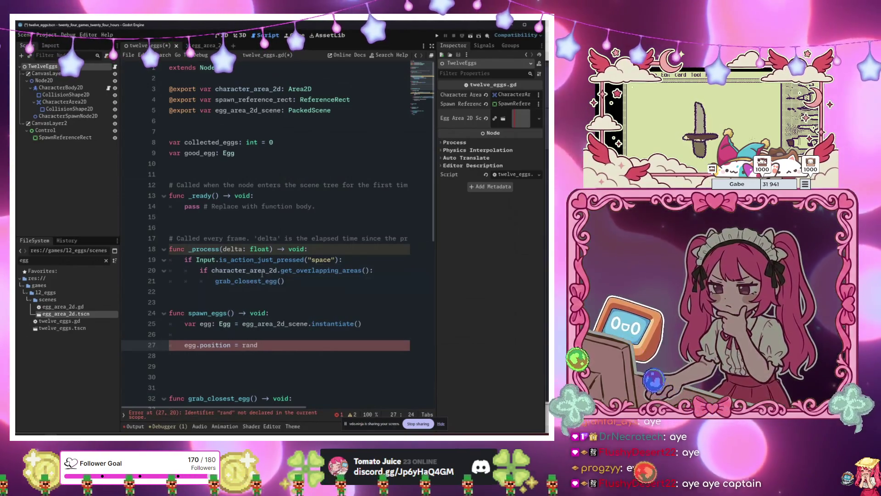
key("BackSpace")
Write egg.position.x = randf_range(spawn_reference_rect.position.x, spawn_reference_rect.position.x + spawn_reference_rect.size.x).
type(".x = rand")
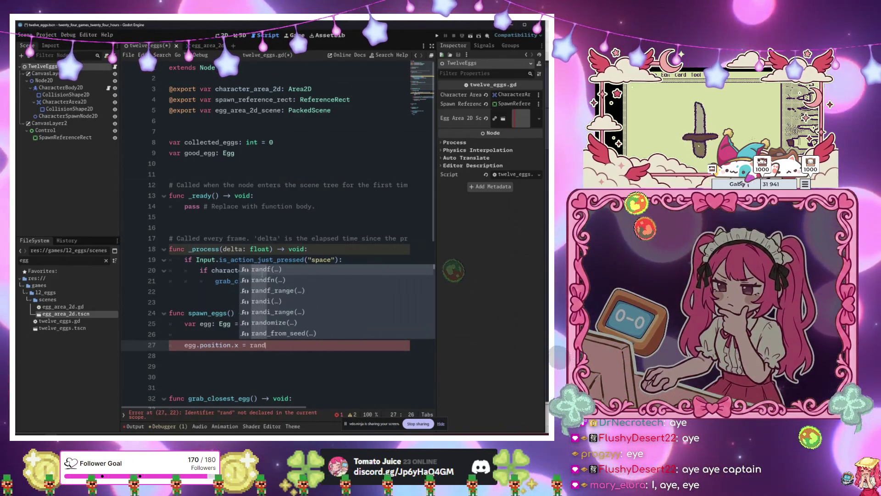
type("f_range(")
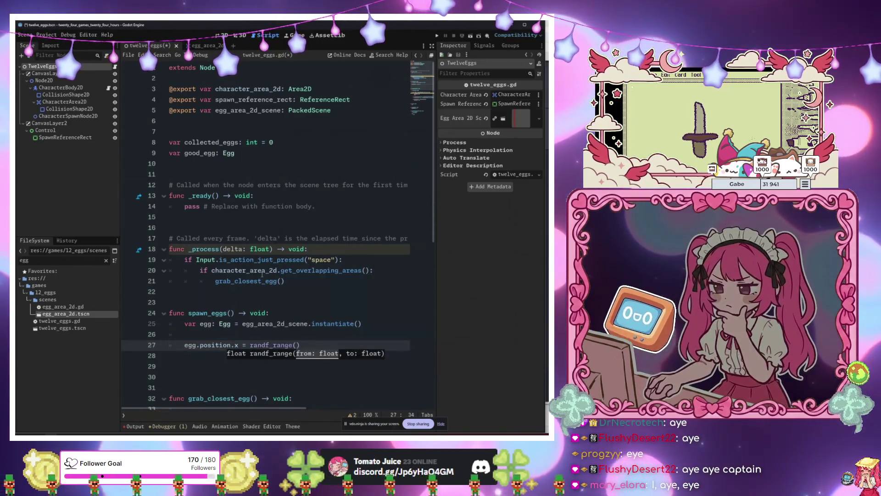
type("spaw")
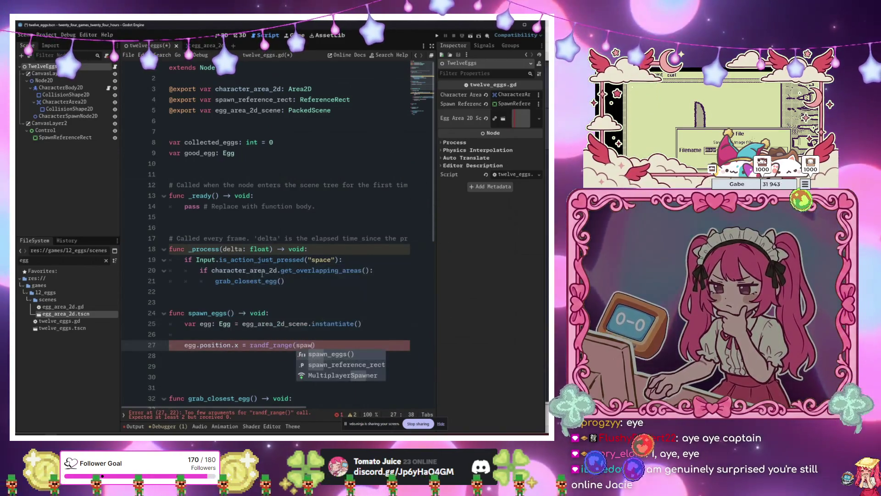
key("Down")
key("Return")
type(".pos")
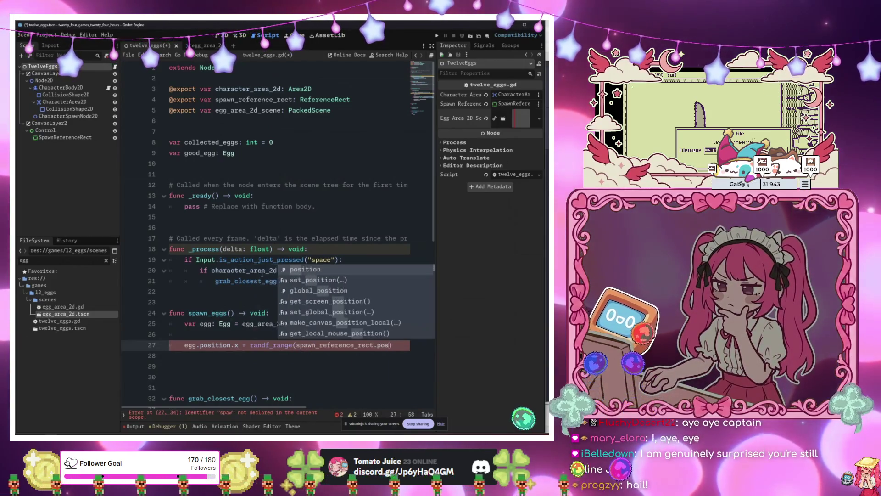
key("Return")
type(", s")
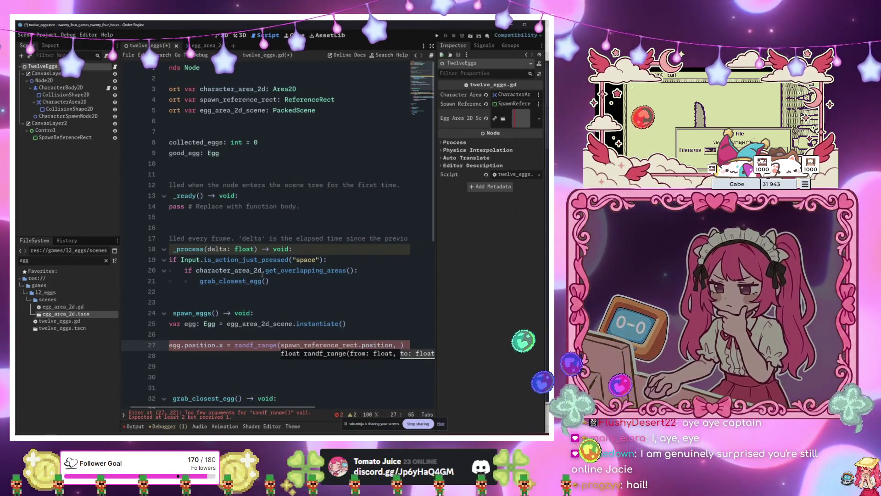
type("paw")
key("Return")
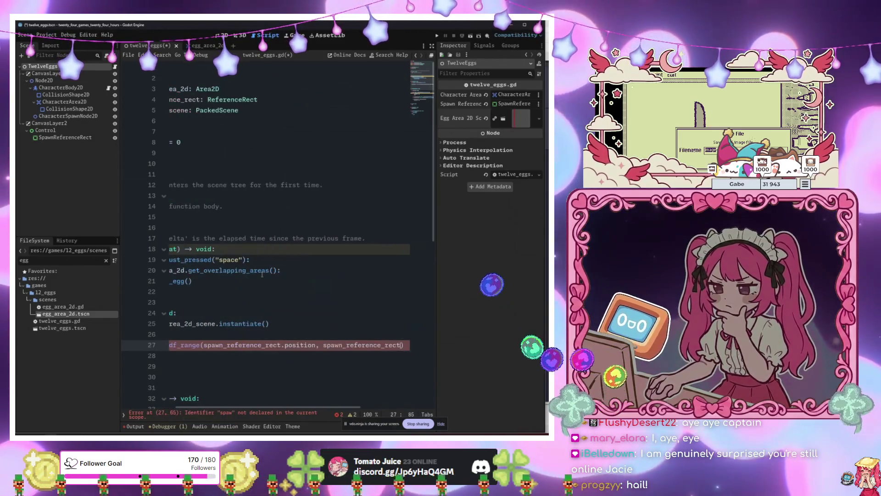
type(".pos")
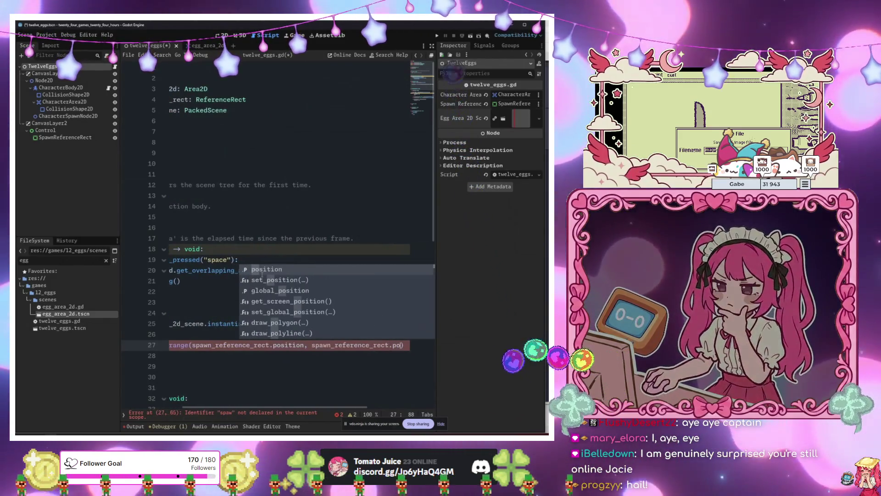
key("Return")
type("+ spaw")
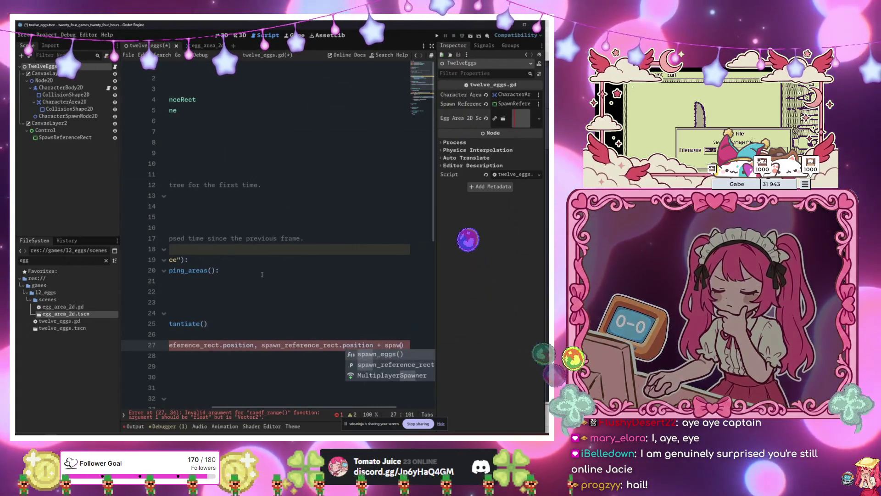
key("Return")
type(".siz")
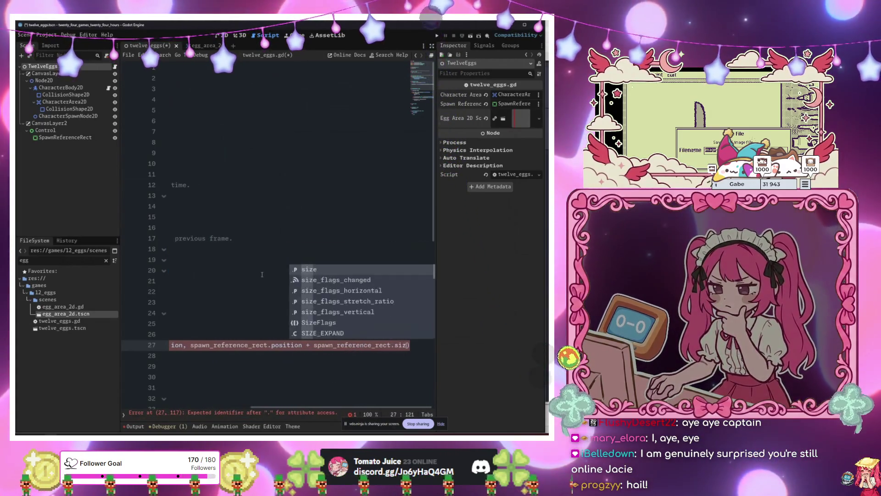
key("Return")
type(")")
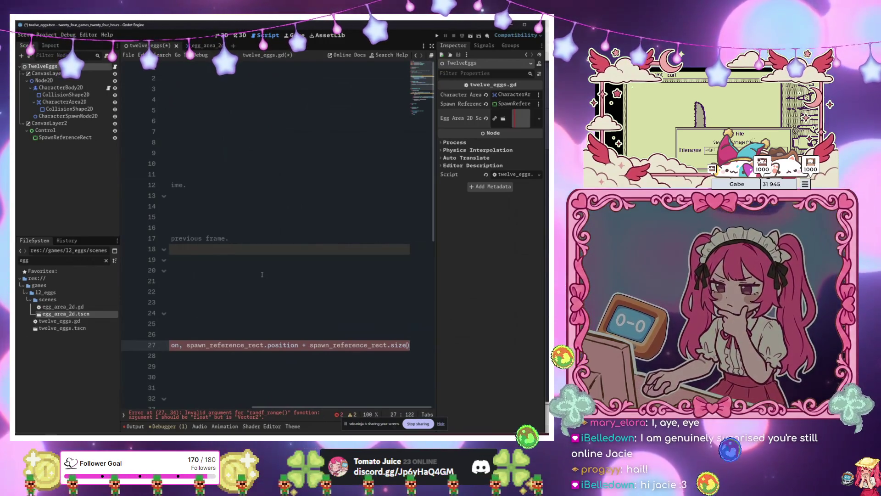
type(".x")
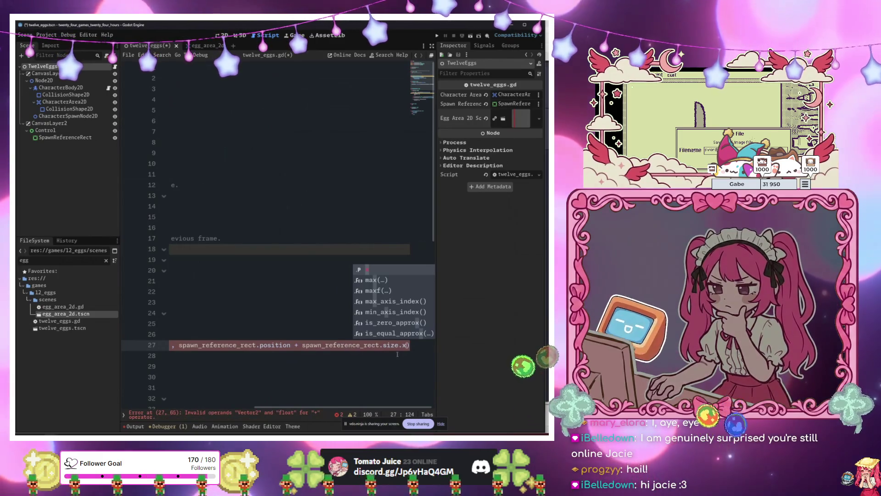
Undo the stray edits and duplicate the x-position line.
key("Left")
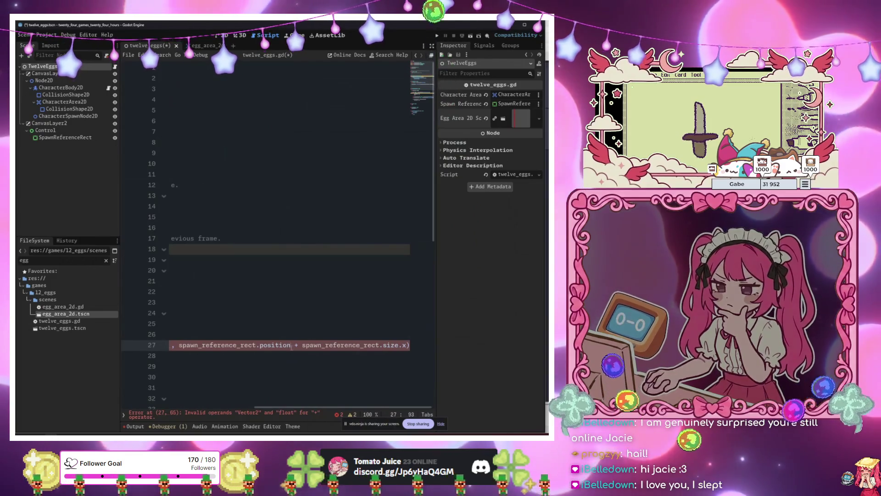
key("ctrl+z")
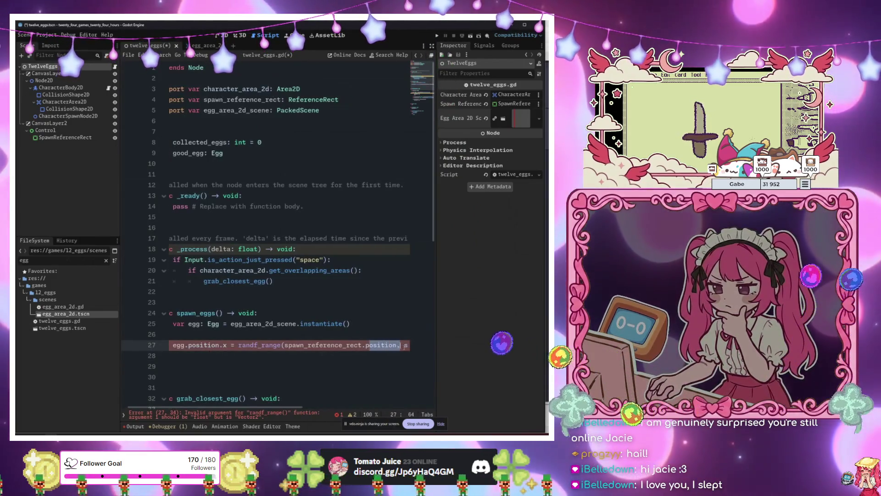
left_click(348, 345)
key("ctrl+z")
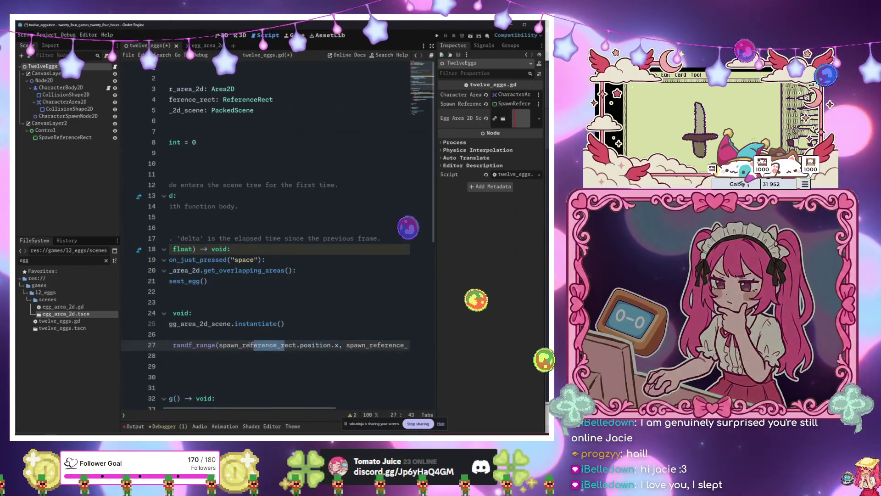
left_click(261, 348)
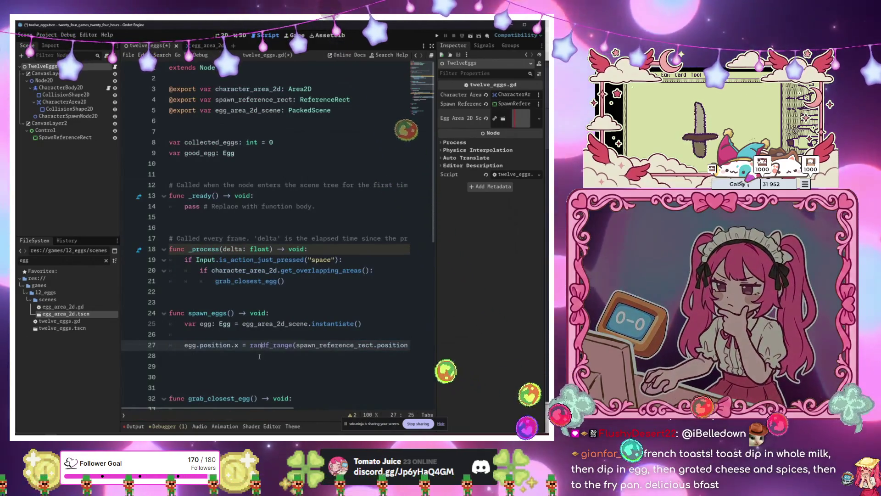
key("ctrl+shift+d")
Change both x's on the duplicated line to y so it sets egg.position.y.
left_click(239, 355)
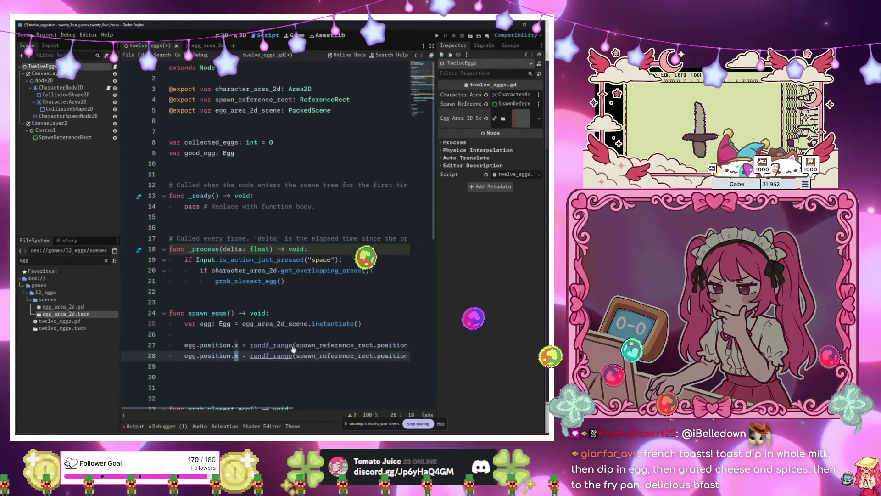
double_click(239, 356)
key("ctrl+d")
type("y")
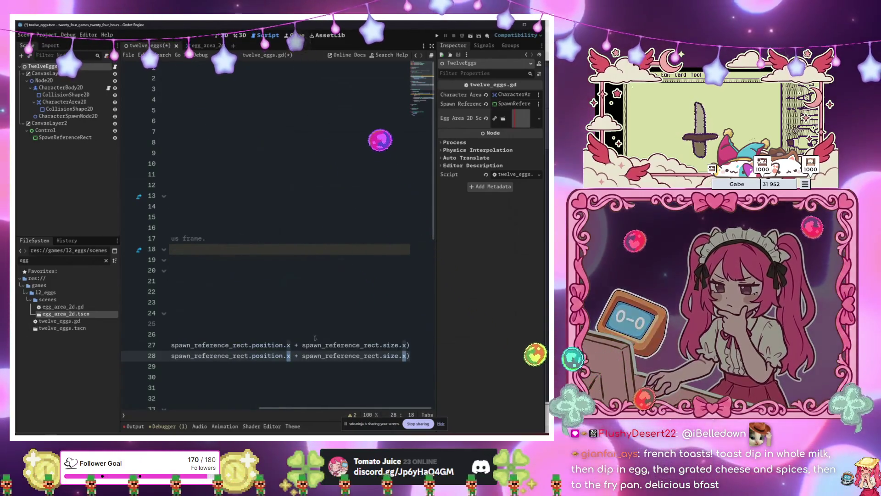
left_click(335, 344)
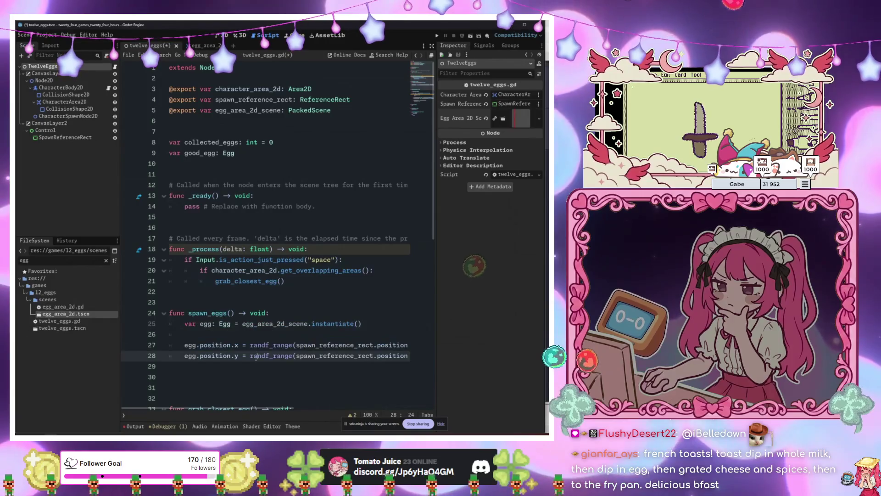
Save twelve_eggs.gd.
left_click(260, 378)
key("Up")
key("ctrl+s")
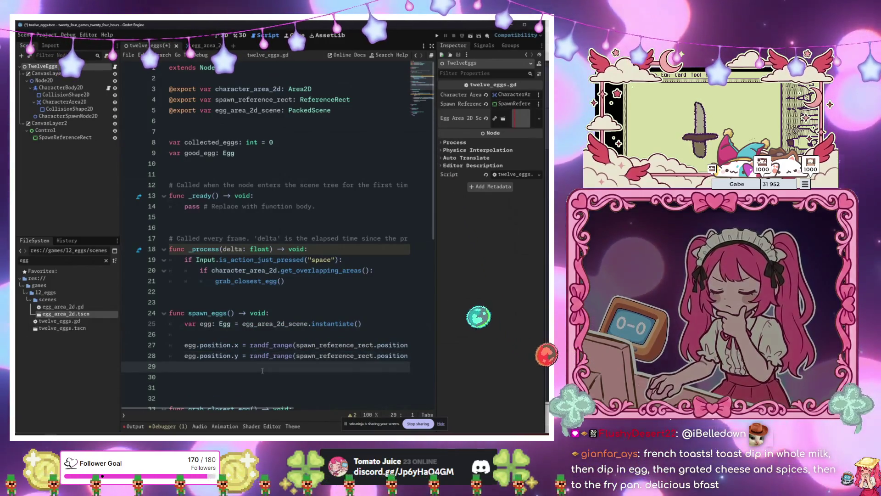
left_click(239, 355)
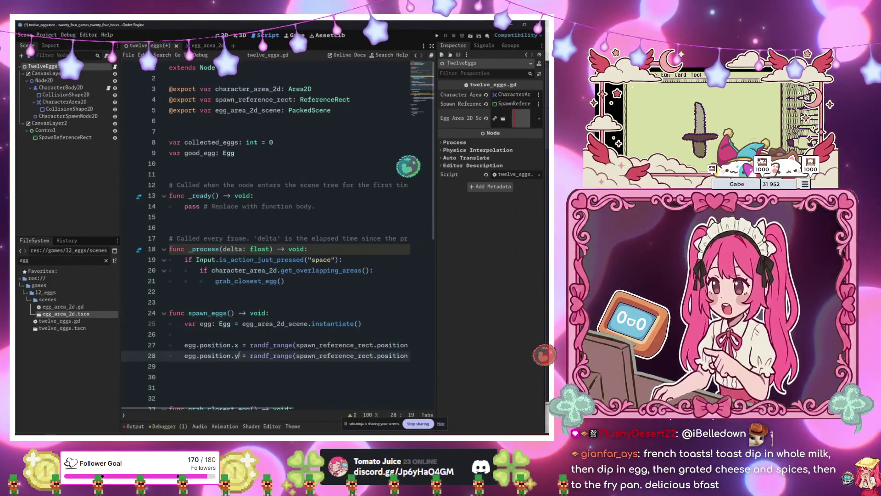
left_click(243, 365)
left_click(281, 315)
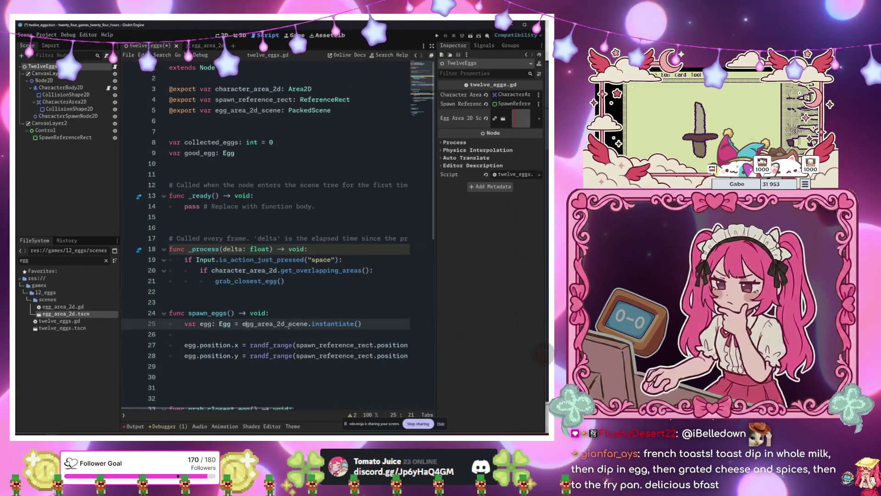
Insert a for i: int in 12: loop header as the first line of spawn_eggs.
key("Return")
key("Return")
key("Return")
key("Up")
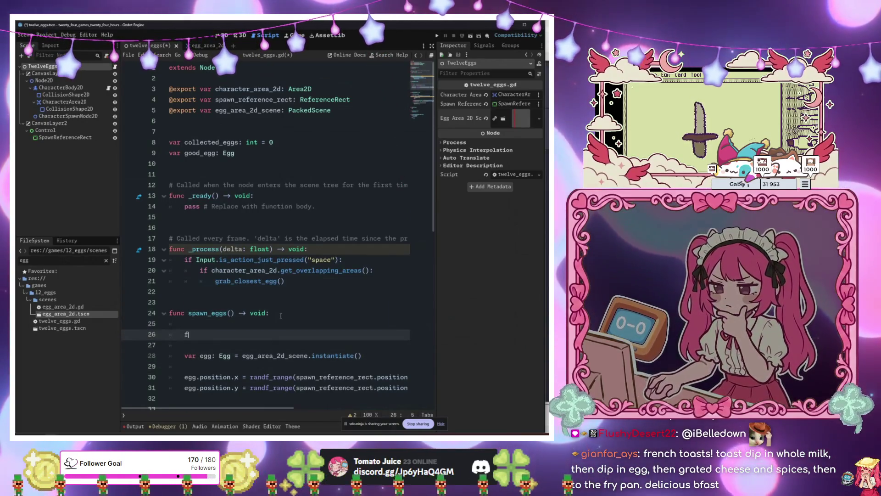
type("for i: int in ")
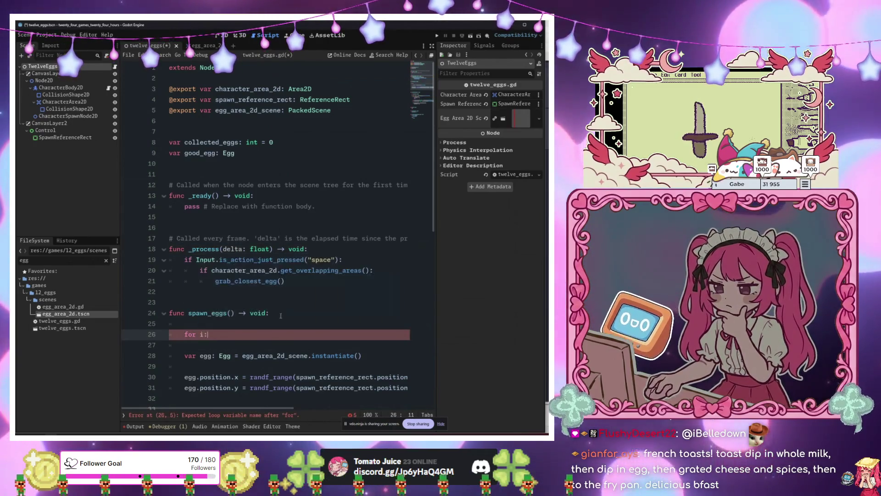
type("egg")
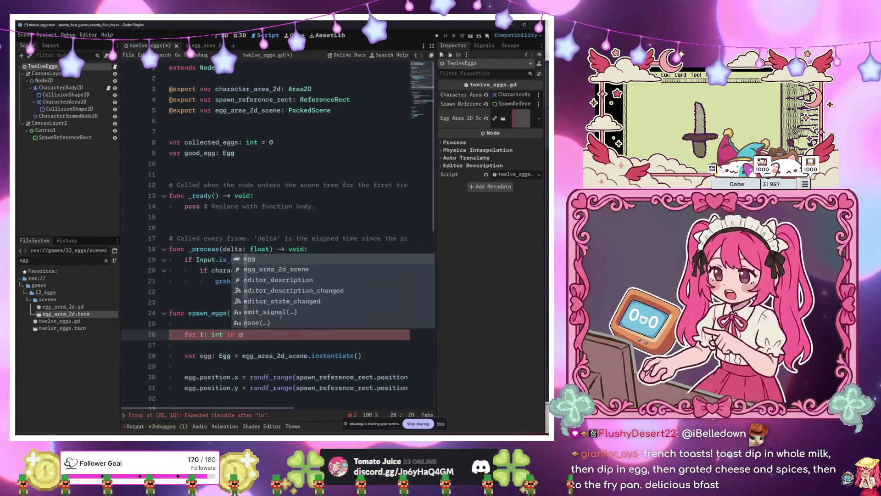
key("BackSpace")
key("BackSpace")
key("BackSpace")
type("12:")
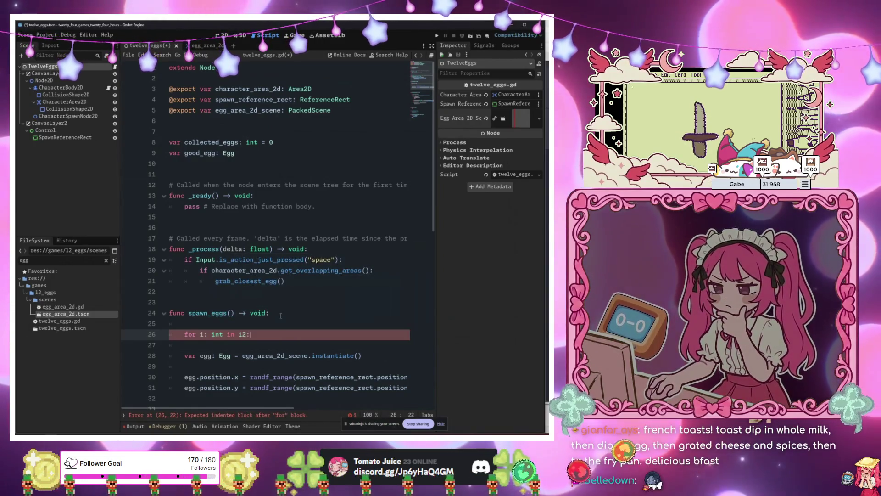
left_click(199, 121)
Start a const MOUNT_OF_ line below the exports, then delete it.
key("Return")
key("Return")
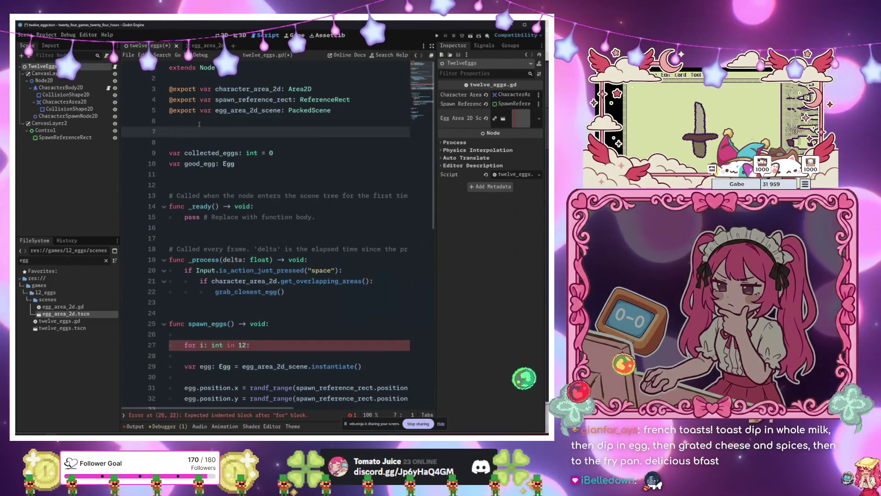
key("Up")
type("const M")
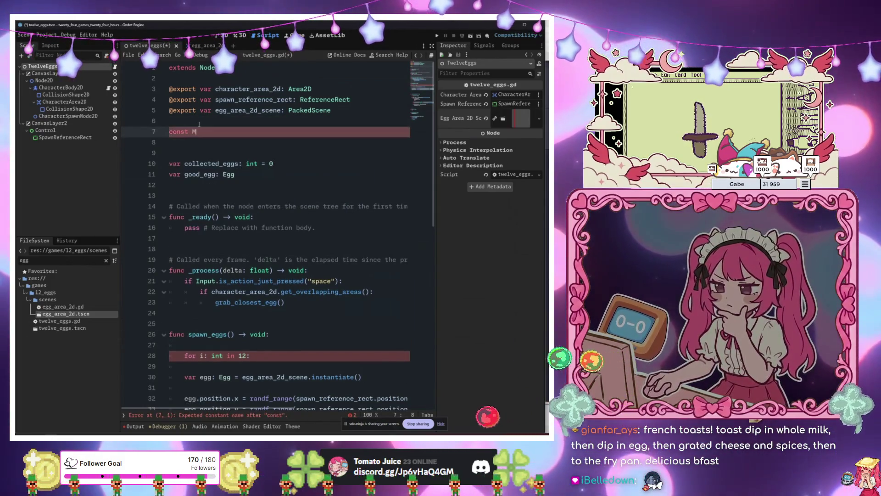
type("OUTN")
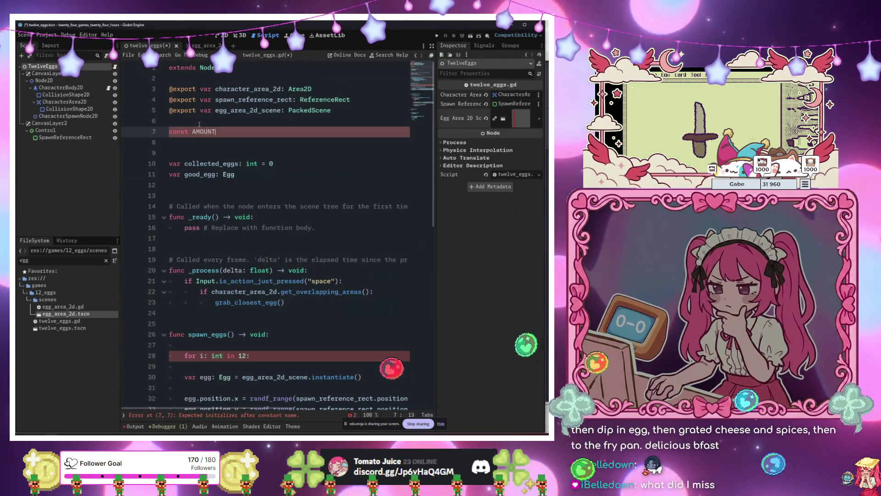
type("_OF_")
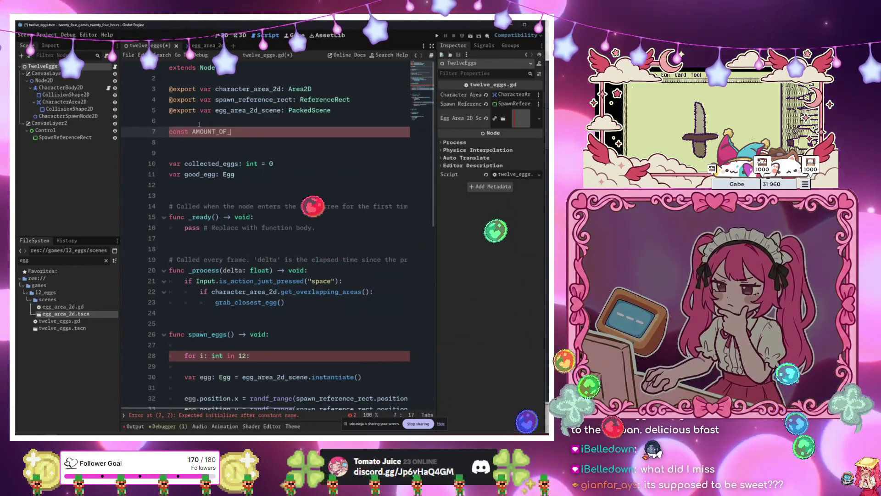
key("BackSpace")
key("BackSpace")
key("BackSpace")
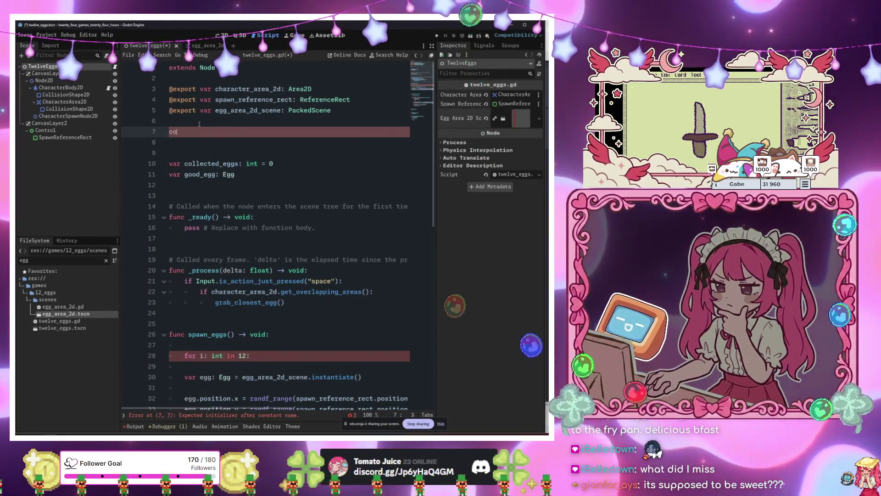
key("BackSpace")
key("BackSpace")
key("BackSpace")
key("Up")
key("Up")
key("Up")
key("Return")
key("Return")
key("Return")
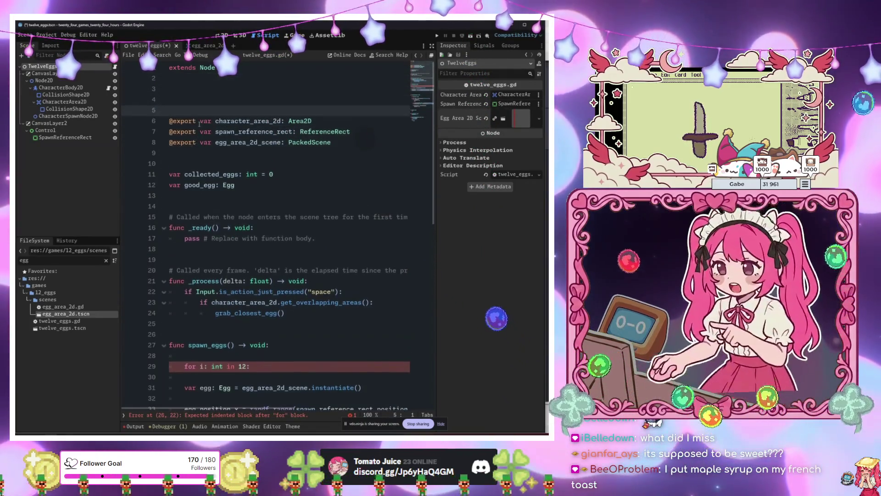
key("Up")
key("Up")
type("@export VAR")
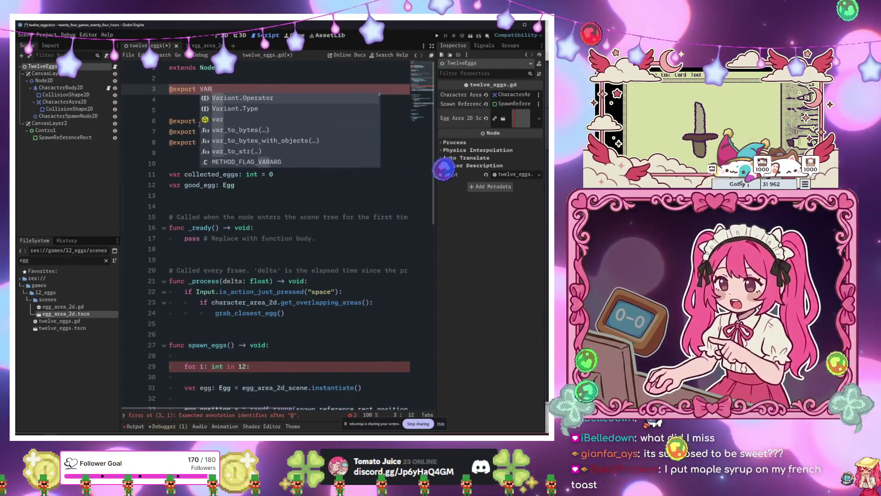
key("BackSpace")
key("BackSpace")
key("BackSpace")
type("var amou")
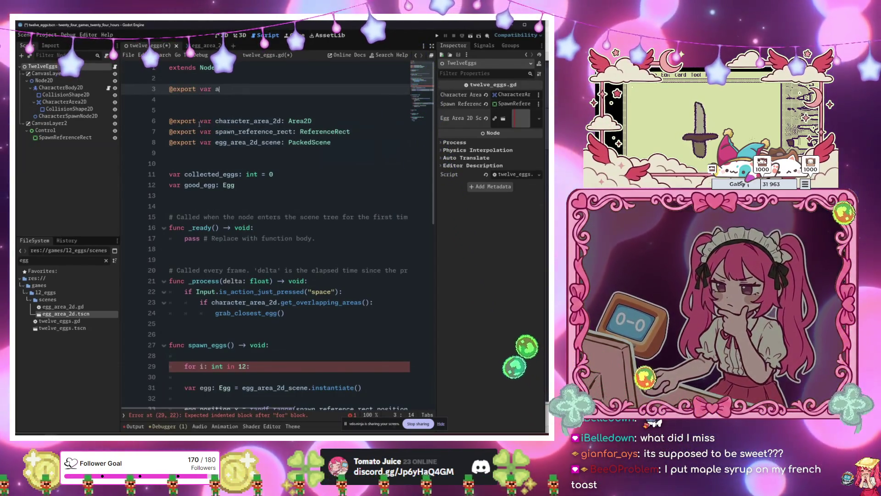
type("nt of egg")
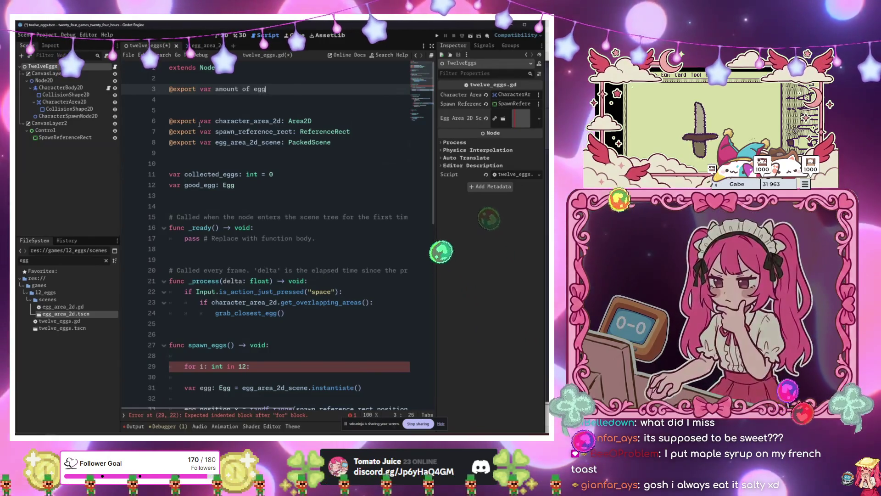
key("BackSpace")
key("BackSpace")
key("BackSpace")
type("_e")
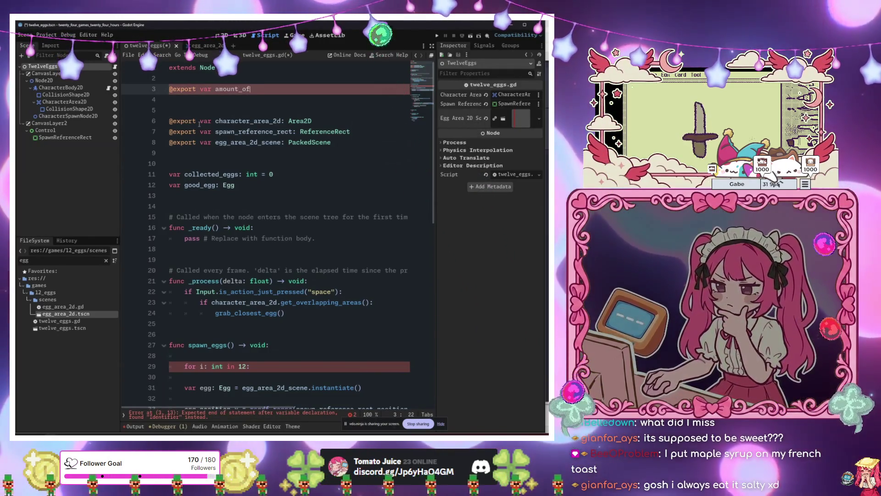
type("ggs:")
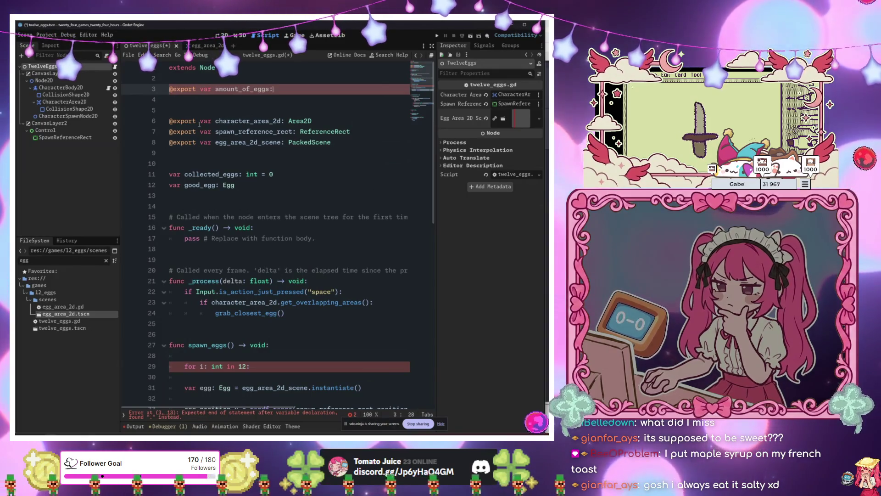
type("int = 12")
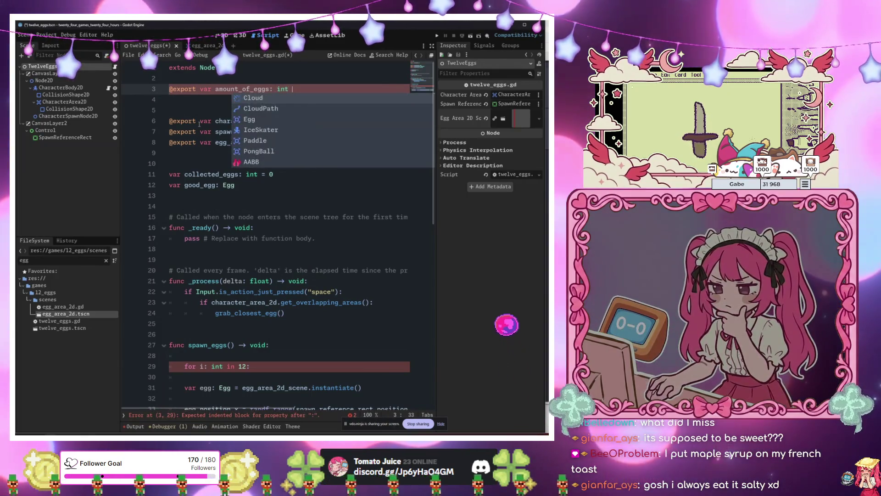
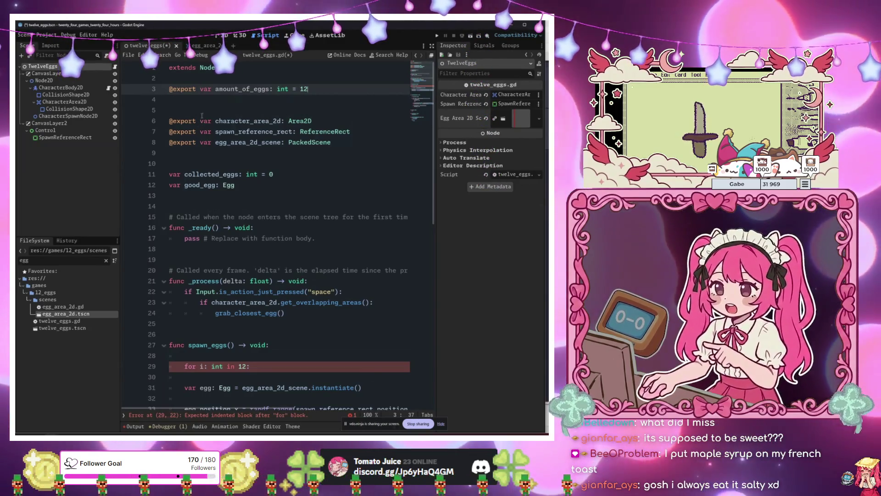
Indent the egg creation and positioning lines under the for loop and remove the blank line.
left_click(236, 366)
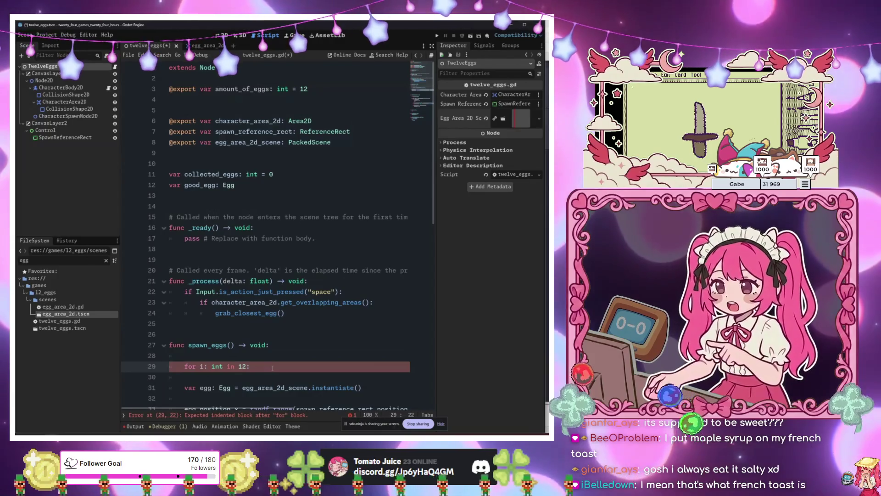
scroll(248, 349, "down", 3)
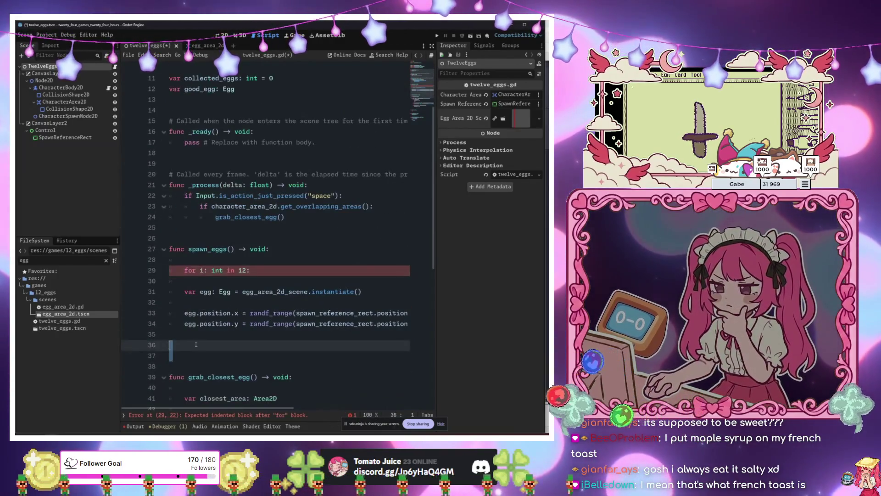
left_click(220, 329)
left_click_drag(220, 327, 215, 284)
key("Tab")
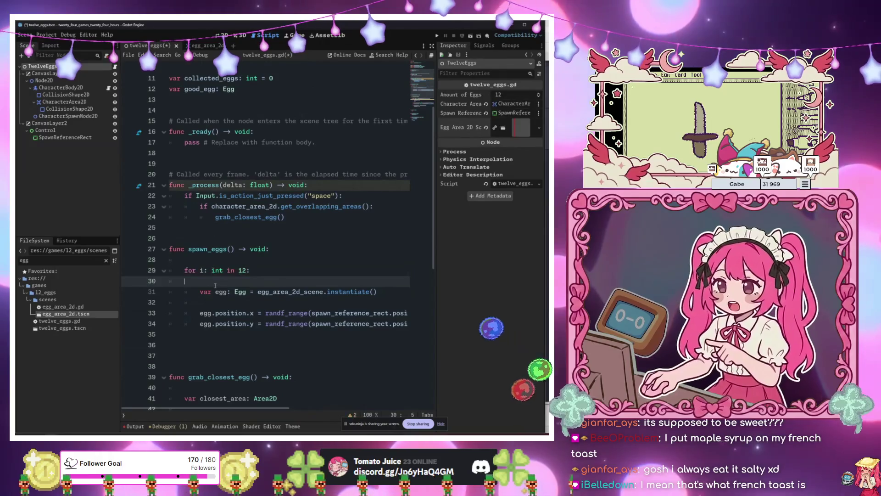
key("BackSpace")
Replace the loop count 12 with amount_of_eggs.
left_click(246, 271)
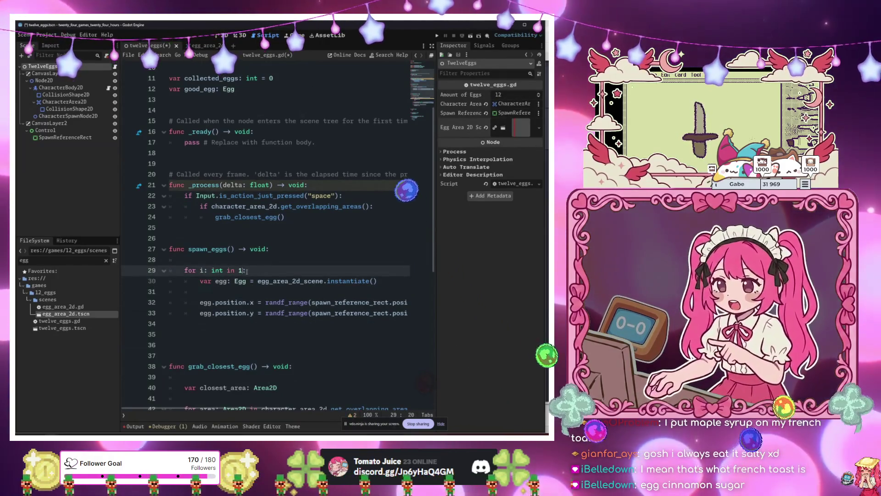
type("amo")
key("Return")
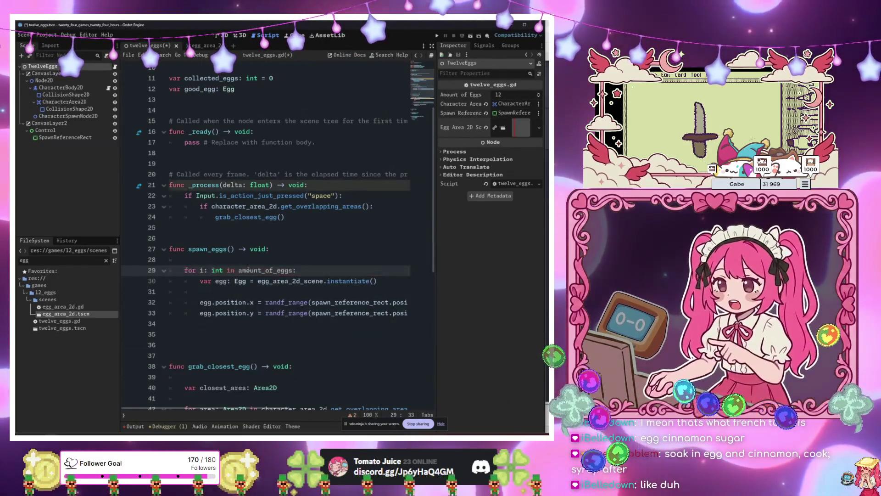
key("Down")
key("Down")
key("Down")
key("Up")
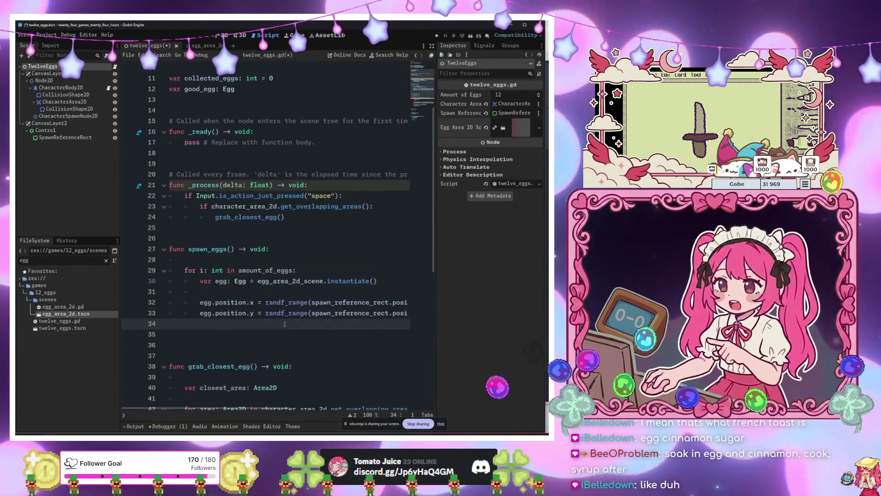
key("Up")
key("End")
key("Home")
left_click(277, 313)
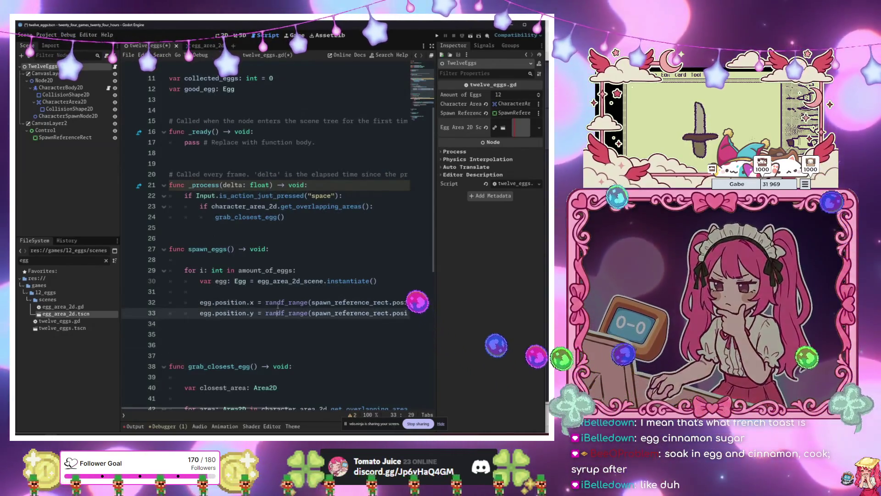
Add a new Node2D child, EggsContainerNode2D, under the Node2D node.
left_click(72, 81)
key("ctrl+a")
type("n")
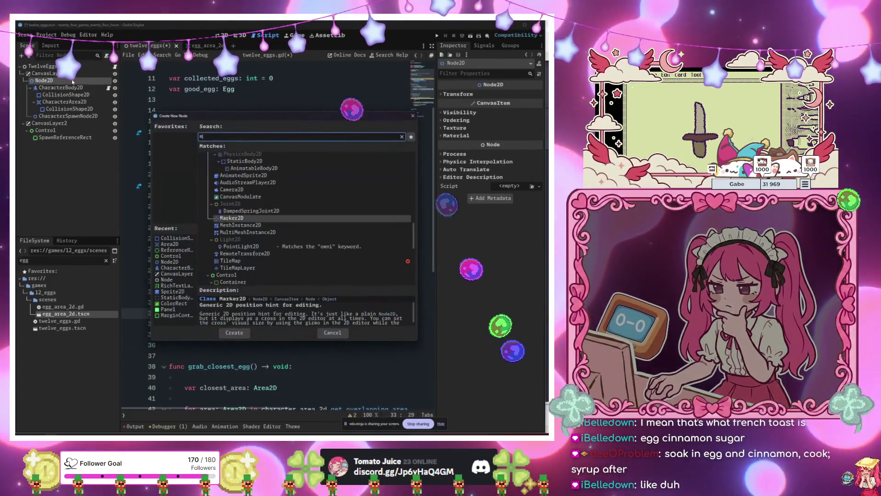
key("Escape")
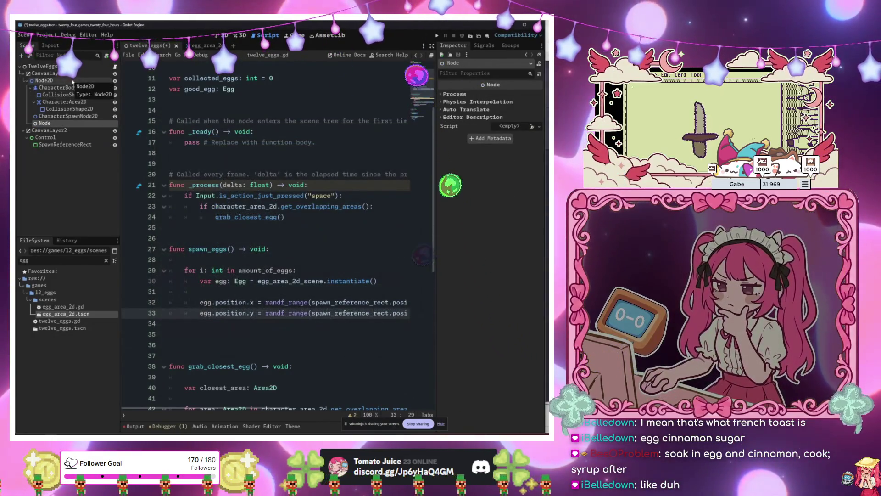
key("End")
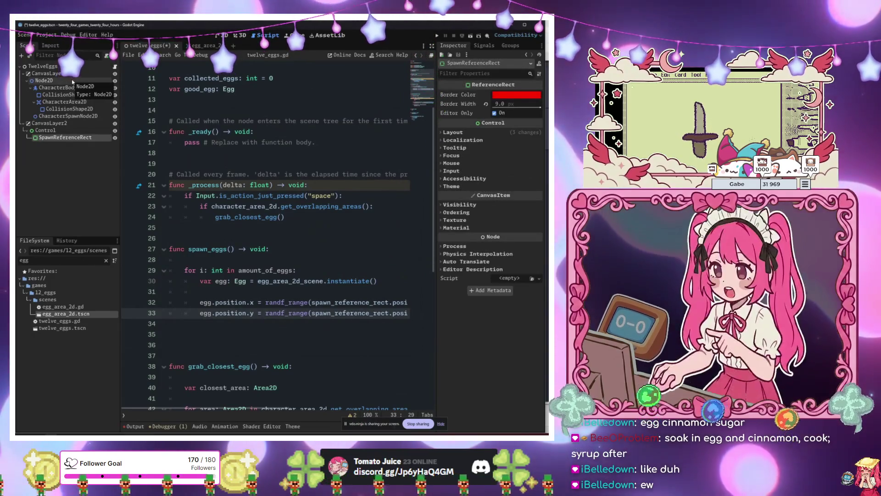
left_click(73, 81)
key("ctrl+a")
key("Return")
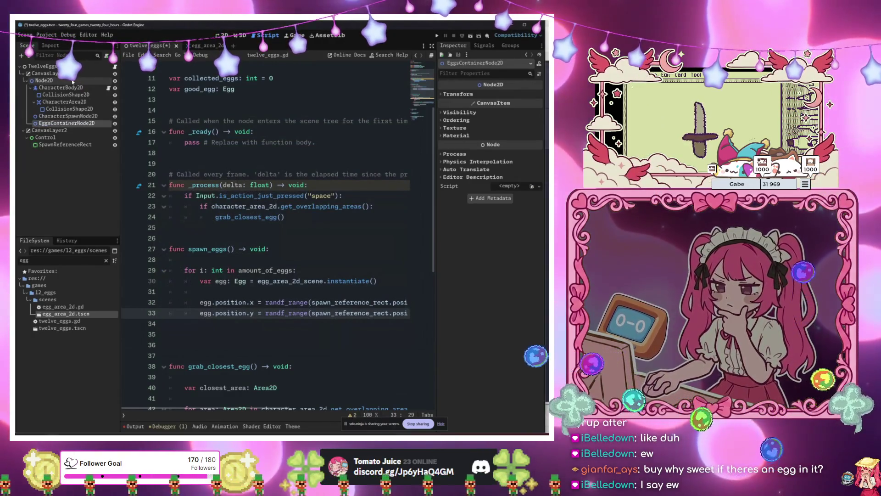
Add eggs_container_node_2d.add_child(egg) inside the spawn loop.
mouse_move(60, 139)
left_mouse_down()
mouse_move(206, 128)
mouse_move(237, 162)
left_mouse_up()
scroll(239, 184, "down", 5)
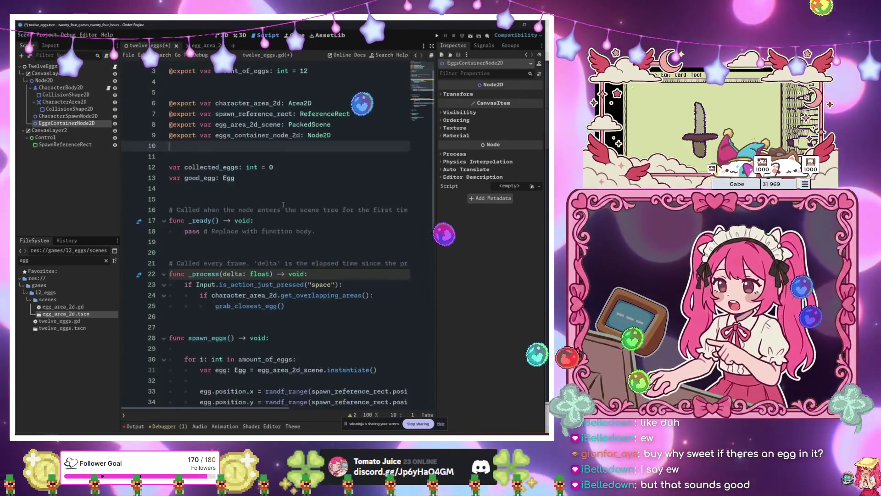
left_click_drag(47, 125, 229, 271)
key("ctrl+z")
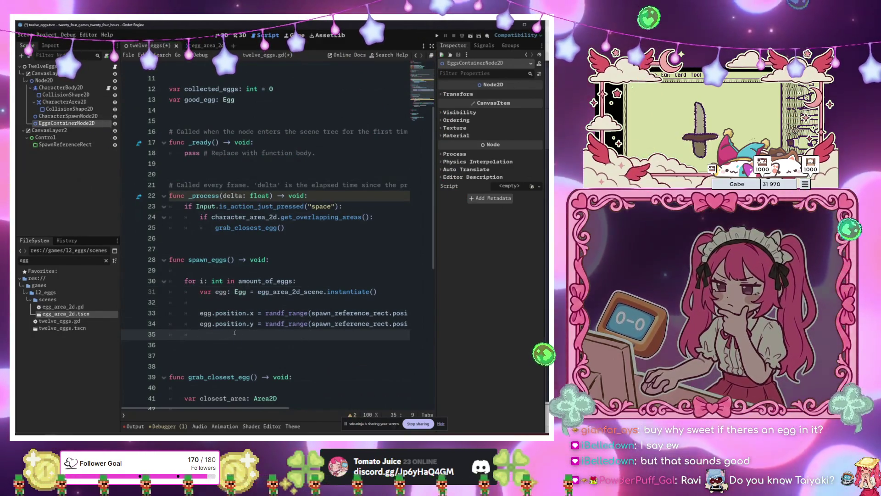
type("eg")
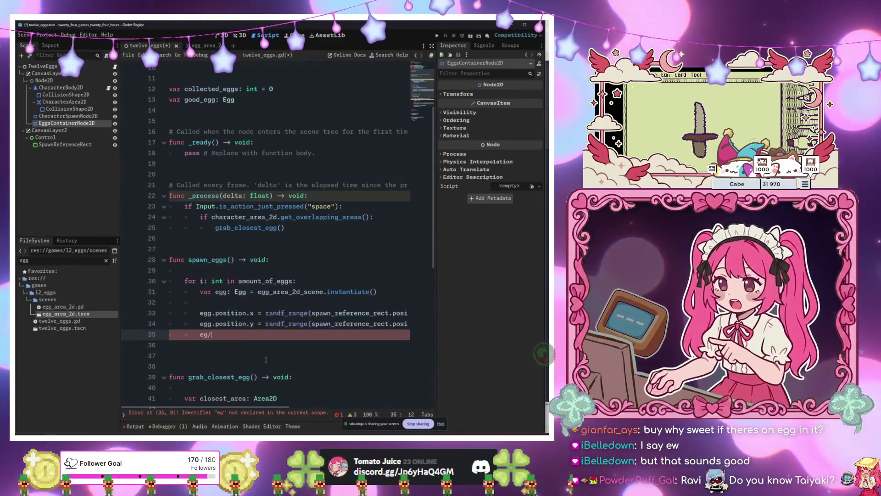
type("g")
key("Return")
type(".")
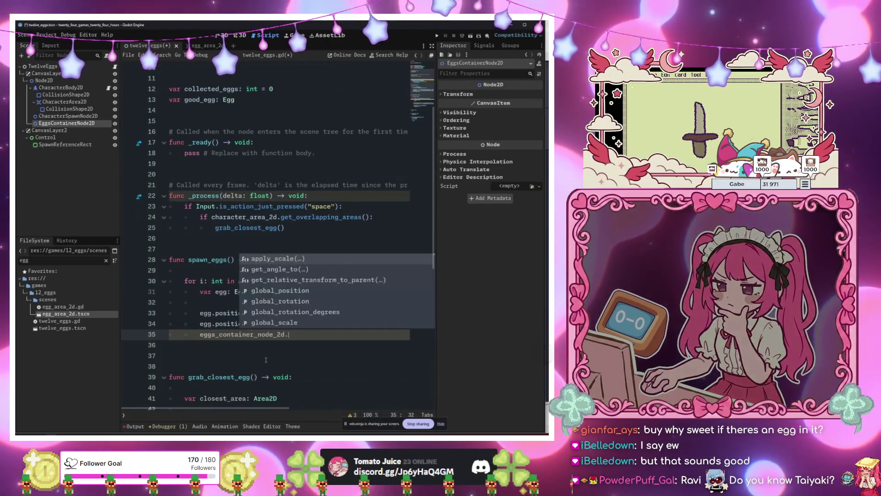
type("add")
key("Return")
type("egg)")
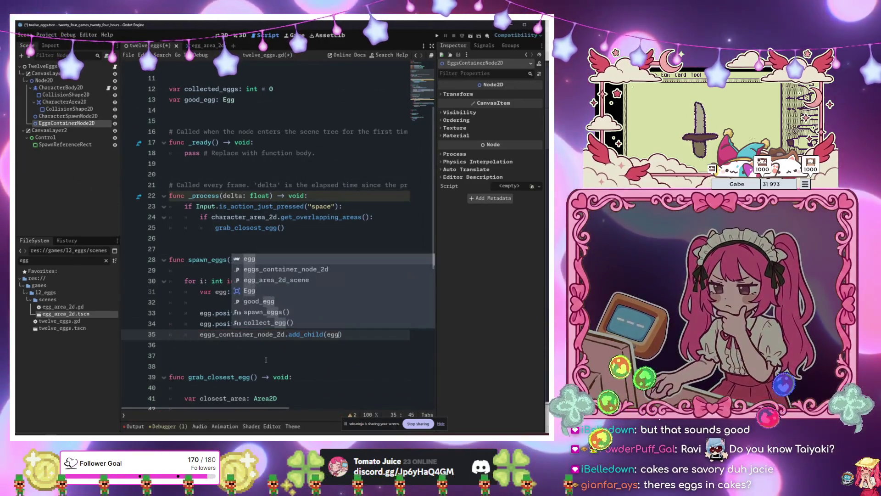
left_click(241, 196)
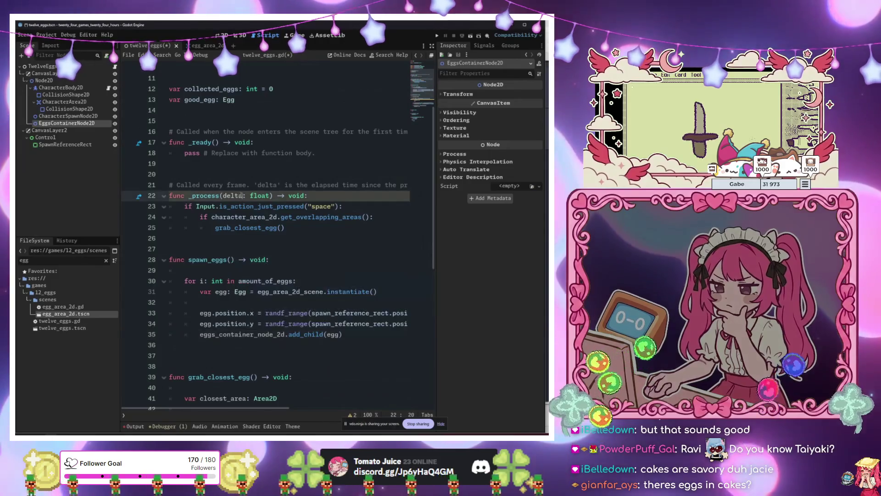
Move the two egg position lines below the add_child call and run the game.
left_click_drag(273, 324, 273, 315)
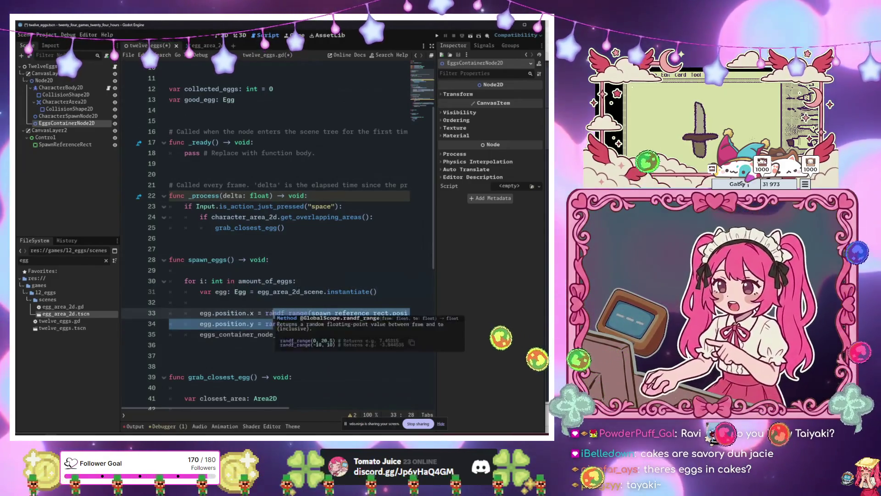
key("alt+Down")
key("alt+Down")
key("ctrl+z")
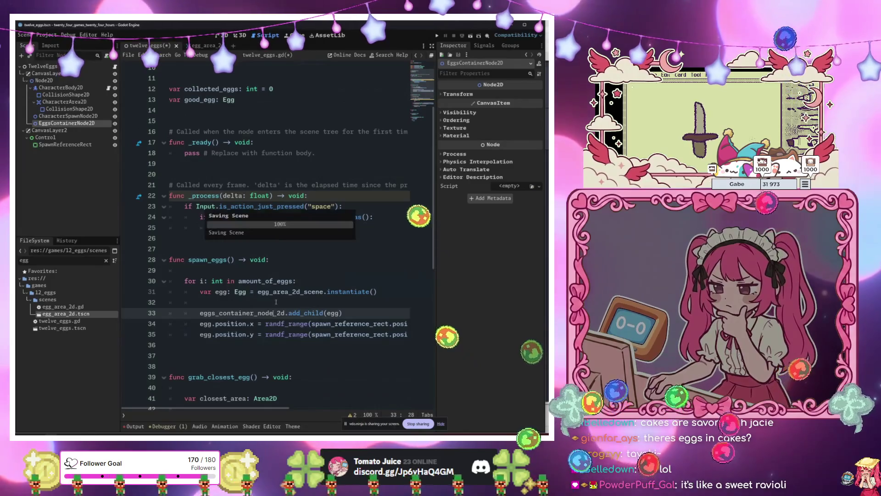
key("F6")
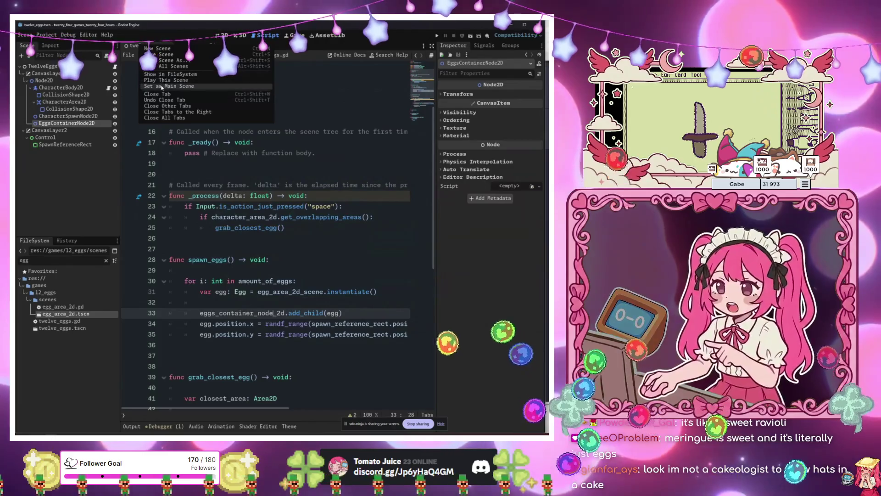
key("F6")
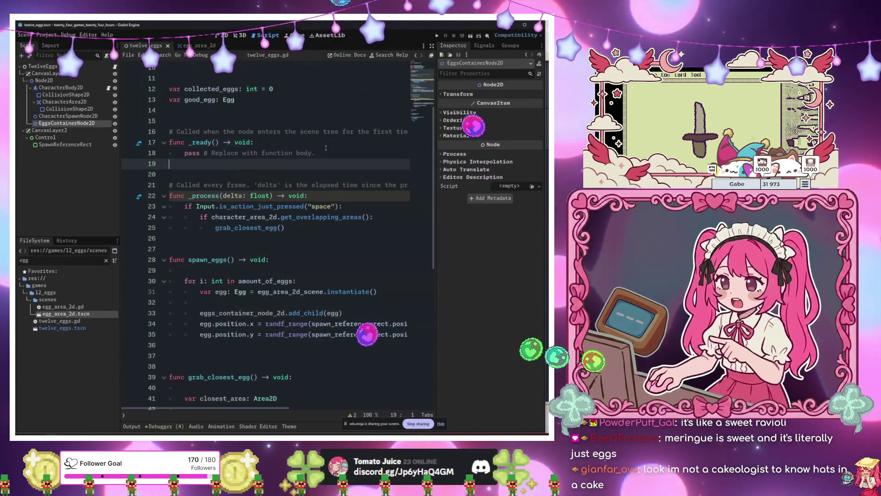
left_click_drag(316, 153, 185, 152)
Add a Button under the Control node and name it StartButton.
left_click(229, 174)
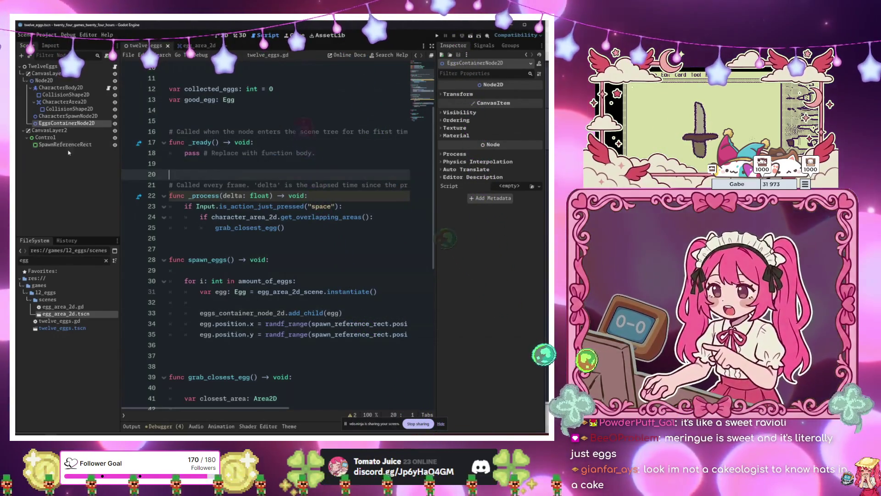
left_click(60, 87)
left_click(50, 138)
key("ctrl+a")
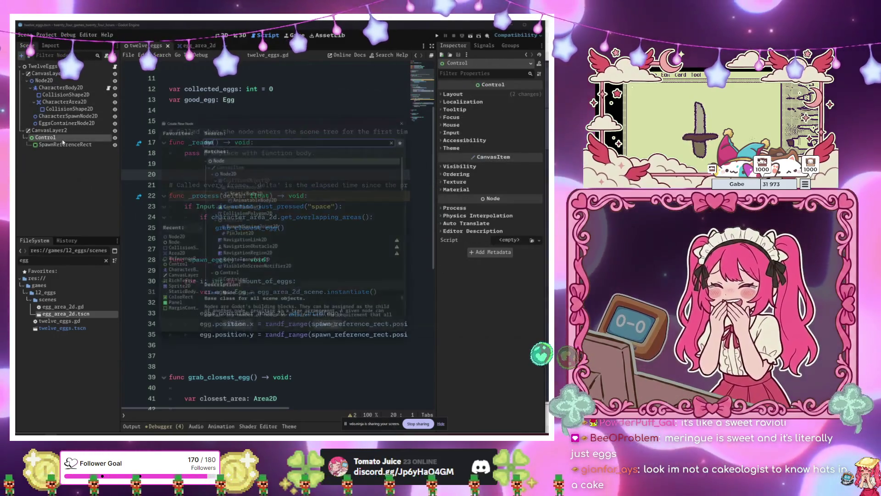
type("button")
key("Return")
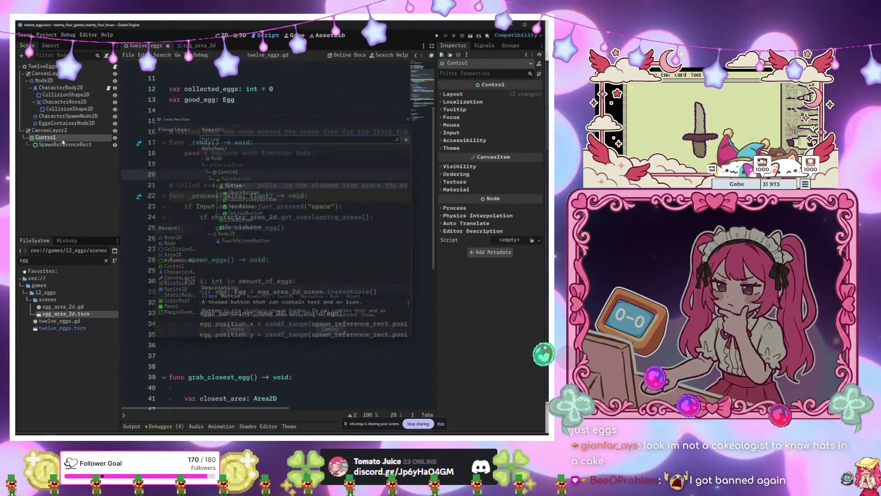
type("rtButton")
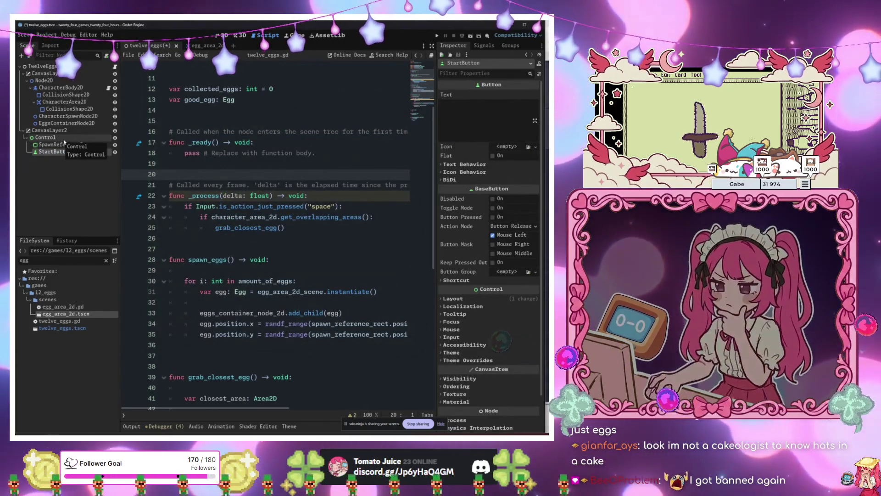
key("Return")
Label the button 'Start Button' and anchor it with the Center Bottom preset.
key("ctrl+F1")
scroll(261, 169, "down", 3)
left_click(475, 112)
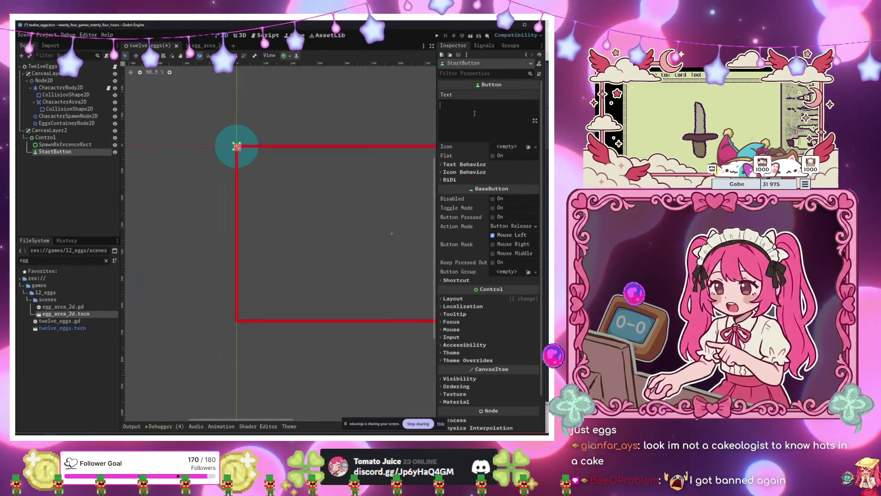
type("Start Button")
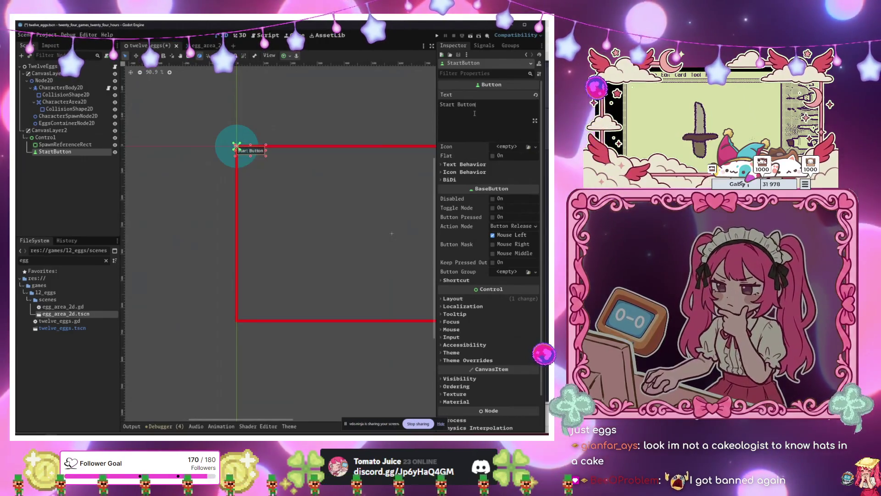
scroll(266, 96, "down", 2)
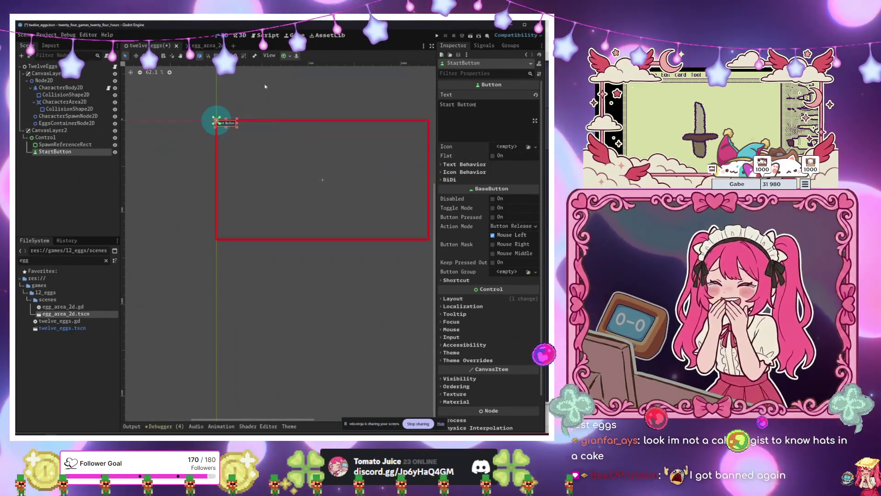
left_click(284, 55)
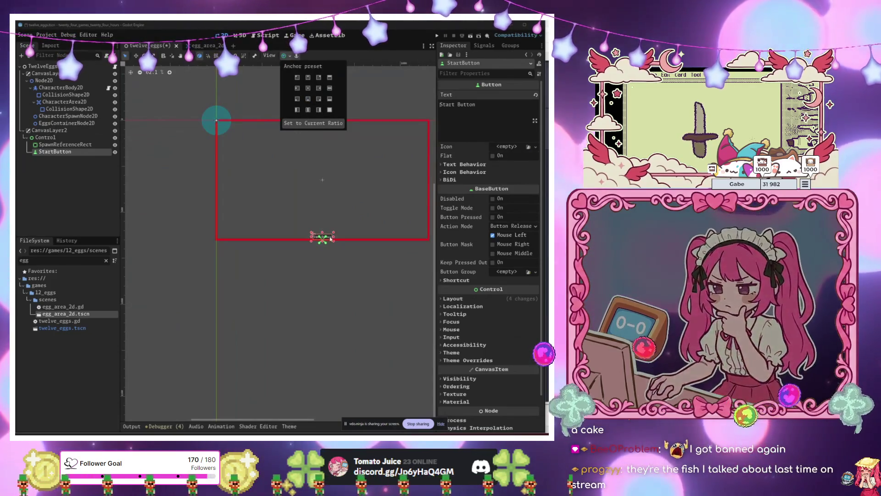
left_click(331, 238)
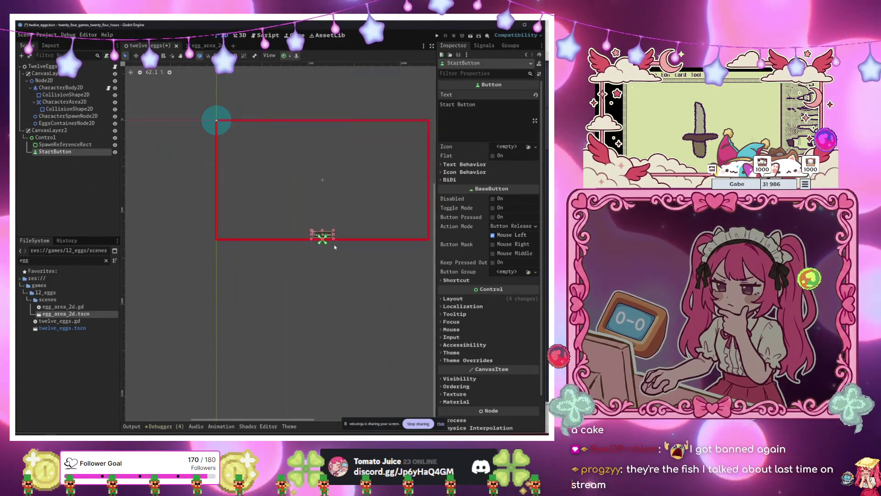
Connect StartButton's pressed() signal to the script.
left_click(484, 45)
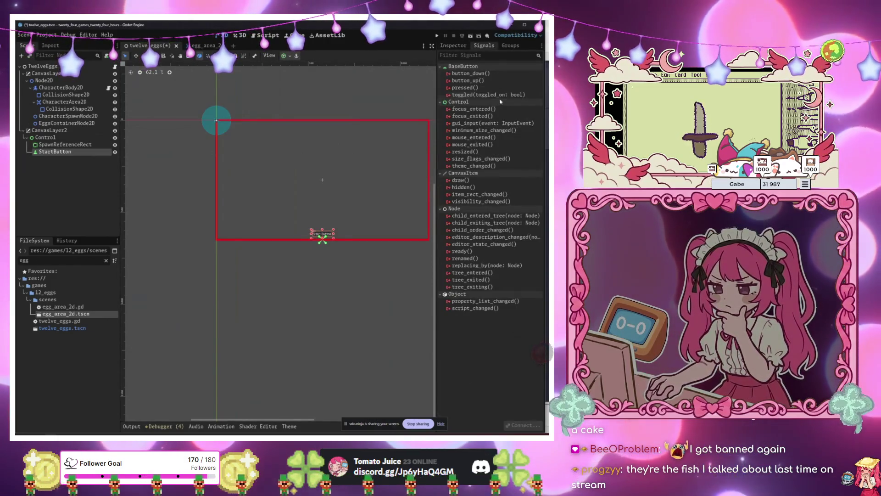
double_click(471, 89)
key("Return")
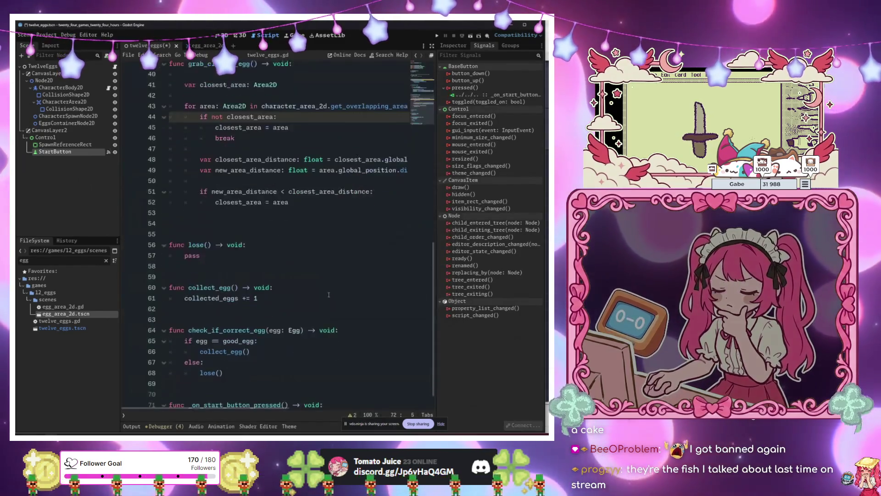
Add an exported start_button variable after the other exported variables.
left_click_drag(316, 390, 184, 389)
scroll(249, 229, "up", 12)
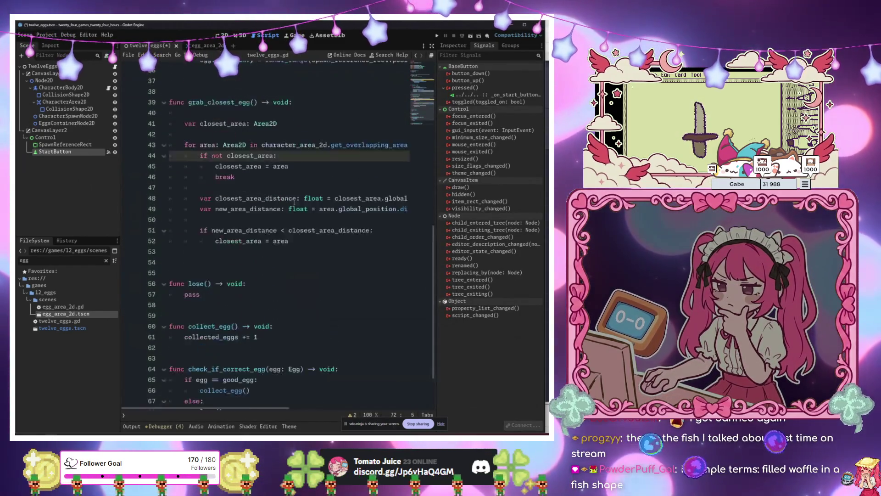
scroll(250, 163, "up", 2)
left_click(249, 163)
type("@export var start_button: Button")
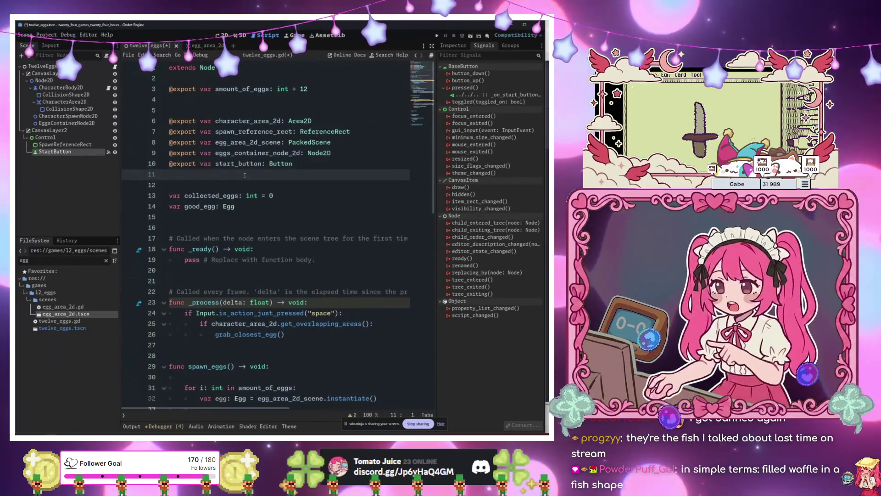
Call start_button.hide() in the pressed handler.
scroll(236, 292, "down", 12)
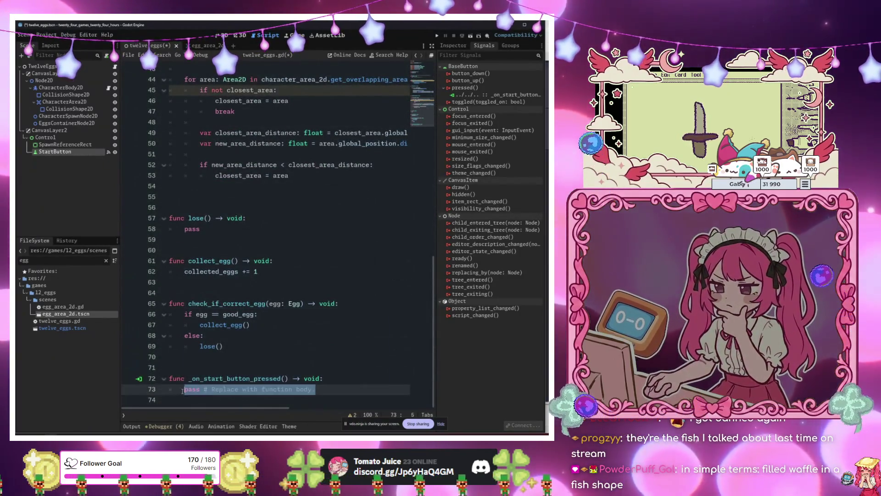
type("start")
key("Escape")
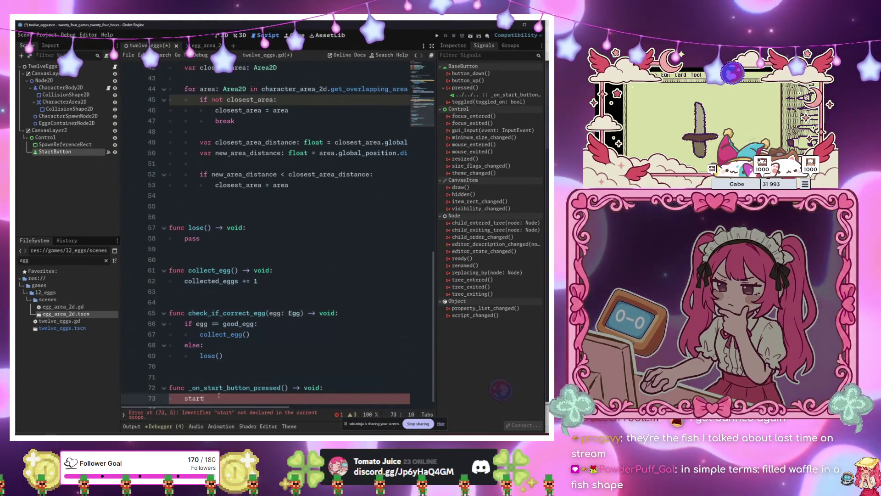
type("_button.")
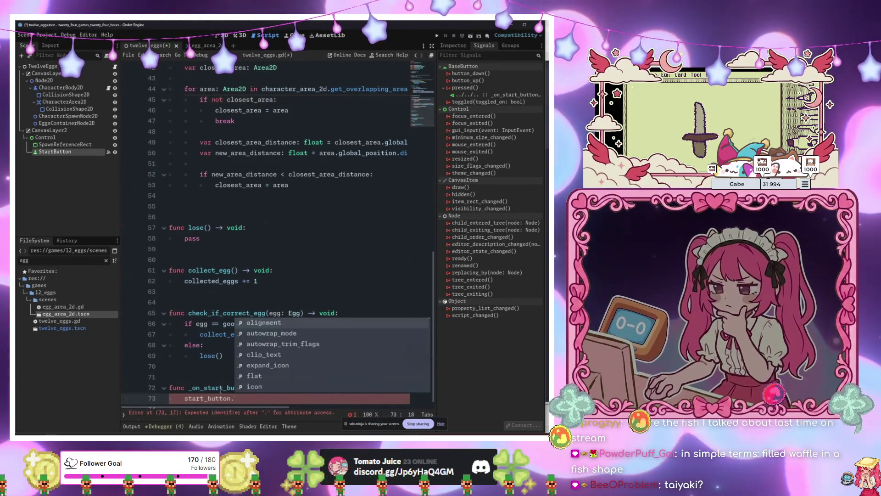
type("hi")
key("Return")
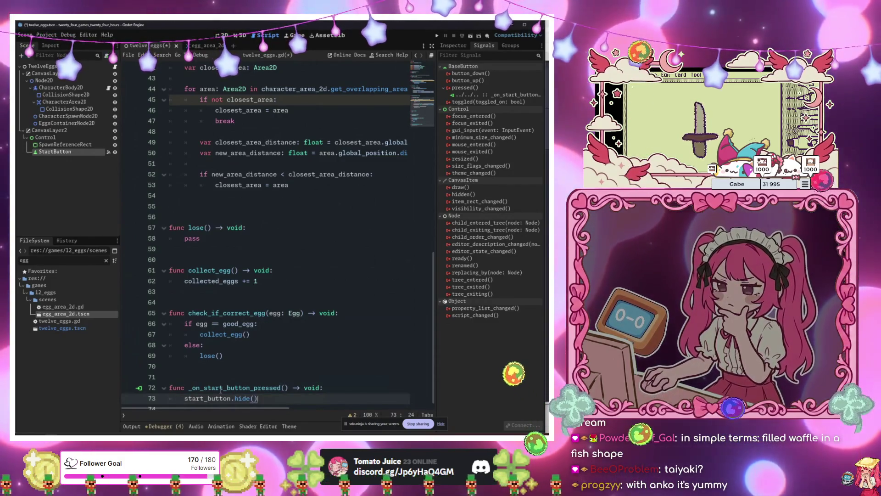
Replace pass in lose() with start_button.show().
left_click(237, 358)
scroll(229, 331, "up", 2)
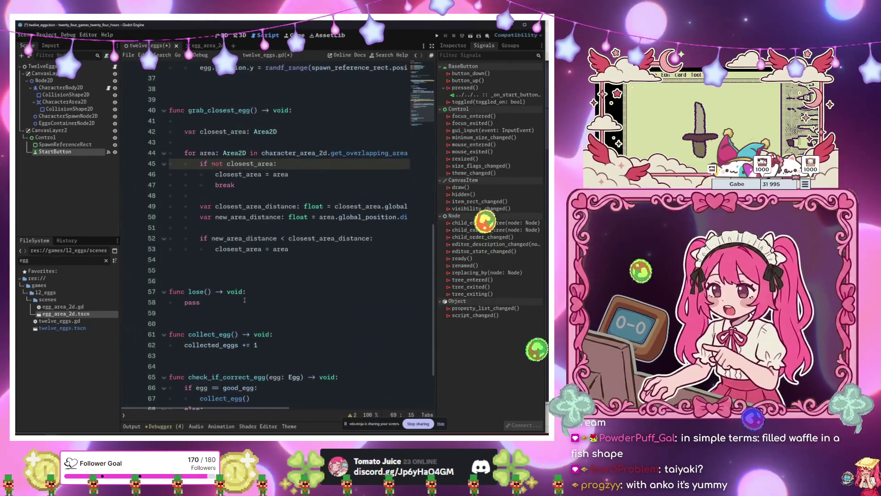
left_click(219, 304)
key("BackSpace")
key("BackSpace")
key("BackSpace")
key("BackSpace")
type("st")
key("Return")
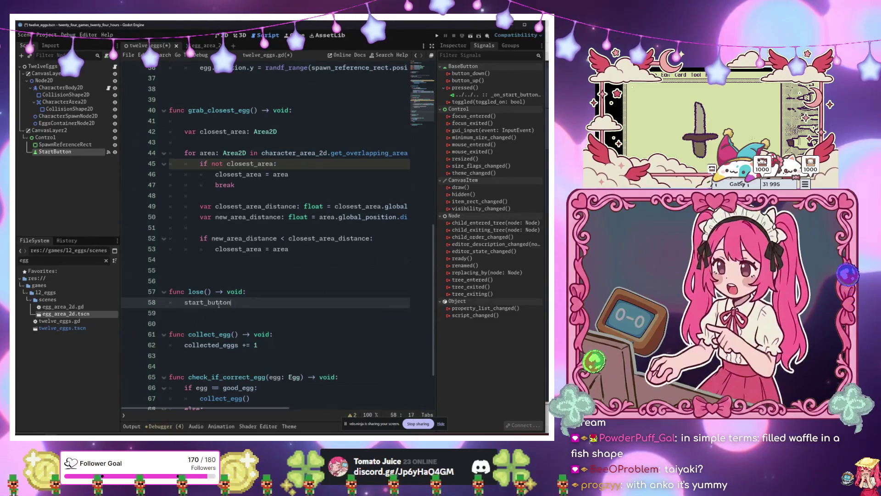
type(".sh")
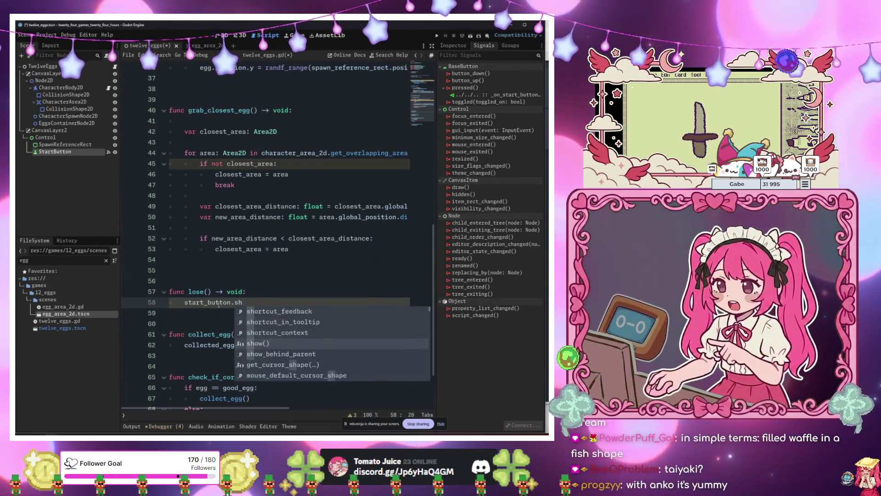
key("Return")
scroll(239, 330, "down", 3)
left_click(257, 347)
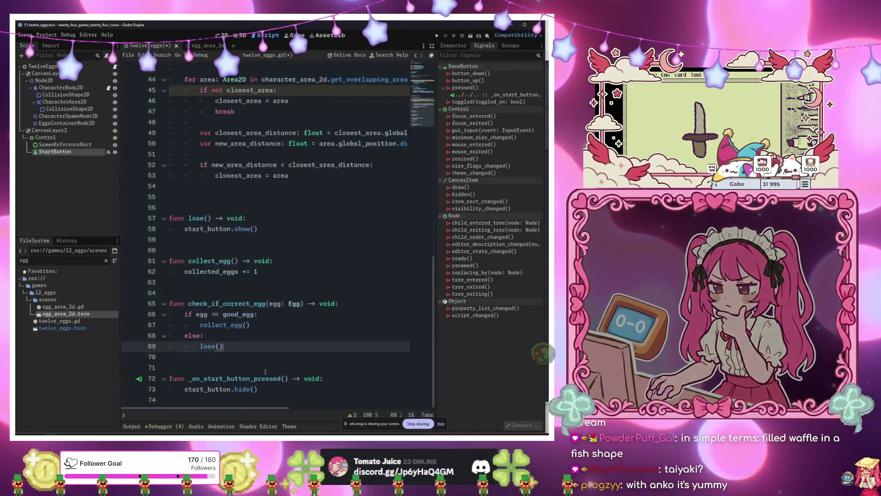
left_click(280, 378)
left_click(271, 390)
left_click(266, 372)
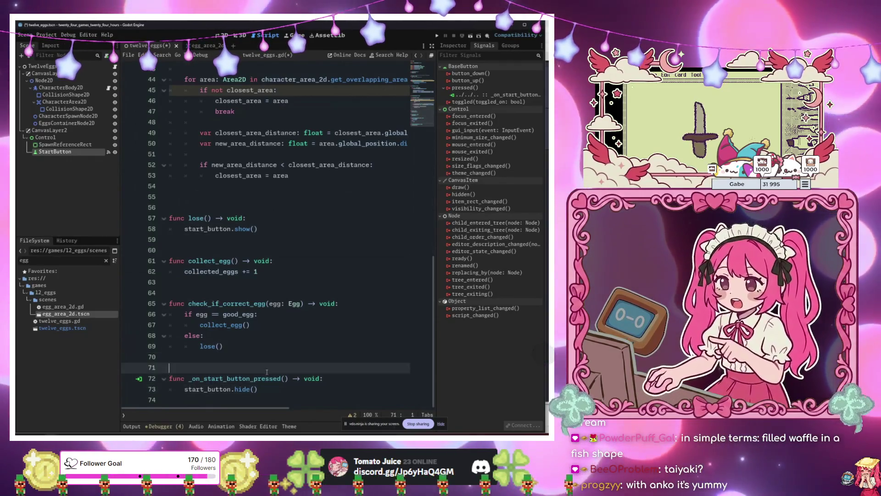
Write a new func start() -> void: that calls spawn_eggs().
key("Up")
key("Up")
key("Up")
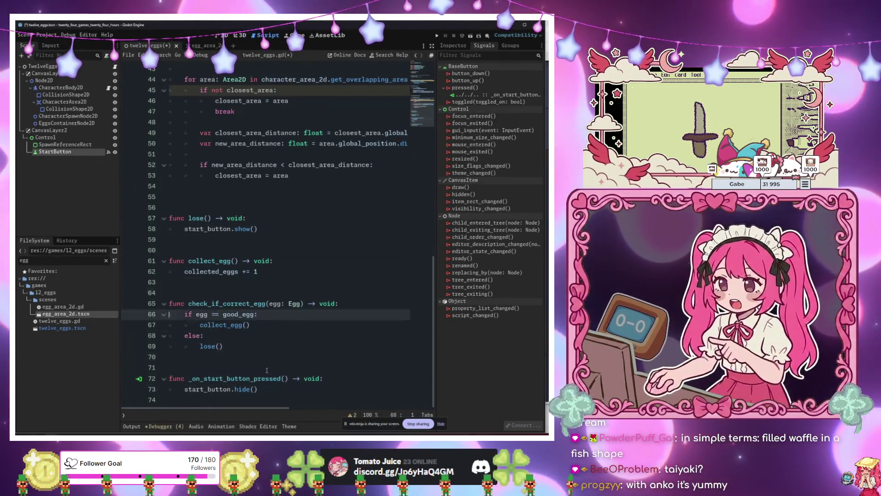
type("func start() -> vo")
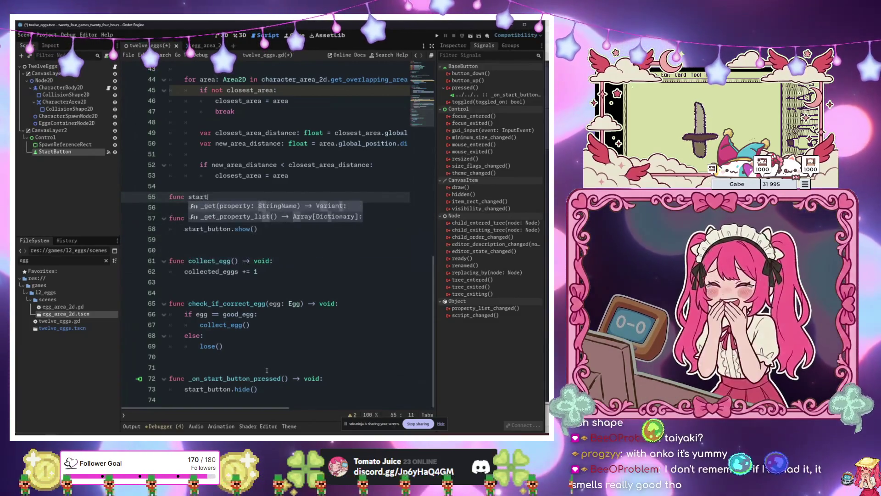
type("id:")
key("Return")
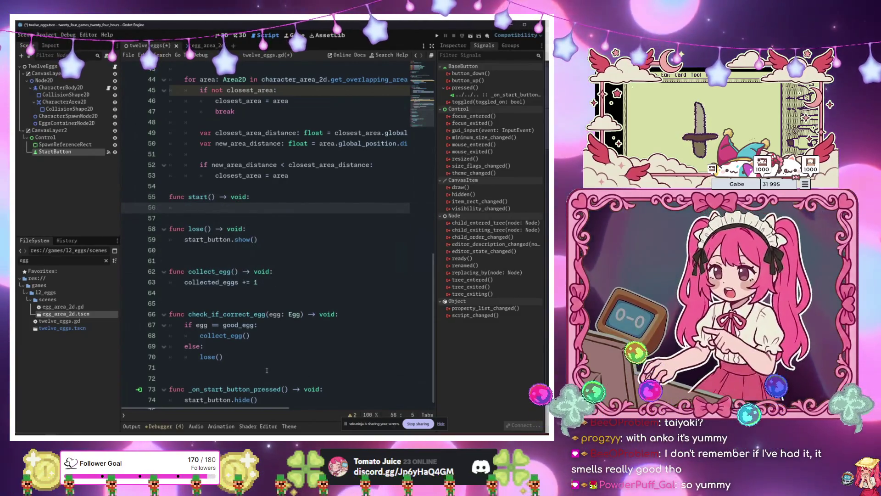
type("spawn_eggs()")
key("Return")
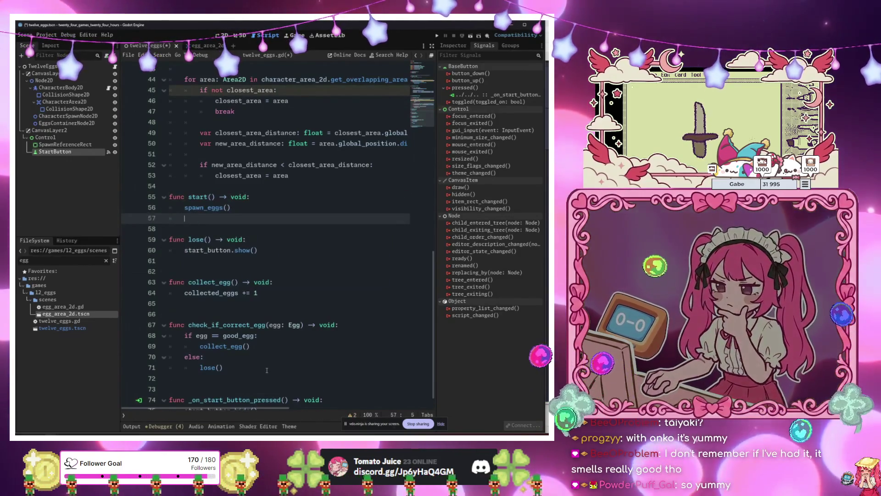
Make the pressed handler call start(), move start_button.hide() into start(), and run the game.
scroll(266, 370, "down", 1)
left_click_drag(258, 389, 186, 388)
key("ctrl+c")
type("st")
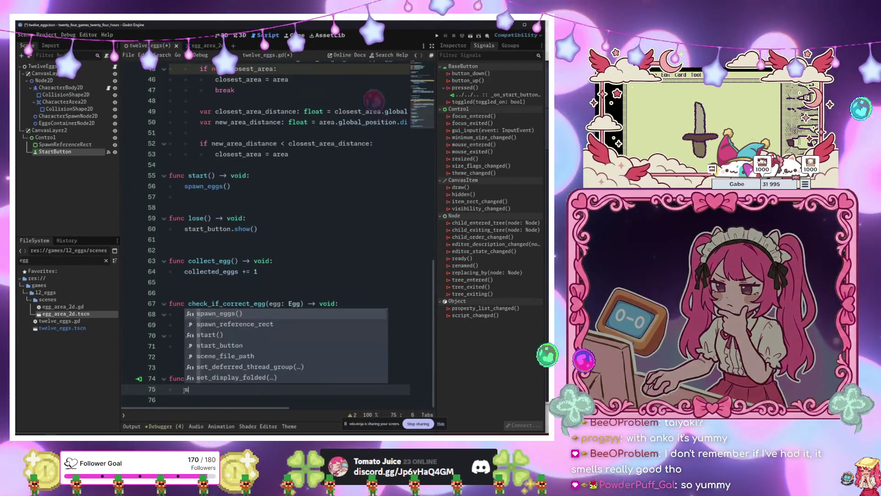
key("Return")
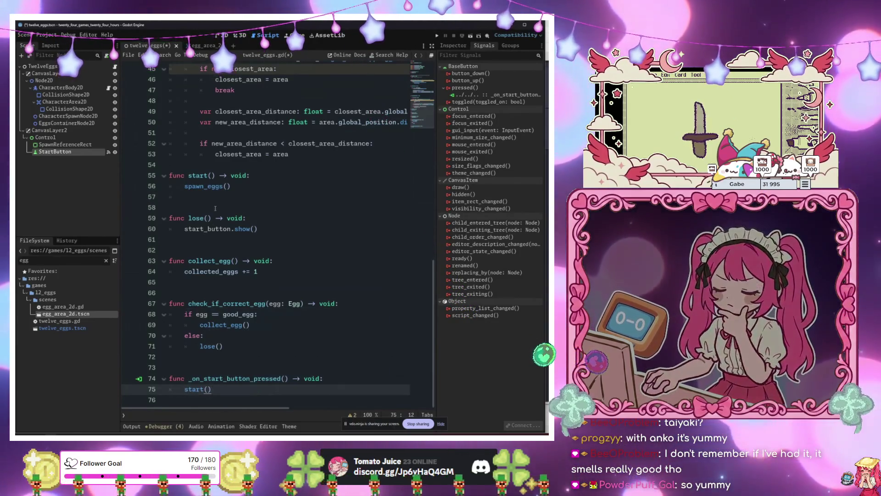
left_click(206, 196)
key("ctrl+v")
left_click(229, 224)
key("F5")
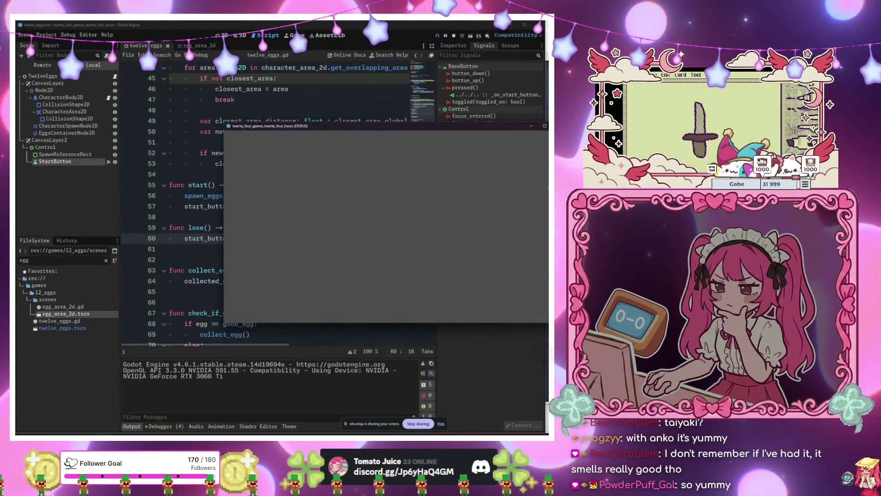
Close the running game and add a Sprite2D child to EggArea2D in egg_area_2d.
key("F8")
key("ctrl+Tab")
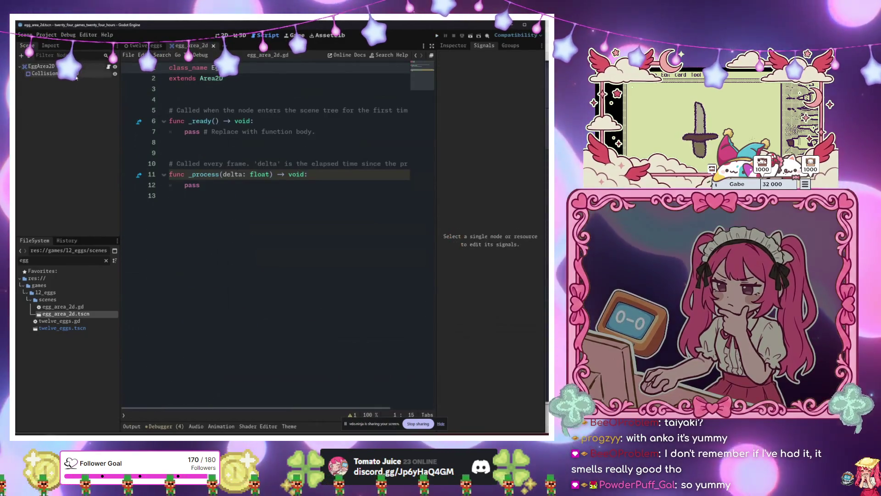
key("ctrl+a")
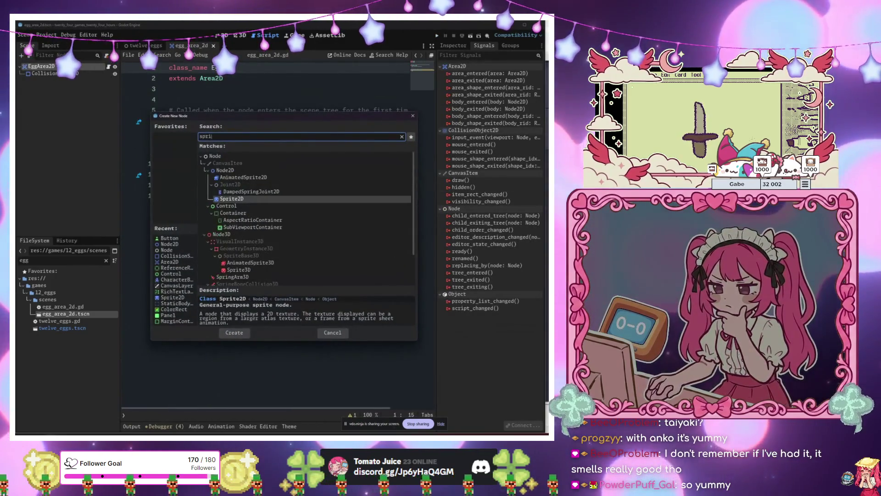
key("Return")
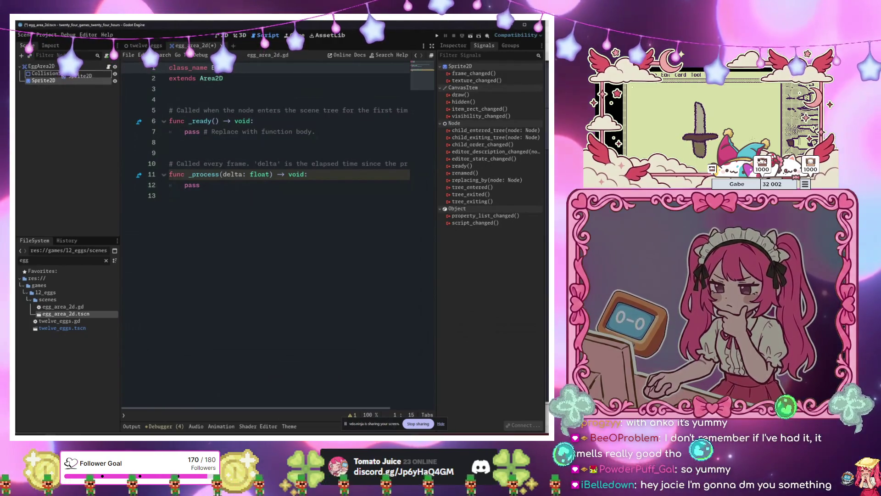
Give the Sprite2D a new AnimatedTexture with 3 frames and speed scale 3.0.
left_click(448, 45)
left_click(509, 94)
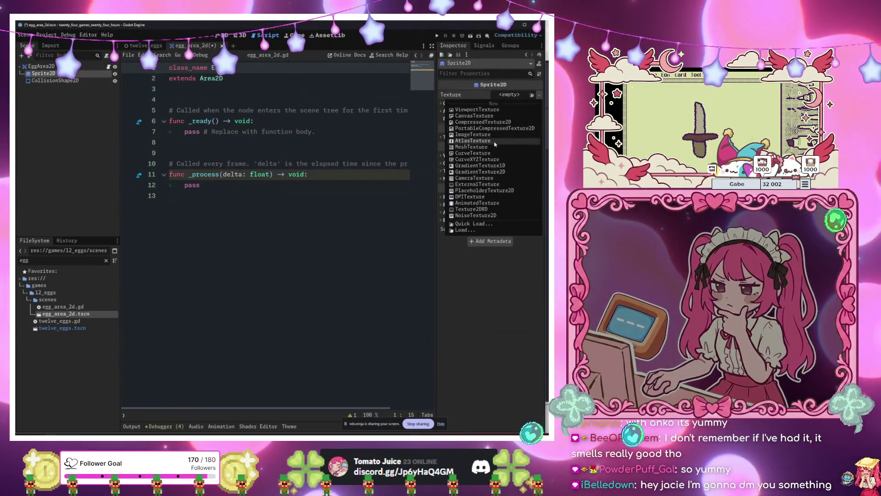
left_click(477, 203)
left_click(505, 182)
type("3")
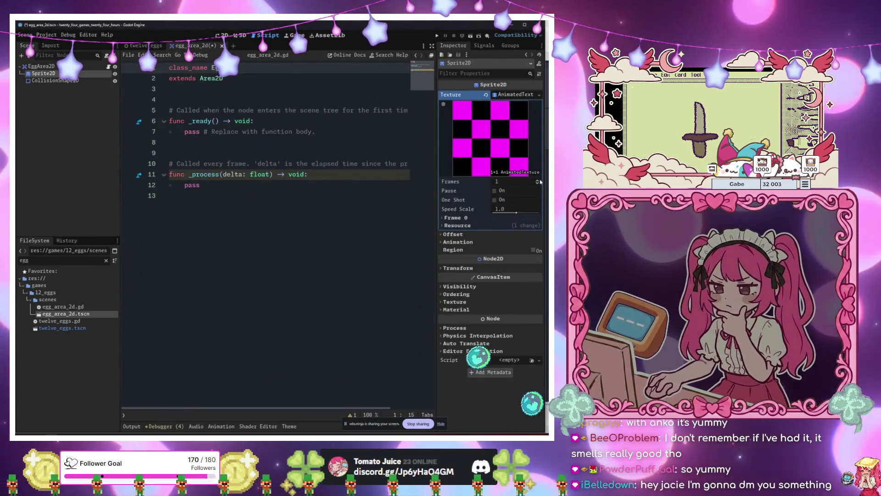
left_click(505, 209)
type("3")
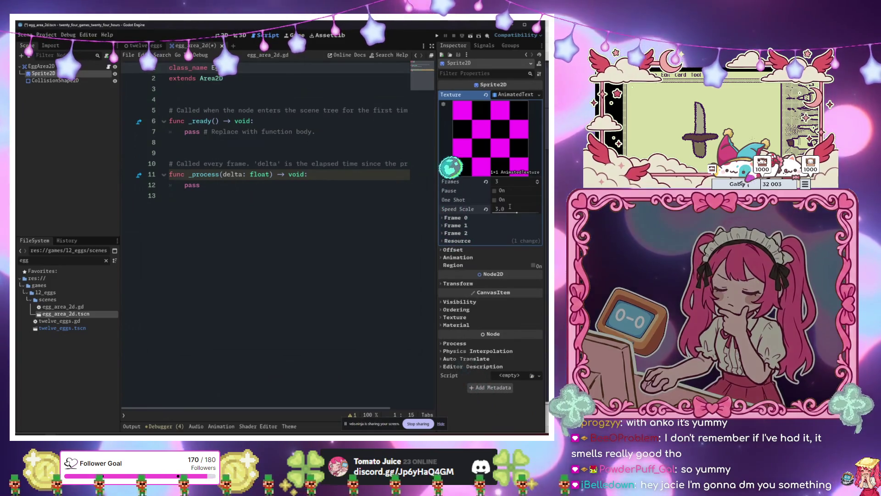
left_click(457, 217)
left_click(454, 243)
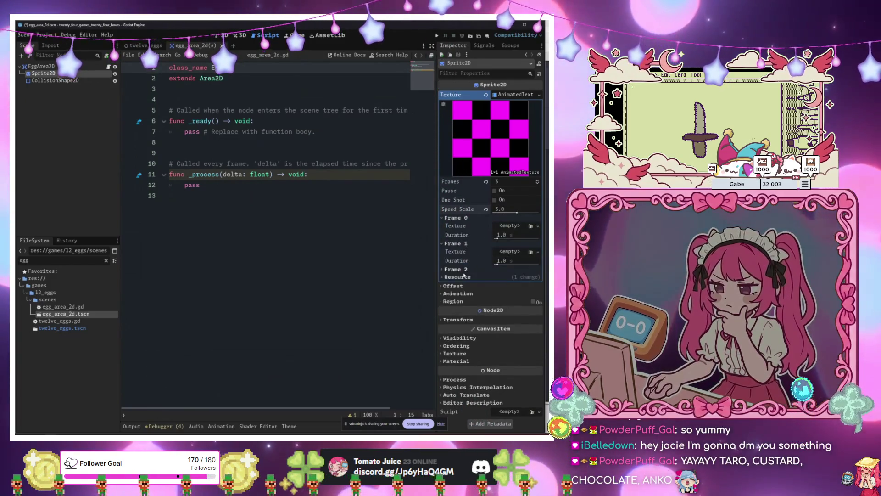
left_click(455, 269)
left_click(229, 196)
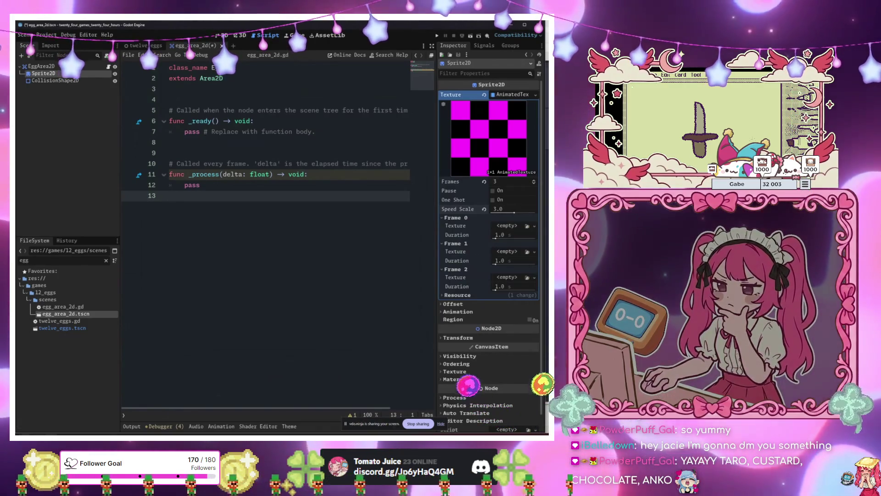
key("super")
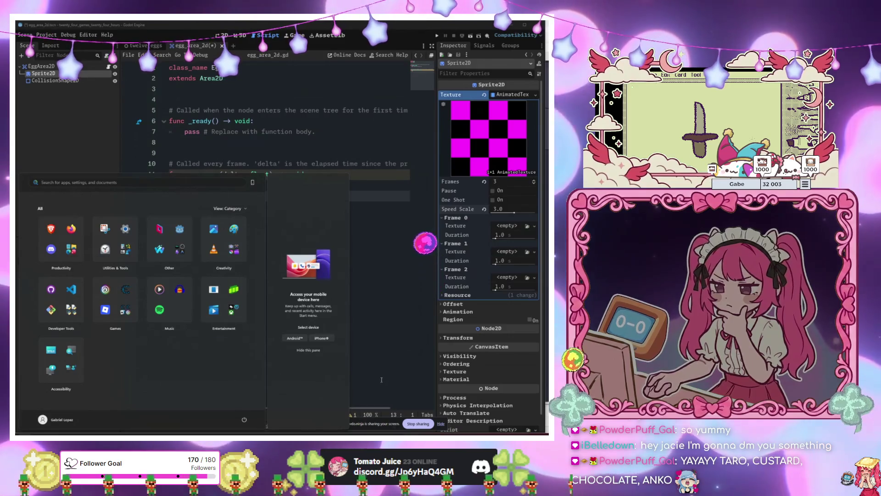
Commit the 50 changed files as 'eleven pongs' and push them to origin.
key("super")
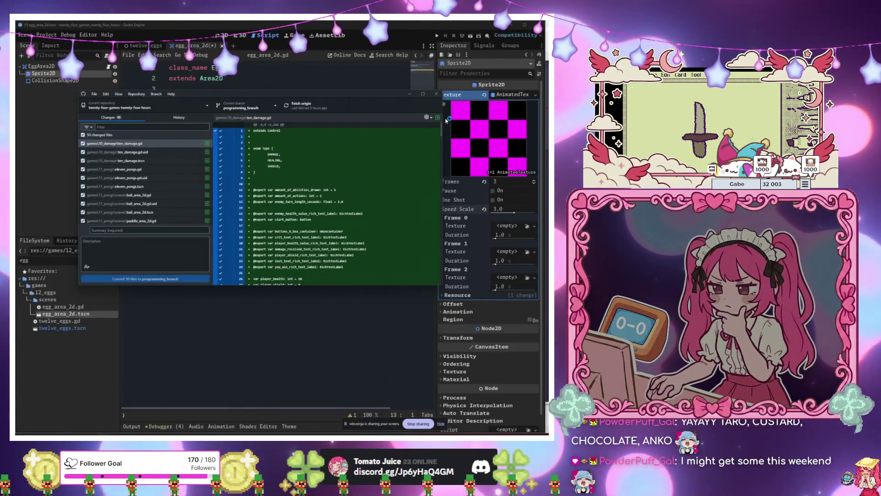
type("eleven pongs")
key("ctrl+Return")
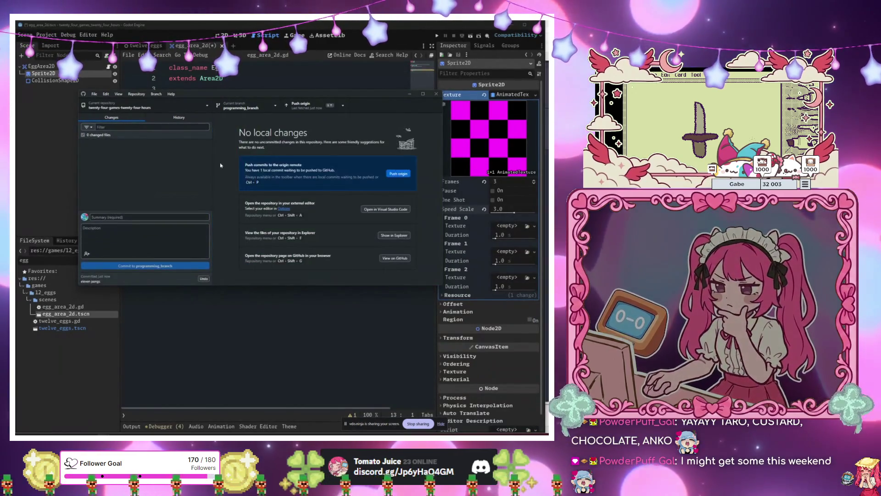
left_click(310, 108)
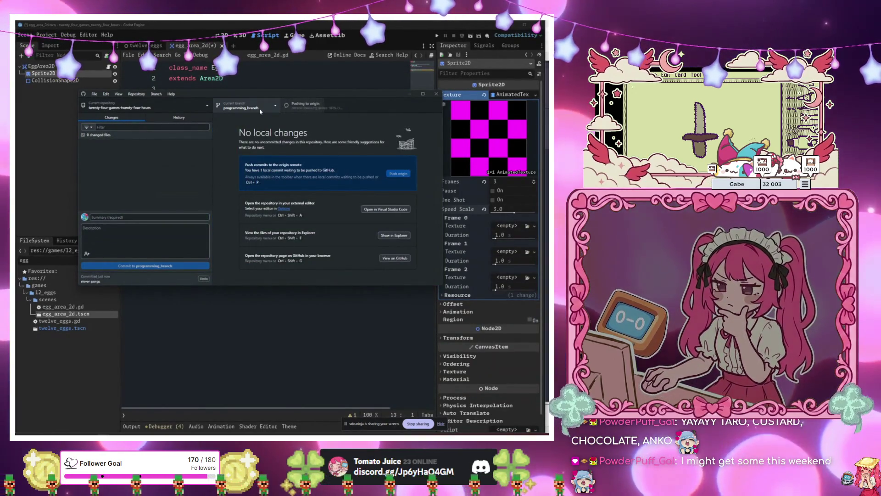
left_click(260, 111)
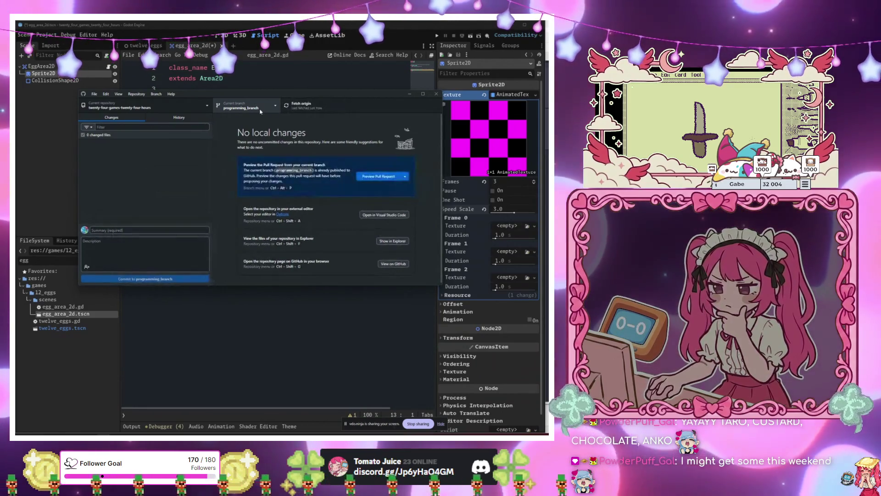
left_click(267, 279)
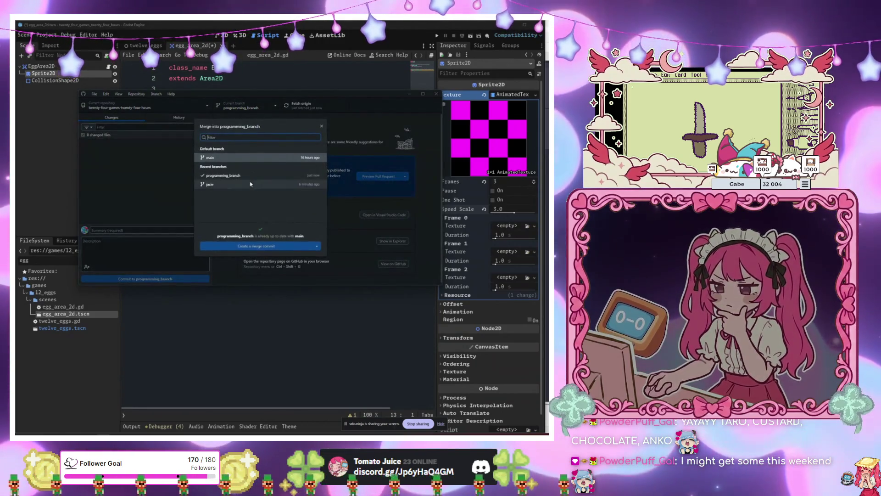
Merge the teammate's branch, resolving all three conflicted images with their added versions.
left_click(248, 182)
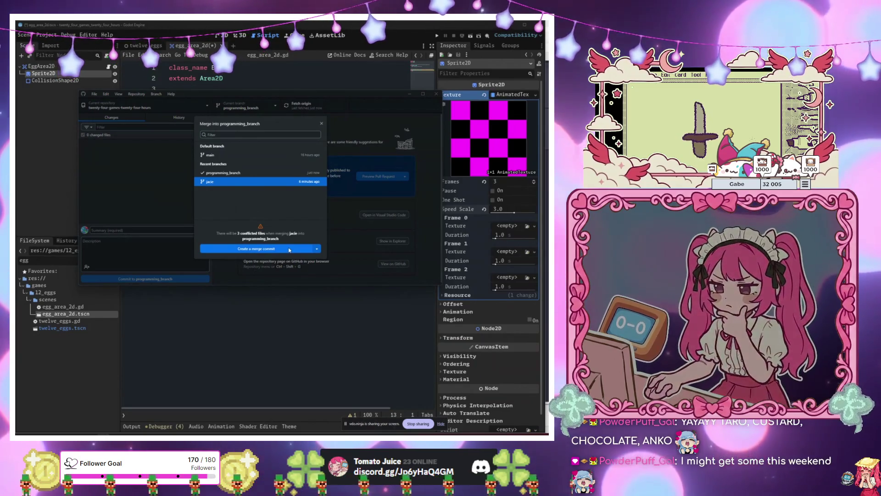
left_click(288, 250)
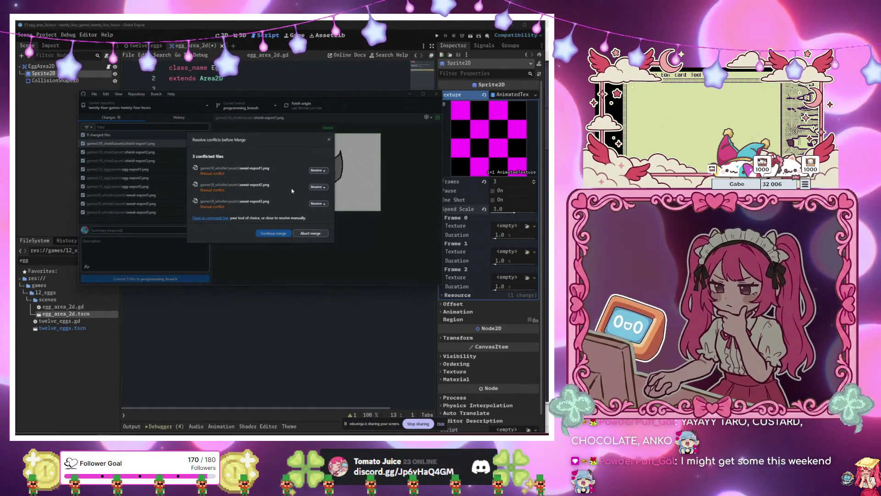
left_click(321, 171)
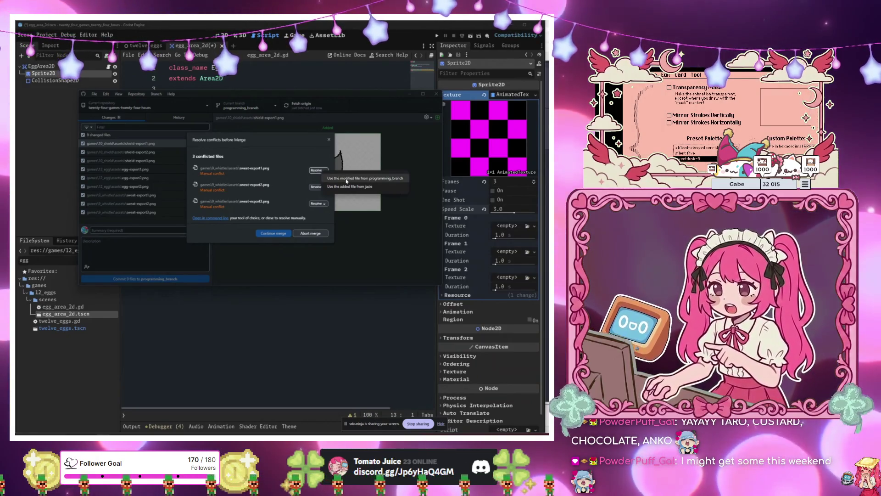
left_click(348, 186)
left_click(318, 193)
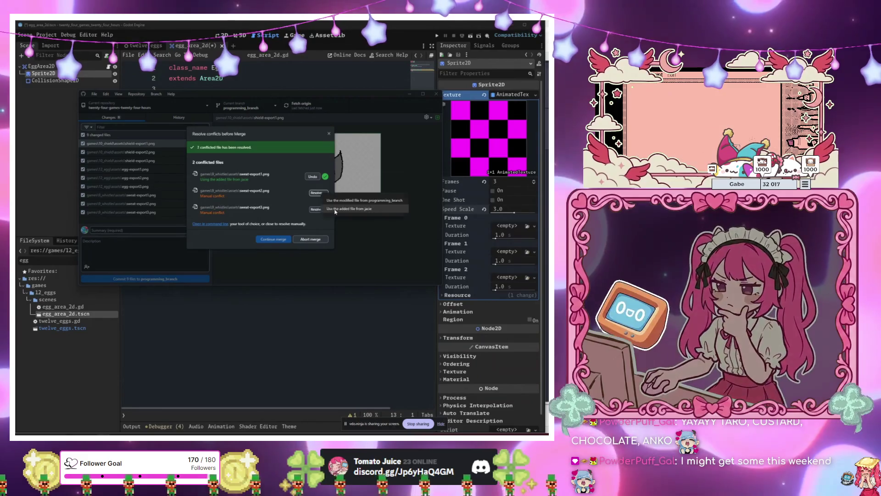
left_click(349, 209)
left_click(324, 211)
left_click(349, 214)
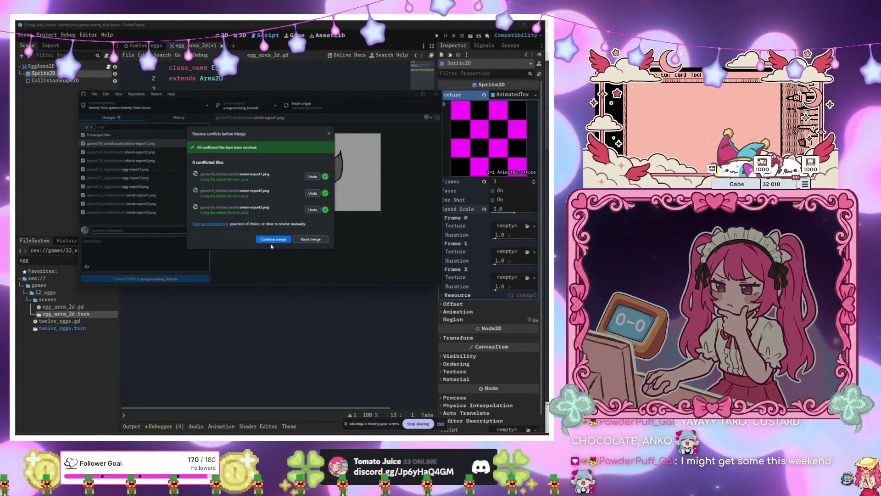
Complete the merge and push programming_branch to origin.
left_click(273, 239)
left_click(304, 106)
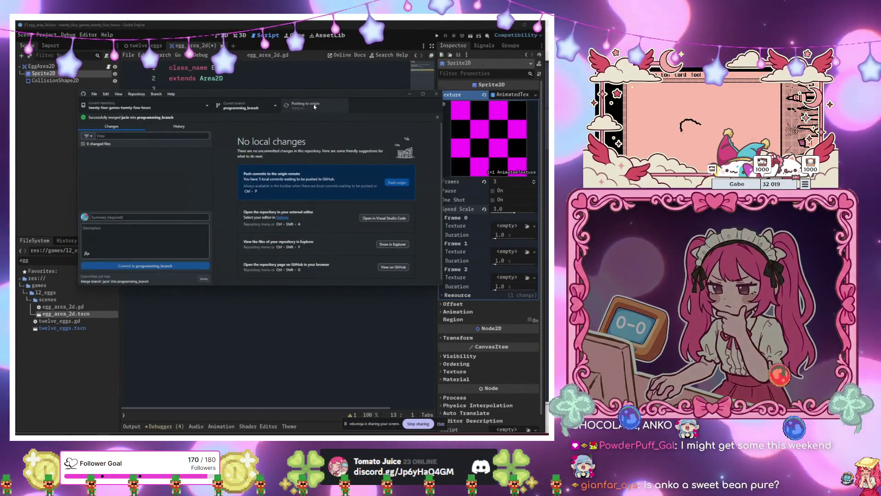
left_click(272, 344)
left_click(86, 342)
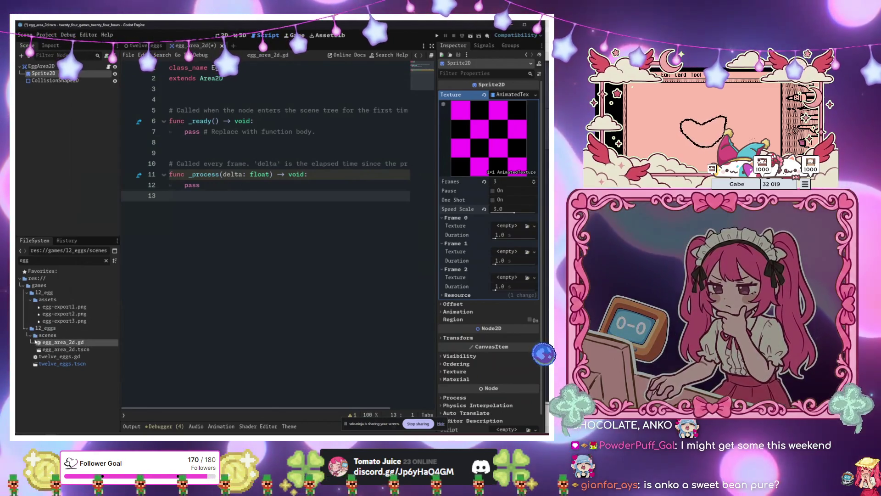
Clear the FileSystem filter and open res://games/12_egg/assets to reach the egg images.
left_click(45, 328)
left_click(105, 260)
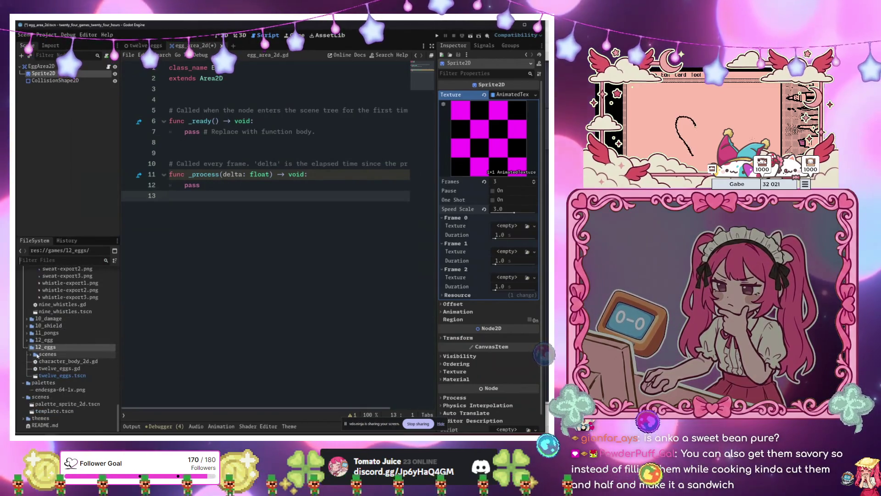
left_click(45, 340)
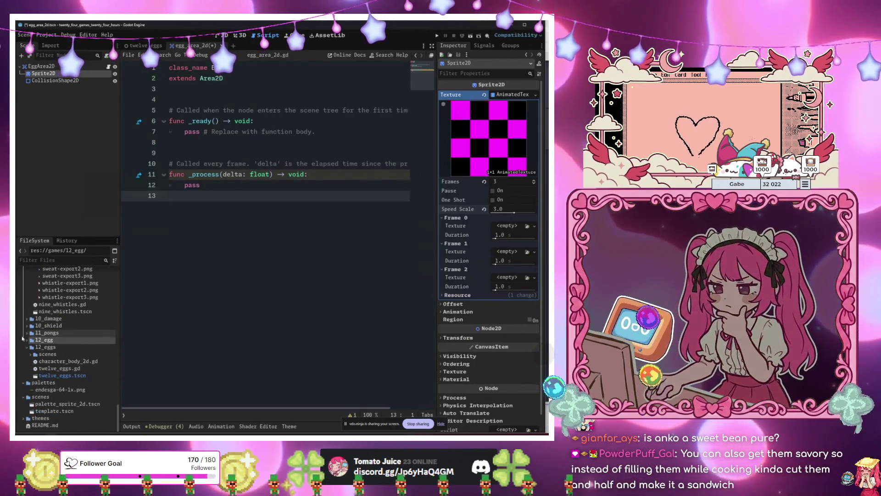
left_click(26, 339)
double_click(46, 347)
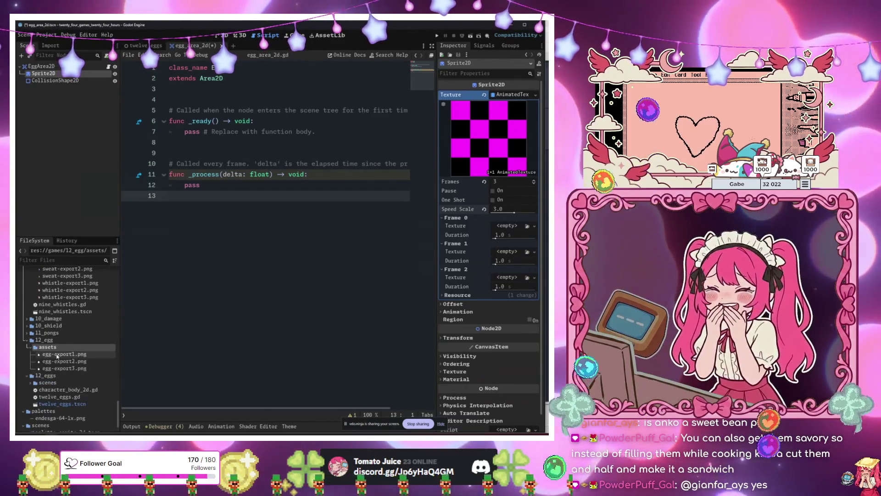
left_click(57, 355)
left_click(63, 366, "shift")
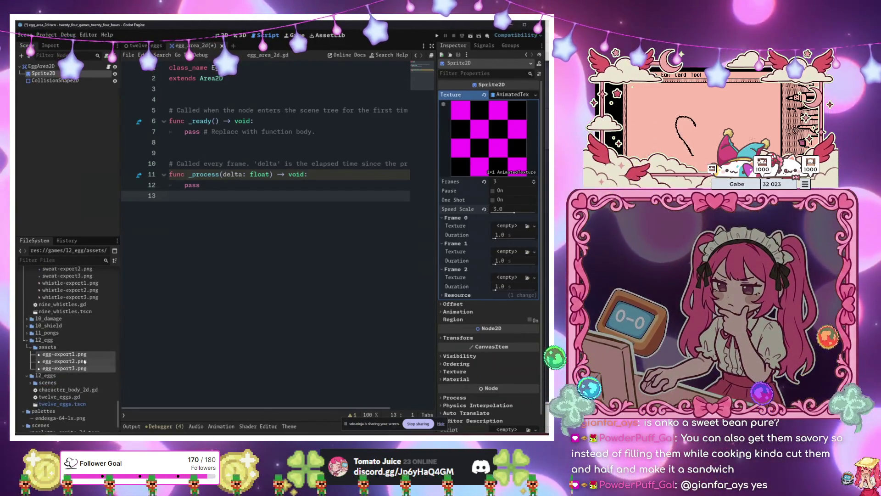
left_click(64, 354)
Assign egg-export1.png, egg-export2.png and egg-export3.png to Frame 0, 1 and 2 textures.
left_click_drag(65, 354, 510, 230)
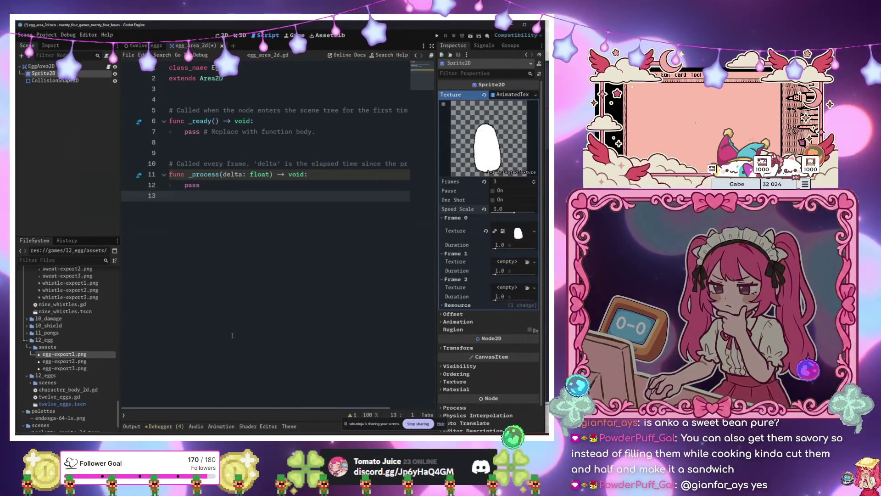
left_click(90, 362)
left_click_drag(457, 265, 505, 266)
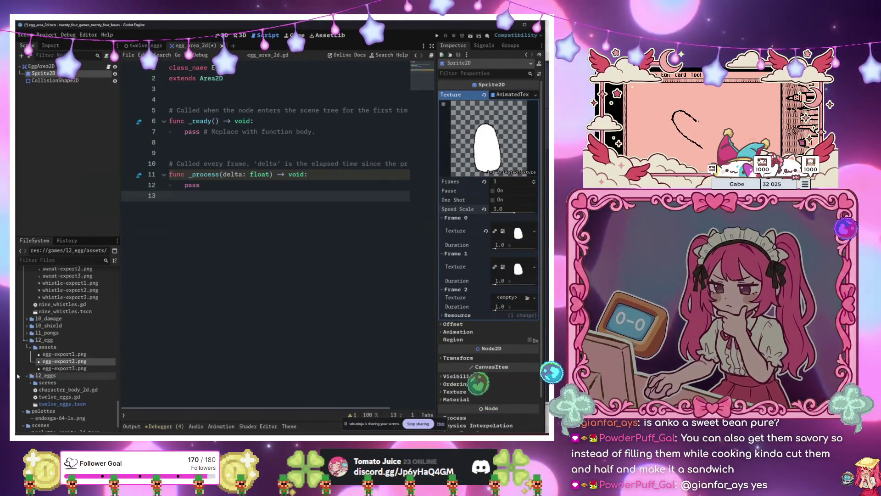
left_click_drag(65, 368, 518, 298)
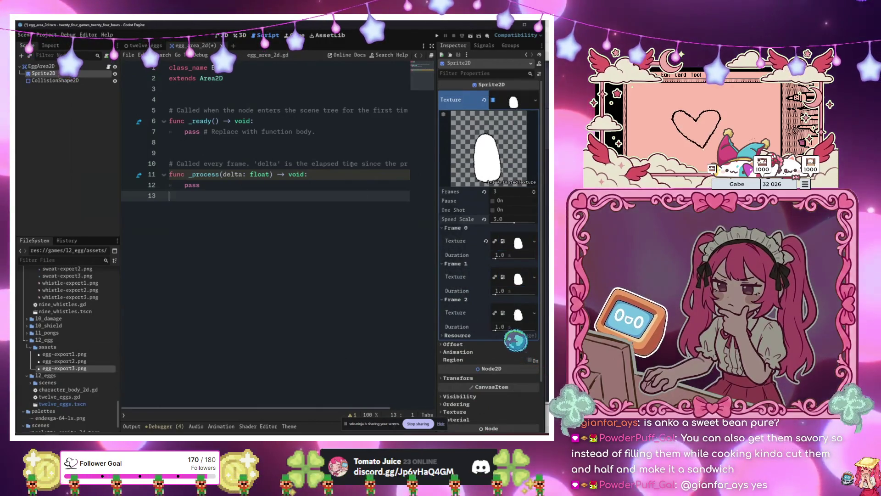
key("ctrl+F1")
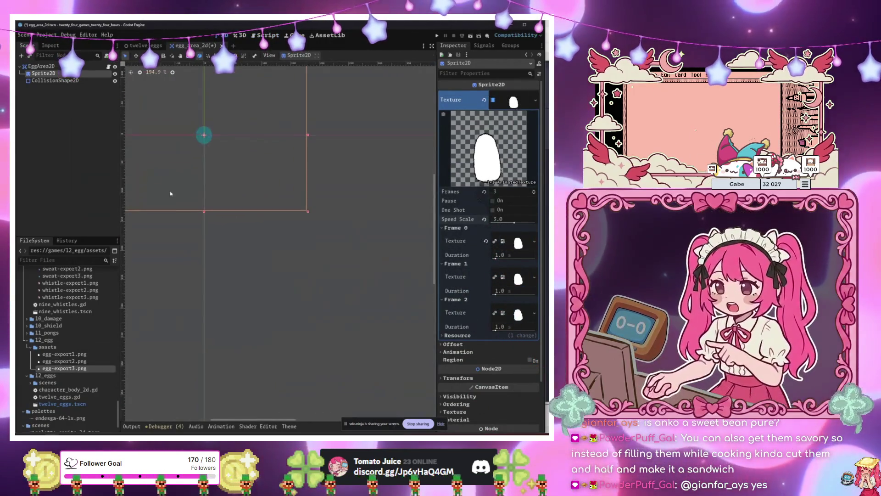
Scale the egg Sprite2D down to about 0.527 and nudge it into place.
scroll(217, 190, "down", 7)
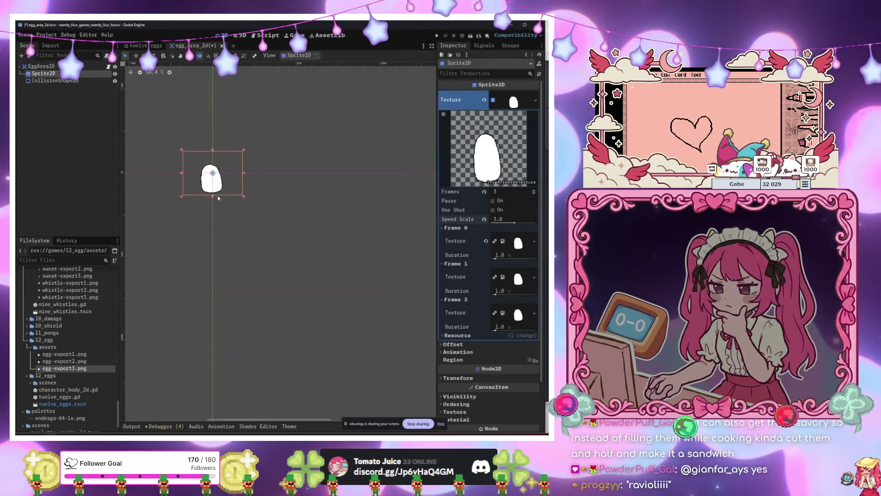
scroll(228, 215, "up", 3)
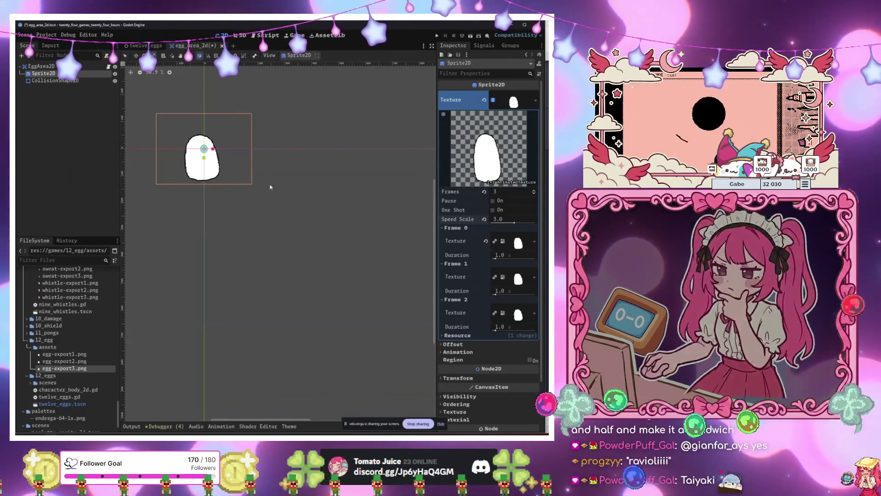
mouse_move(270, 187)
left_mouse_down()
mouse_move(282, 191)
mouse_move(199, 191)
left_mouse_up()
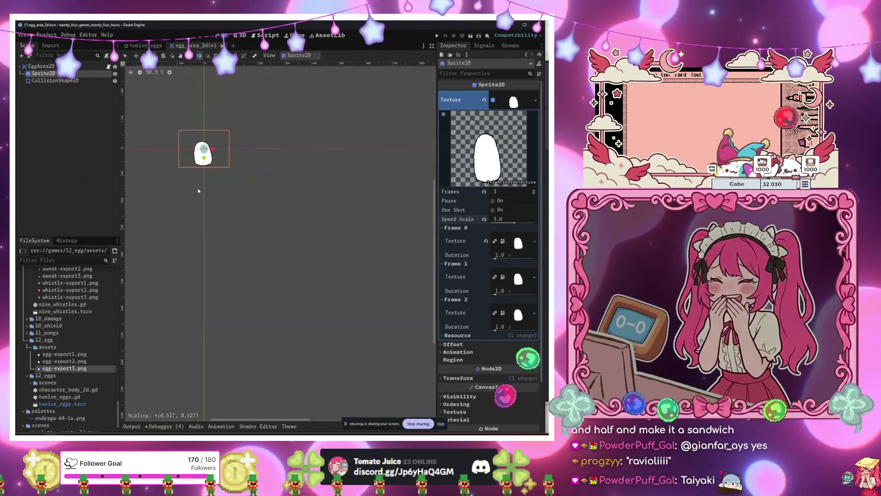
key("w")
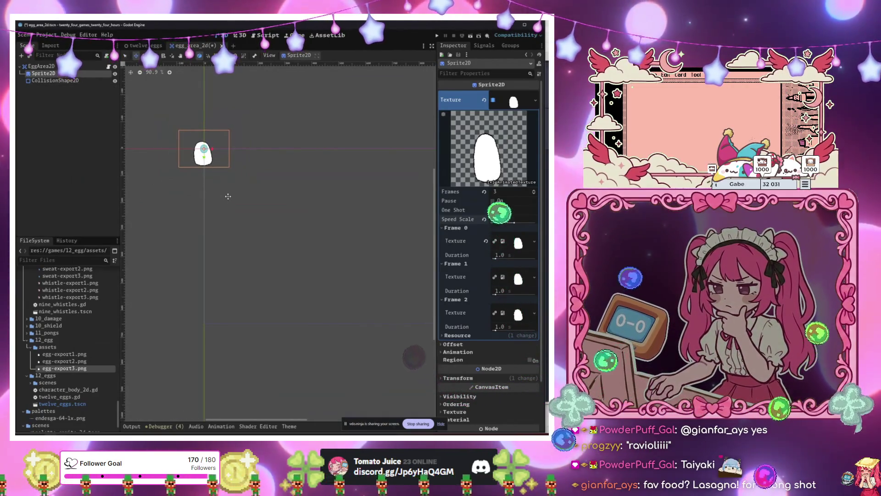
left_click_drag(228, 199, 228, 193)
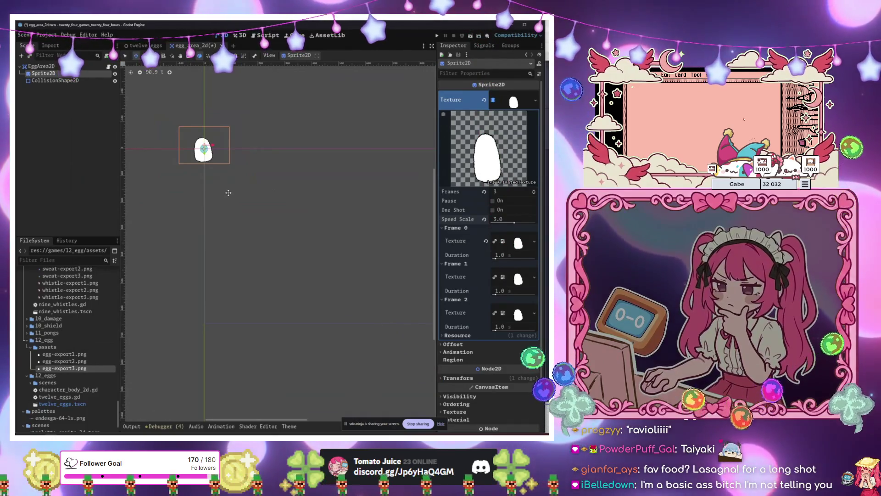
scroll(228, 193, "up", 14)
left_click_drag(318, 185, 320, 183)
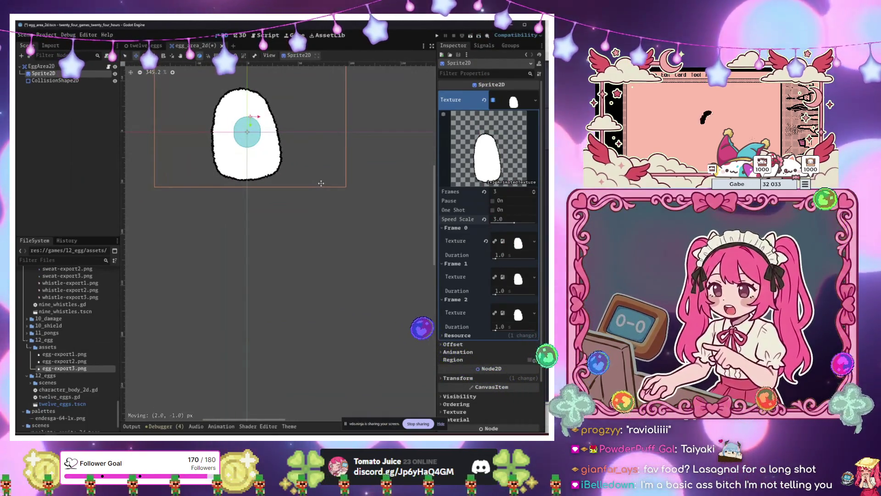
Tilt, stretch and widen the CollisionShape2D capsule so it covers the egg.
left_click(55, 80)
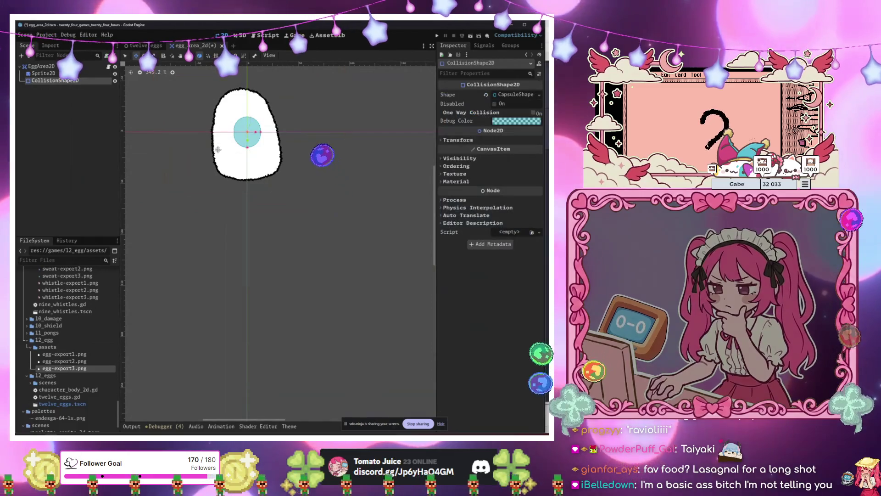
left_click_drag(338, 199, 341, 196)
left_click_drag(249, 146, 255, 173)
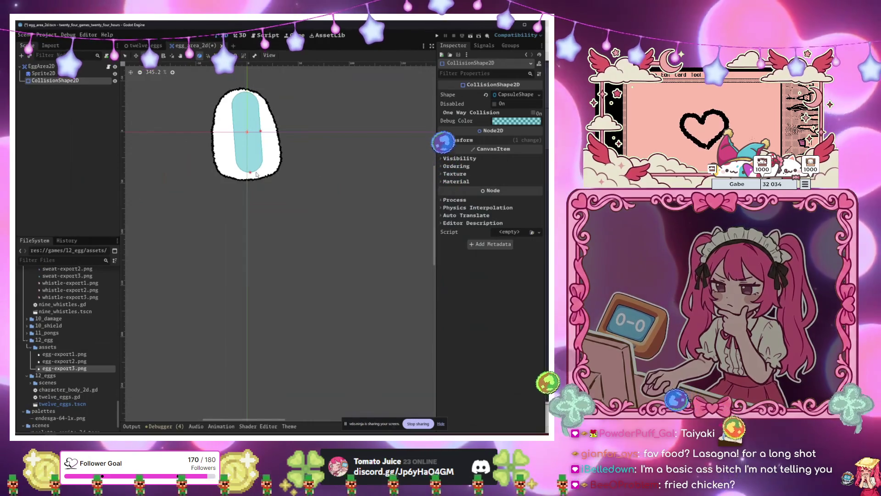
left_click_drag(260, 131, 281, 135)
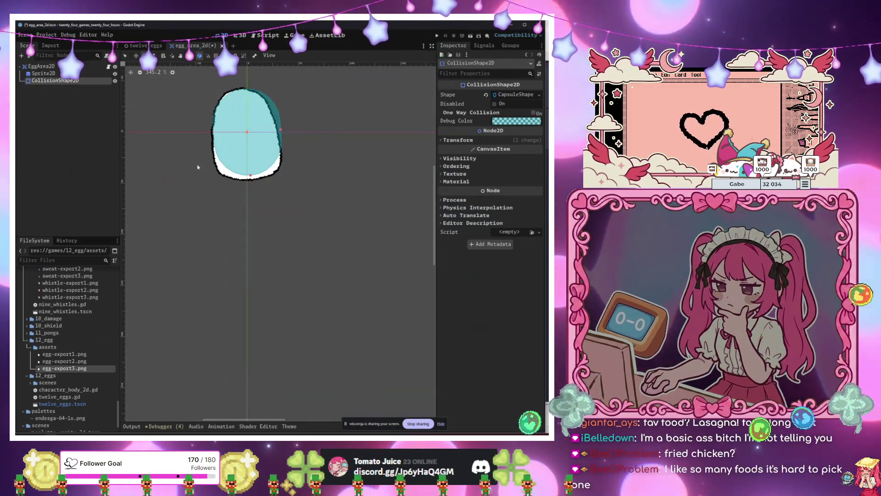
Nudge the egg sprite over the collision shape, then select the EggArea2D root.
left_click(44, 72)
key("w")
left_click_drag(305, 220, 308, 218)
scroll(293, 236, "down", 6)
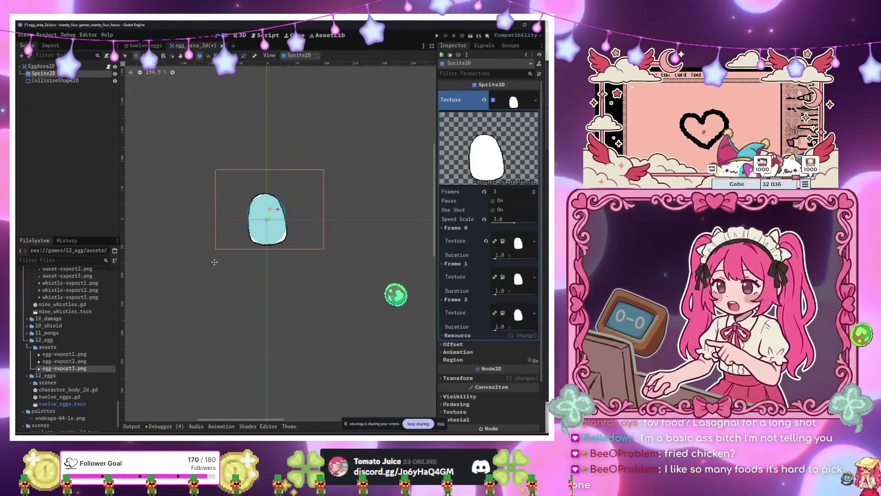
left_click(41, 66)
scroll(197, 229, "down", 12)
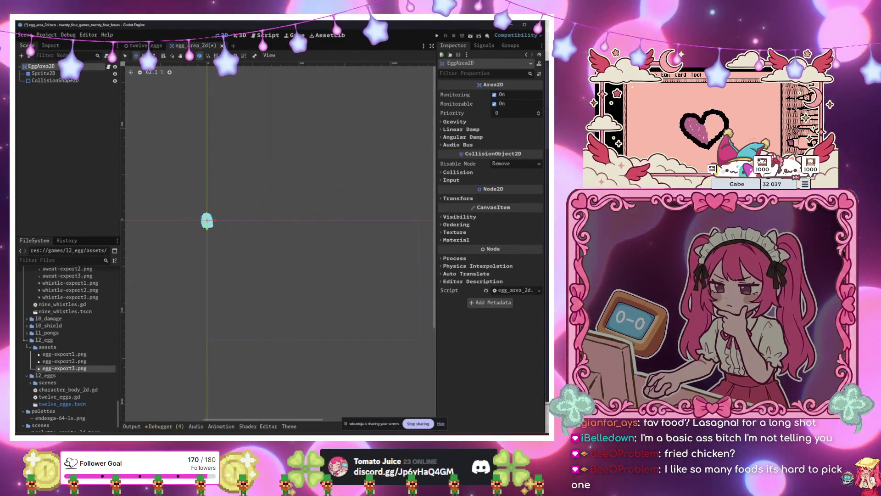
Return to the twelve_eggs scene and show its twelve_eggs.gd script.
left_click(143, 46)
left_click(194, 46)
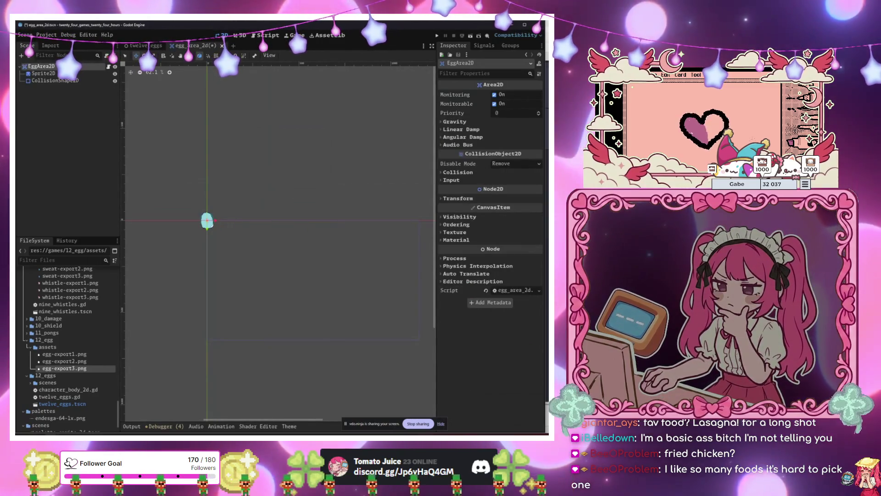
left_click(144, 45)
left_click(114, 67)
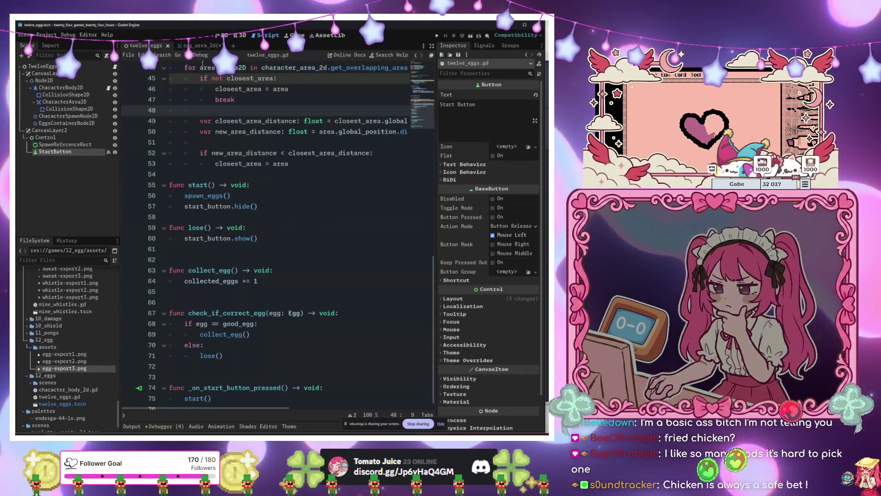
Test-run the twelve_eggs scene with F6 so the eggs spawn, then stop it.
scroll(236, 198, "up", 10)
left_click(237, 198)
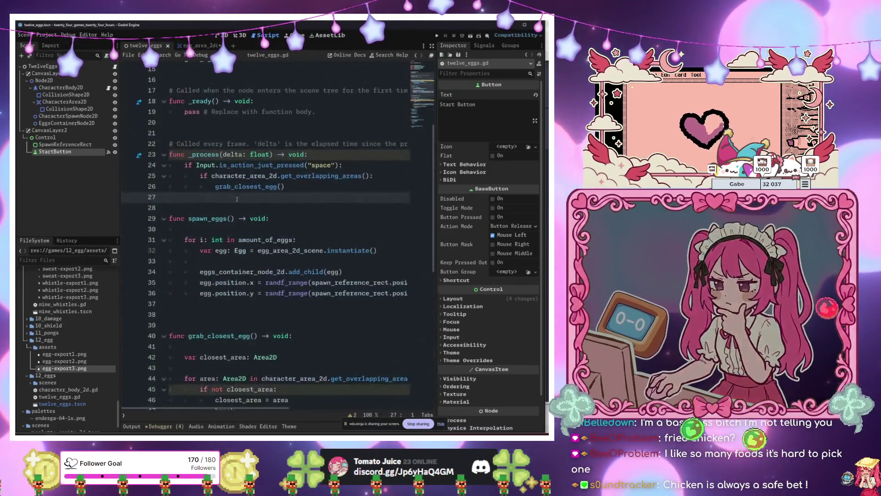
key("F6")
left_click(403, 321)
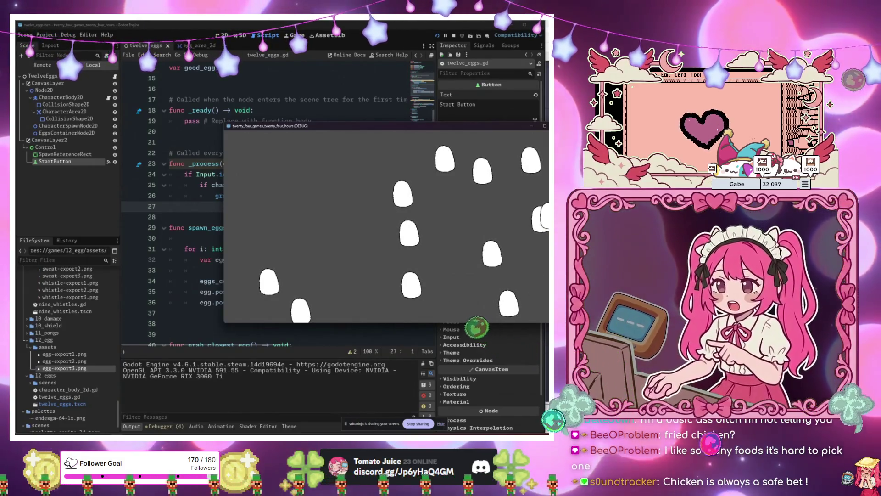
key("F8")
Select CharacterArea2D, review the script, and add a Sprite2D child under it.
left_click(69, 109)
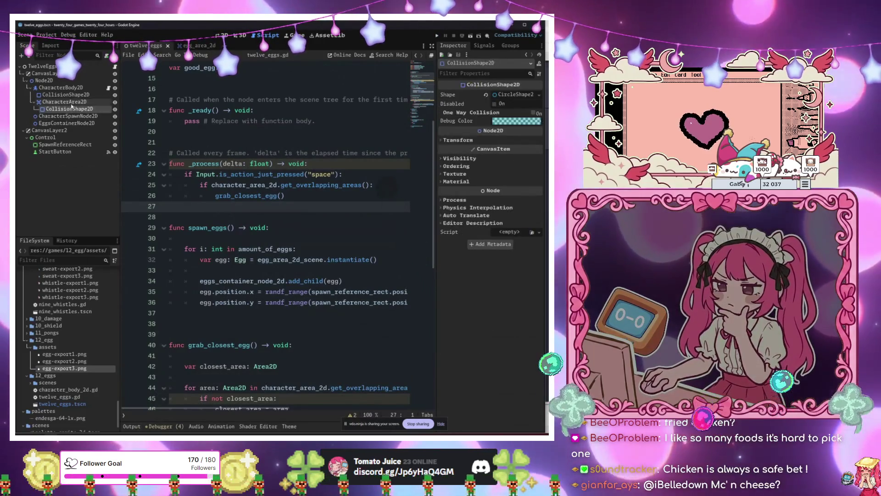
left_click(71, 102)
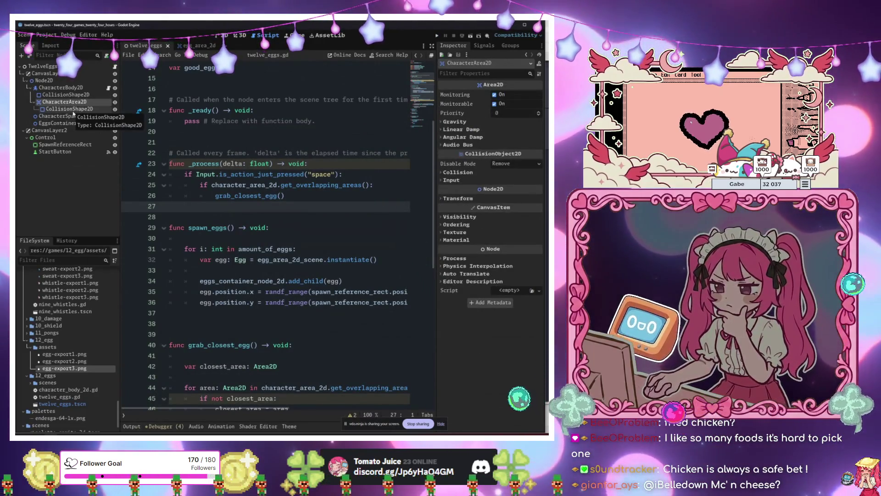
left_click(296, 377)
scroll(296, 269, "down", 2)
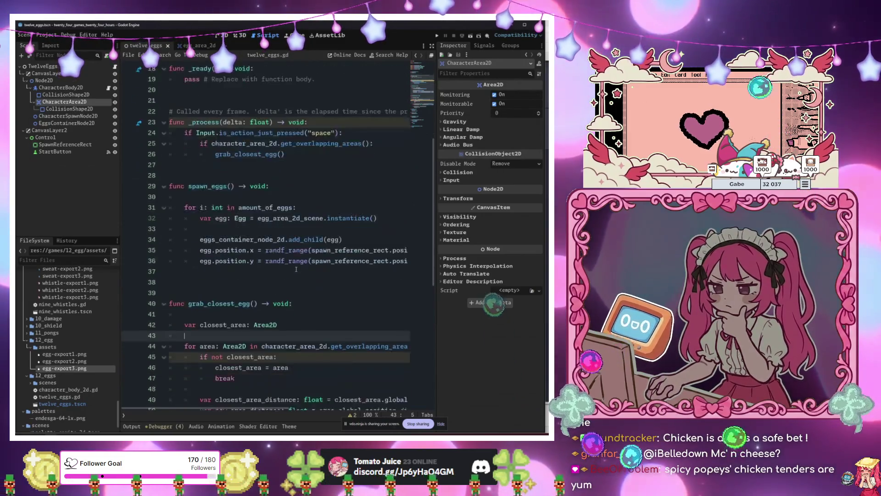
scroll(296, 269, "down", 9)
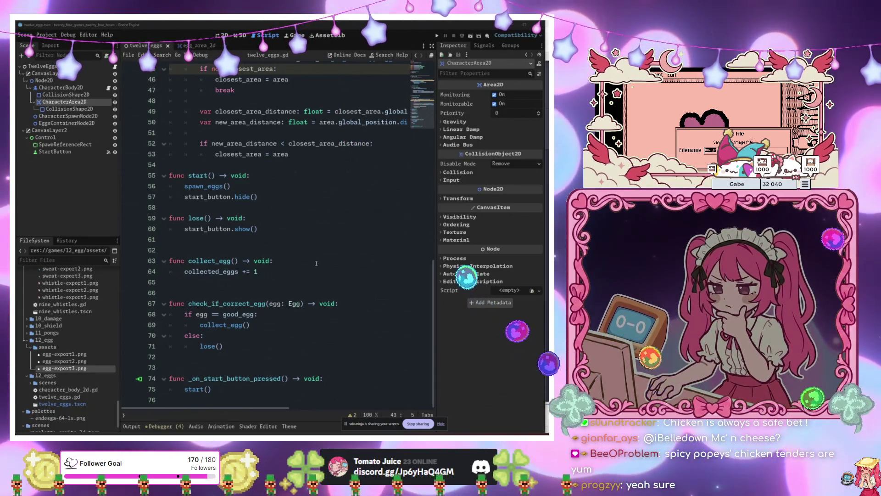
left_click(291, 282)
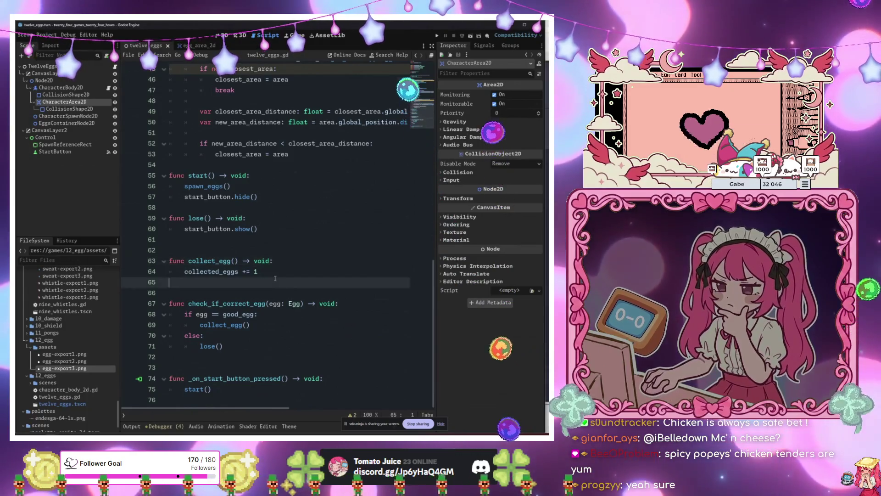
scroll(292, 289, "up", 2)
scroll(291, 294, "up", 6)
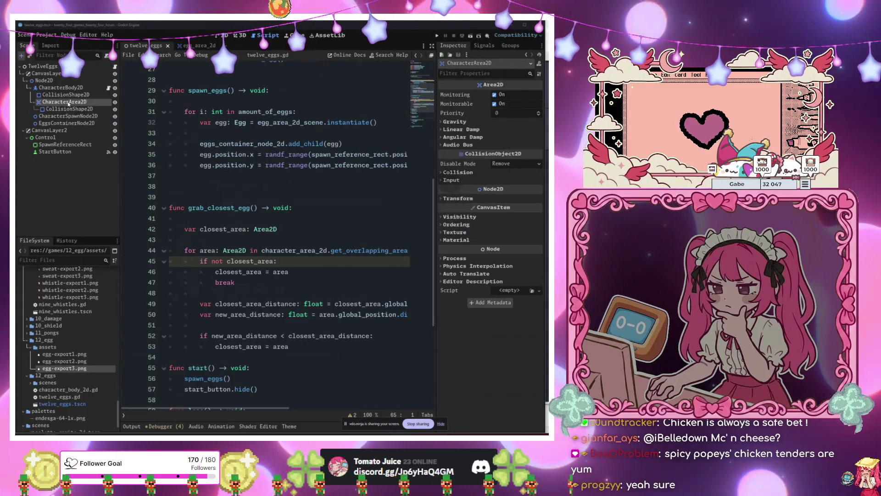
key("ctrl+a")
key("Return")
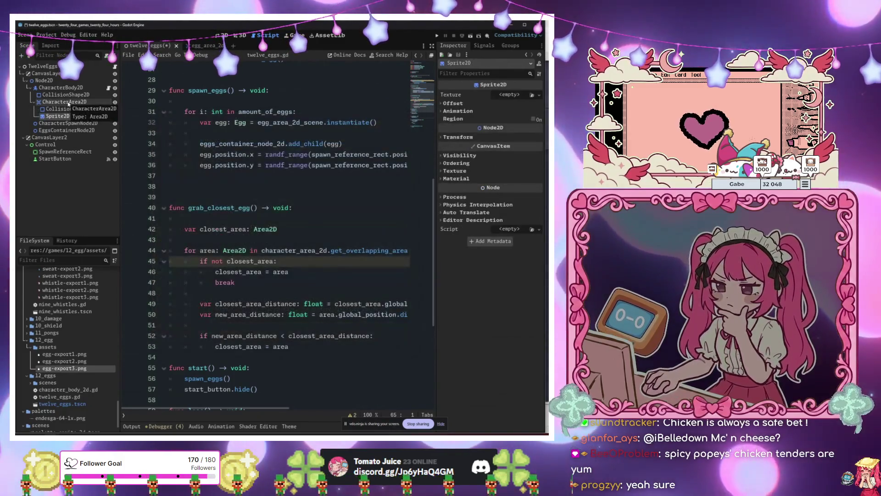
Give the new Sprite2D a New GradientTexture2D texture and view it in 2D.
left_click(518, 95)
left_click(482, 172)
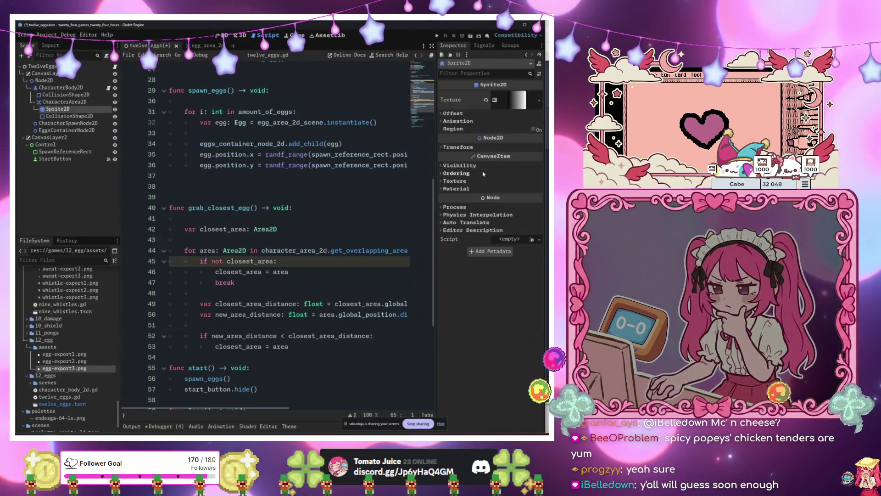
left_click(220, 37)
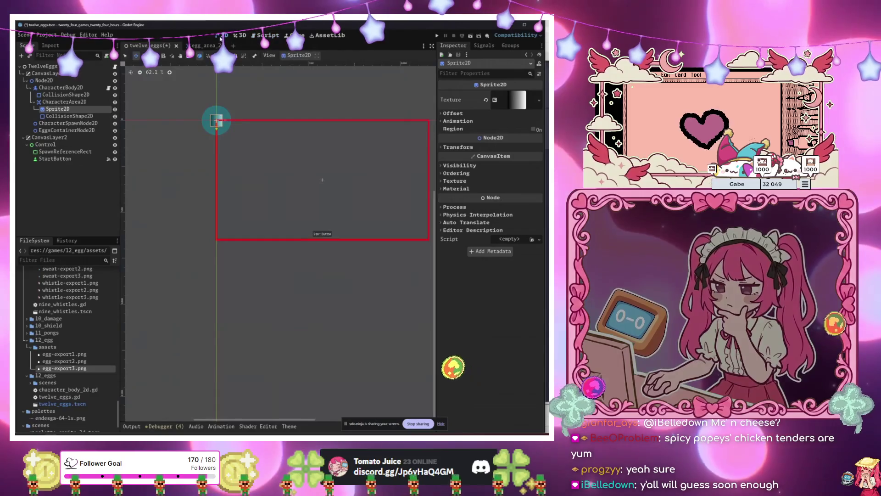
scroll(245, 130, "up", 3)
scroll(236, 165, "down", 3)
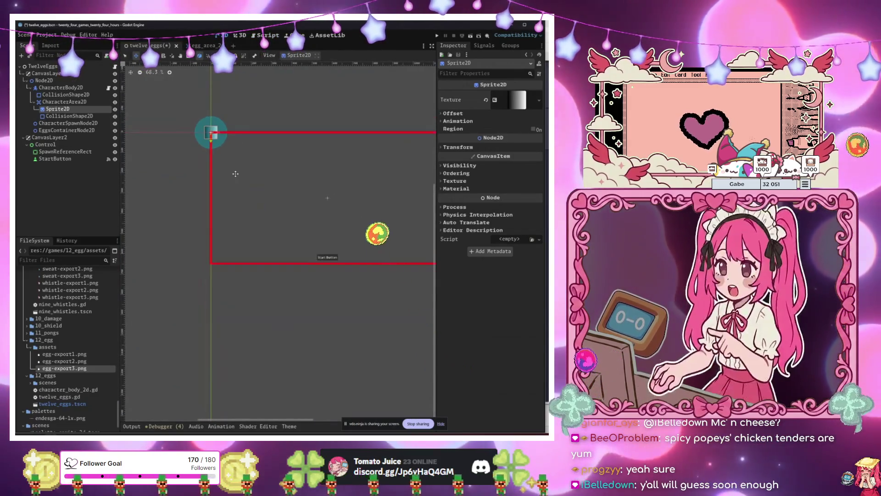
Save and run the game, then open CharacterBody2D's character_body_2d.gd script.
key("ctrl+s")
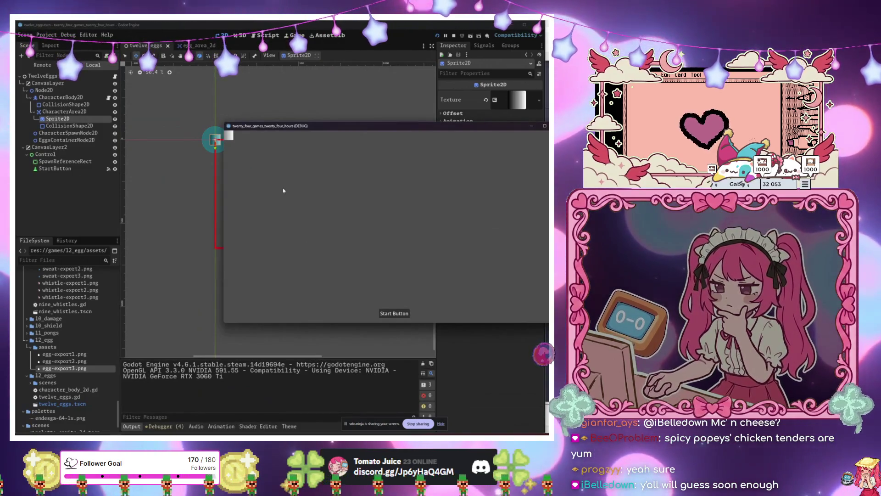
left_click_drag(269, 128, 298, 124)
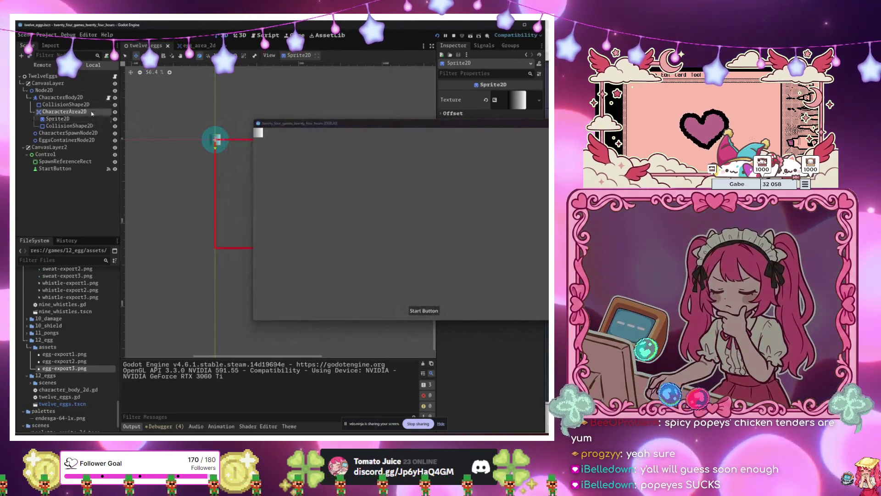
left_click_drag(320, 126, 160, 185)
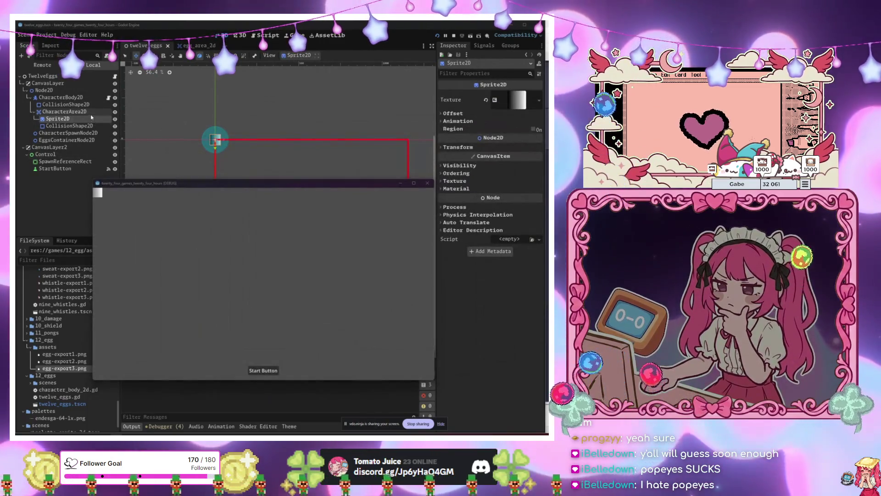
left_click(60, 97)
left_click(108, 97)
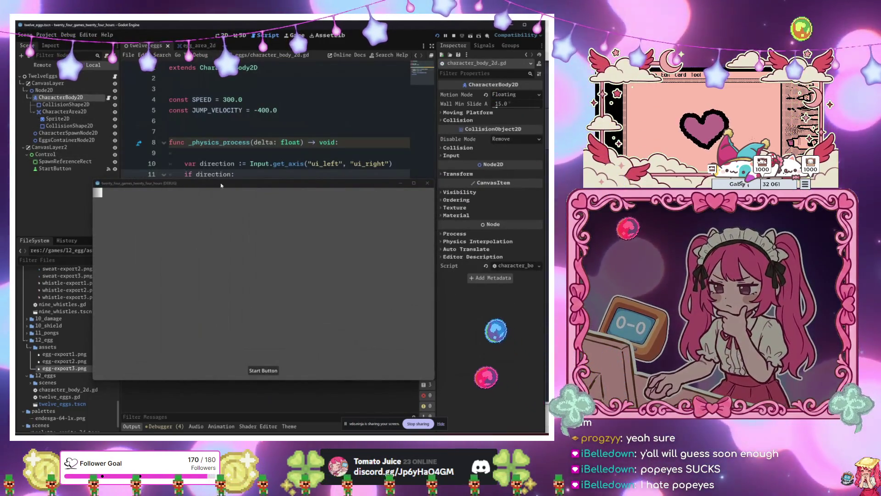
Make line 10's get_axis read "left" and "right", fix the SPEED typo, and save.
left_click_drag(162, 183, 211, 278)
left_click(315, 164)
key("BackSpace")
key("BackSpace")
key("BackSpace")
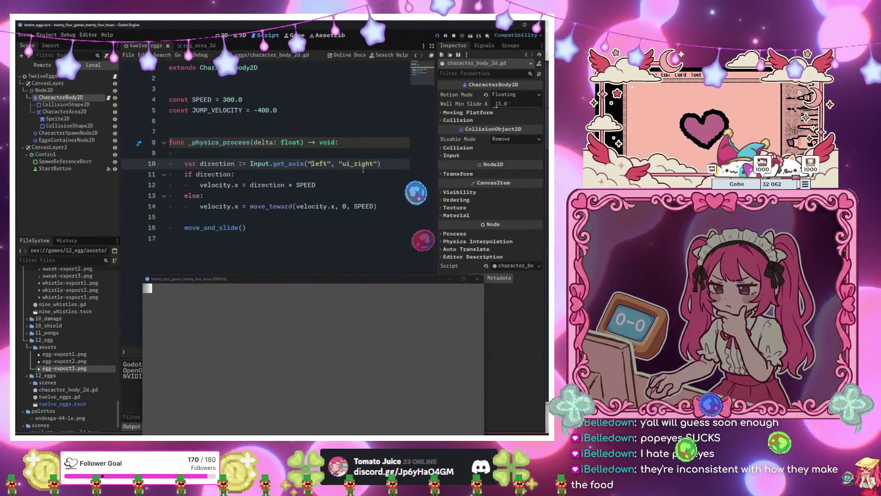
left_click(361, 164)
key("BackSpace")
key("BackSpace")
key("BackSpace")
left_click(349, 183)
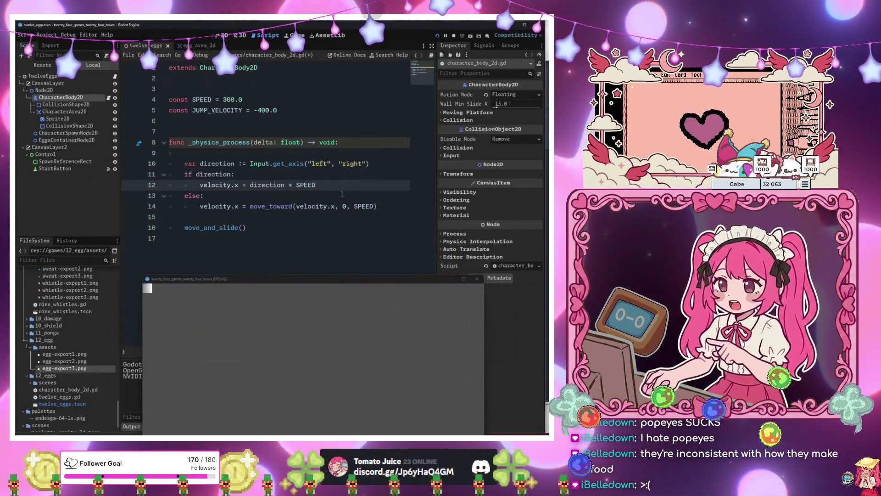
type("d")
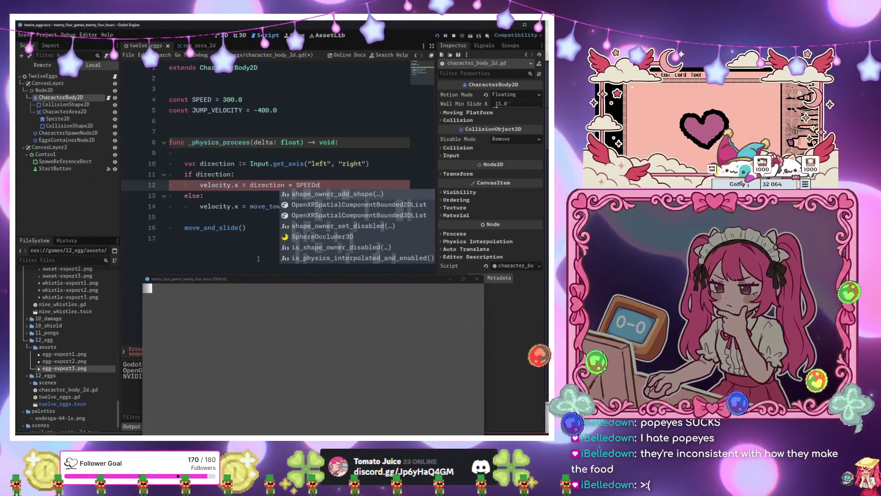
key("BackSpace")
left_click(258, 259)
key("ctrl+s")
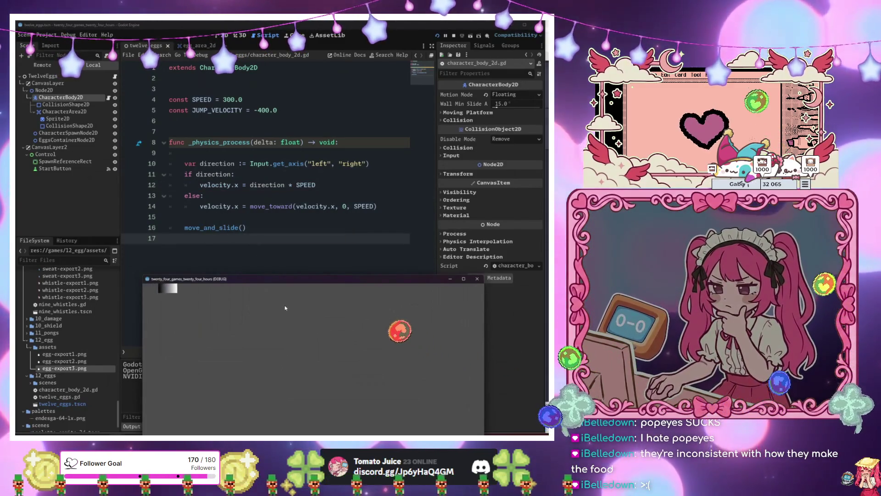
Test moving the player right in the running game.
key("Right")
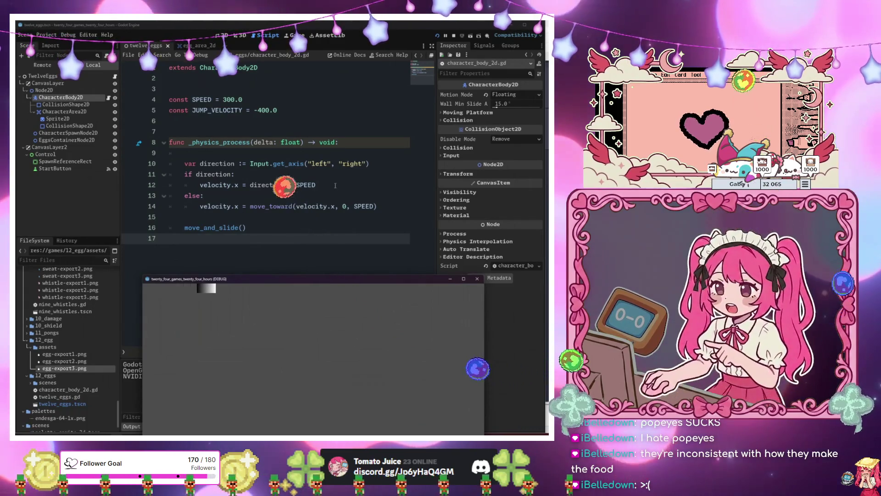
left_click(371, 184)
left_click(383, 164)
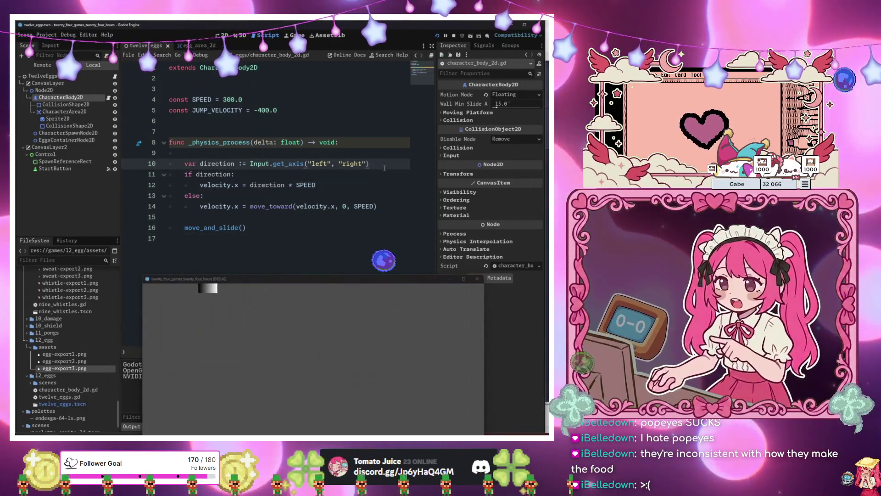
Copy the direction block on lines 10–14 and paste a duplicate at line 16.
left_click_drag(390, 206, 206, 164)
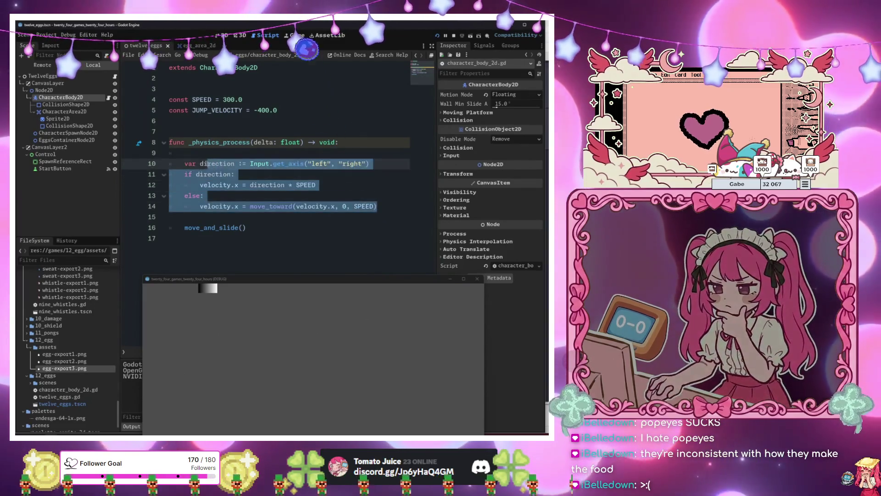
left_click(394, 211)
key("Return")
key("Return")
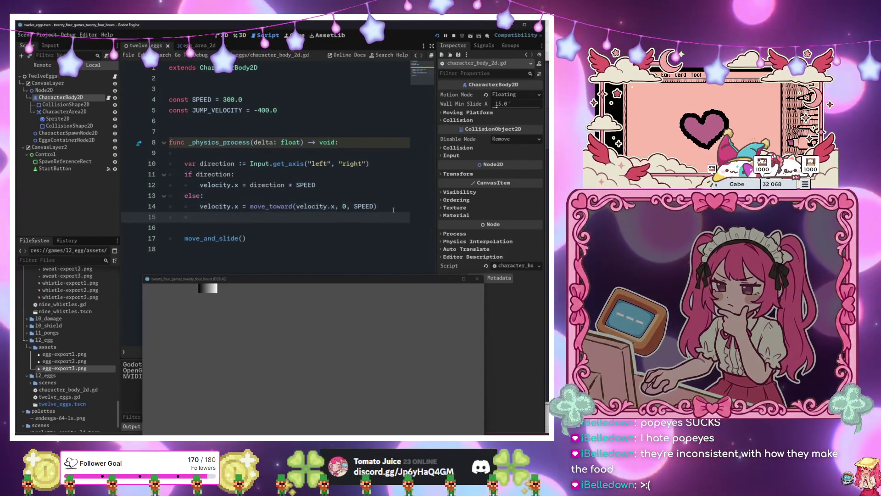
type("var direction := Input.get_axis(\"left\", \"right\") \tif direction: \t\tvelocity.x = direction * SPEED \telse: \t\tvelocity.x = move_toward(velocity.x, 0, SPEED)")
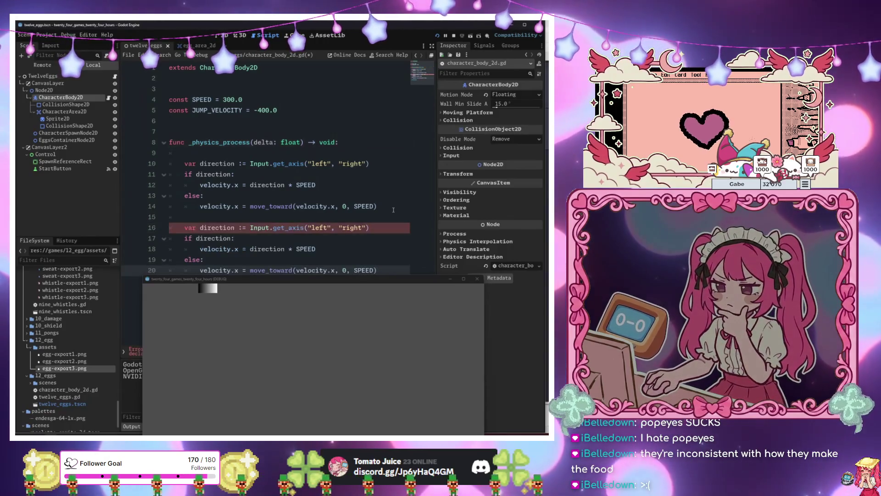
Change the duplicated get_axis actions on line 16 to "up" and "down".
left_click(332, 228)
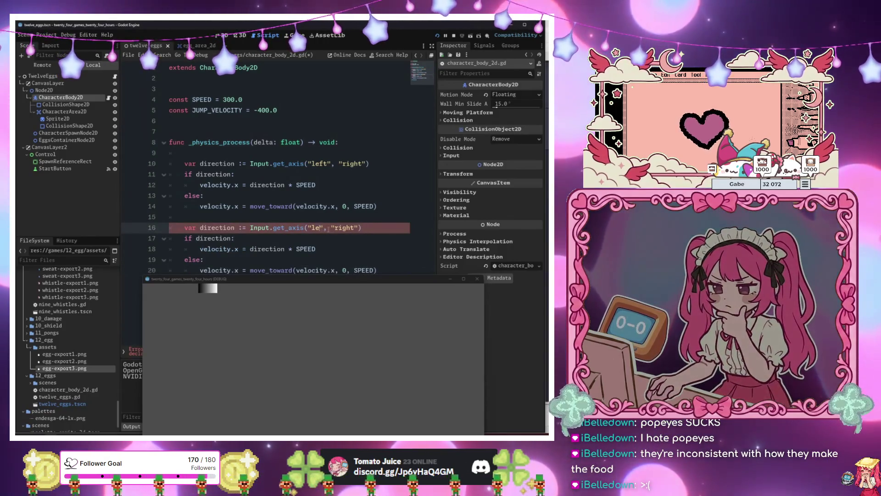
key("BackSpace")
key("BackSpace")
type("up")
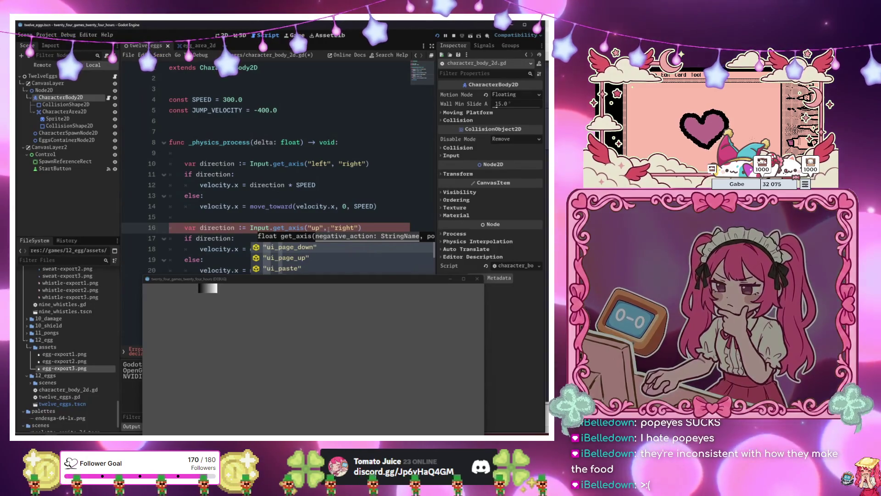
left_click(299, 206)
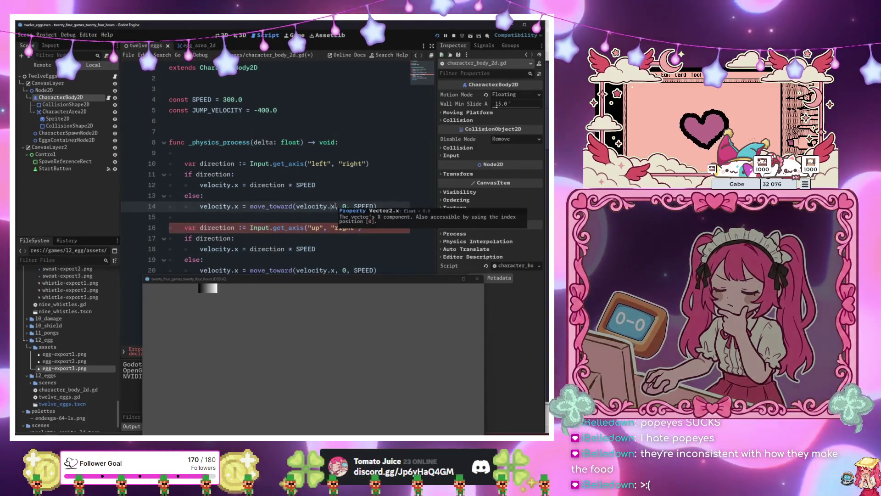
mouse_move(288, 164)
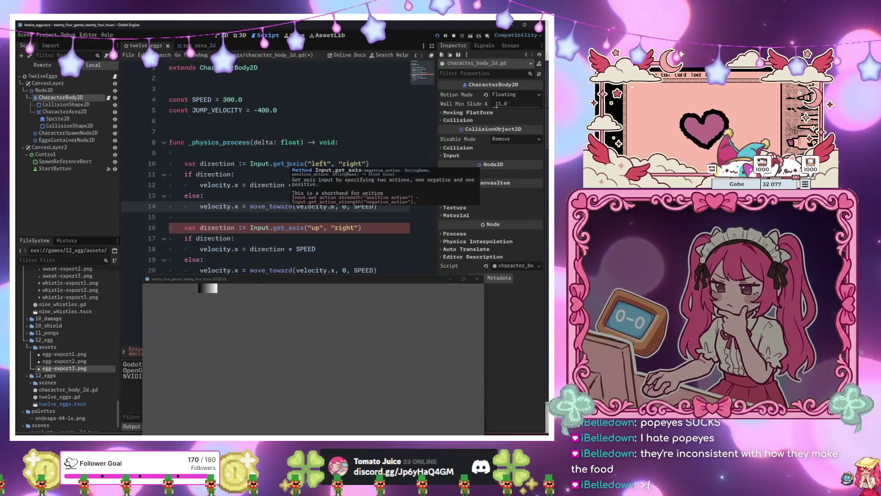
key("Down")
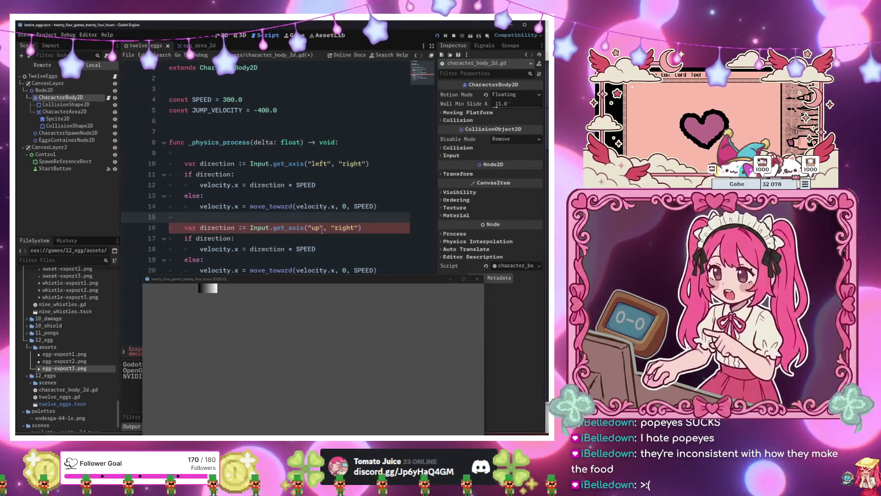
left_click(320, 227)
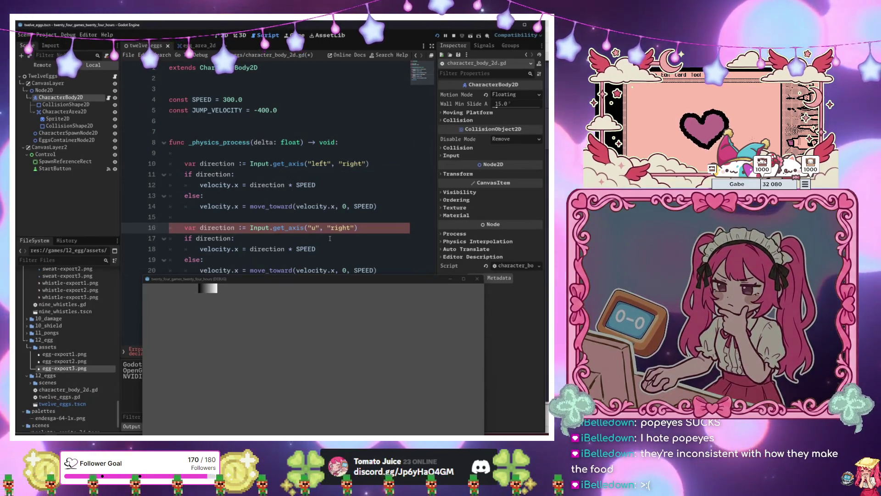
type("p\"")
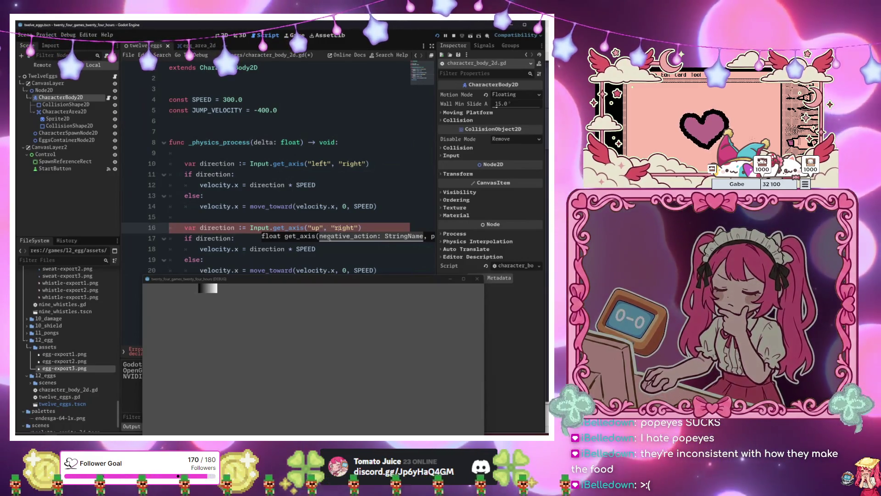
double_click(336, 228)
type("down")
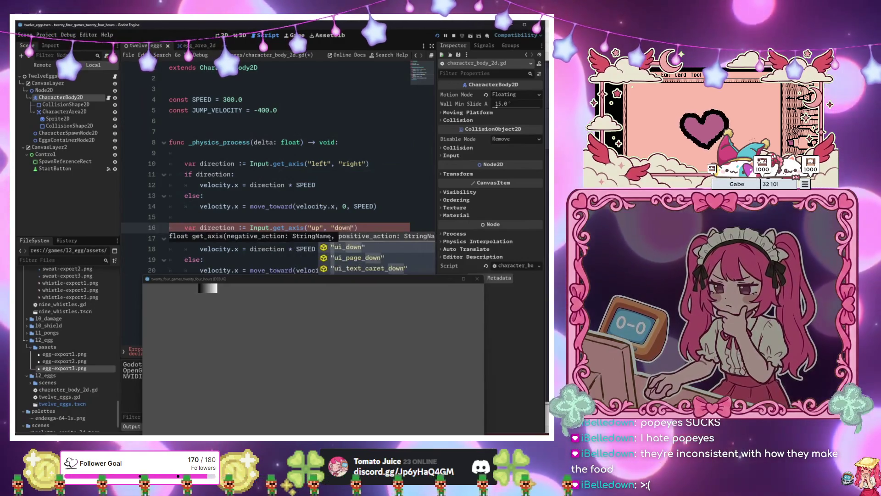
In the Input Map, add the "down" action bound to the S key.
left_click(67, 43)
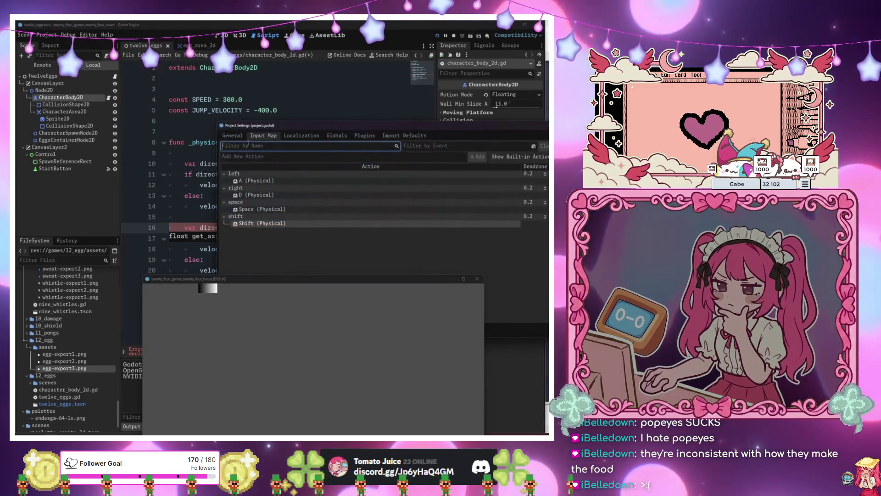
left_click(249, 156)
type("d")
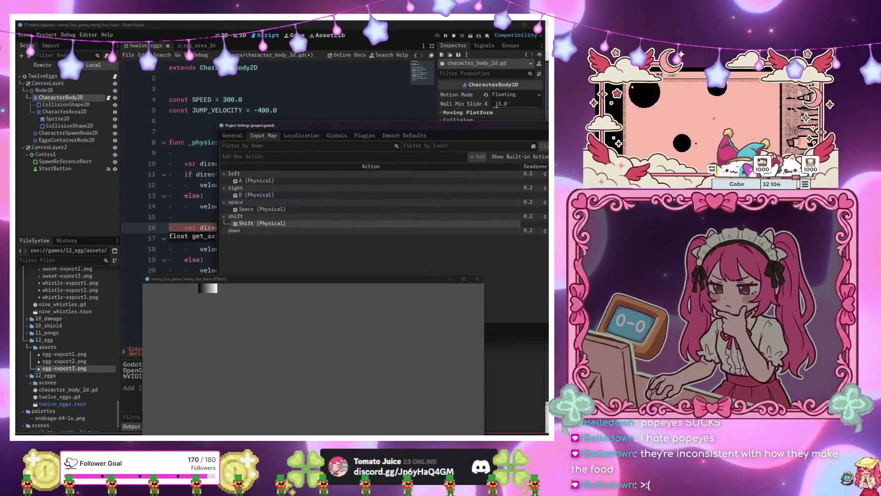
key("Return")
key("s")
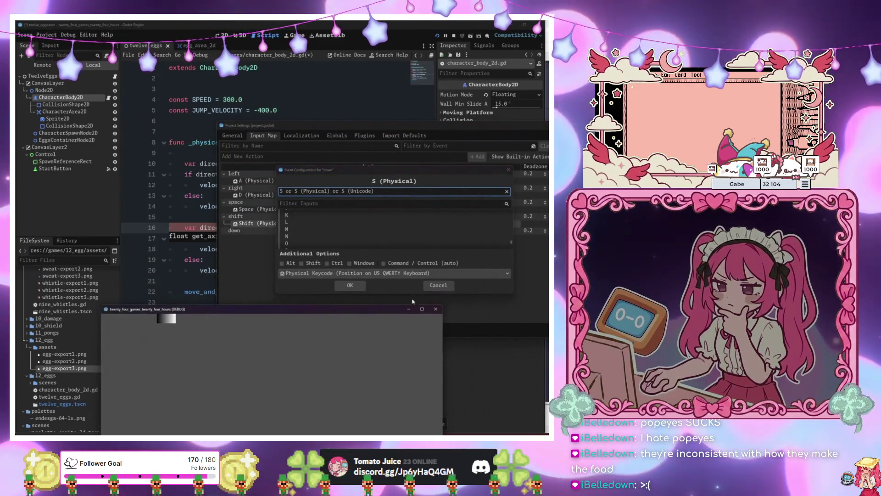
left_click(352, 288)
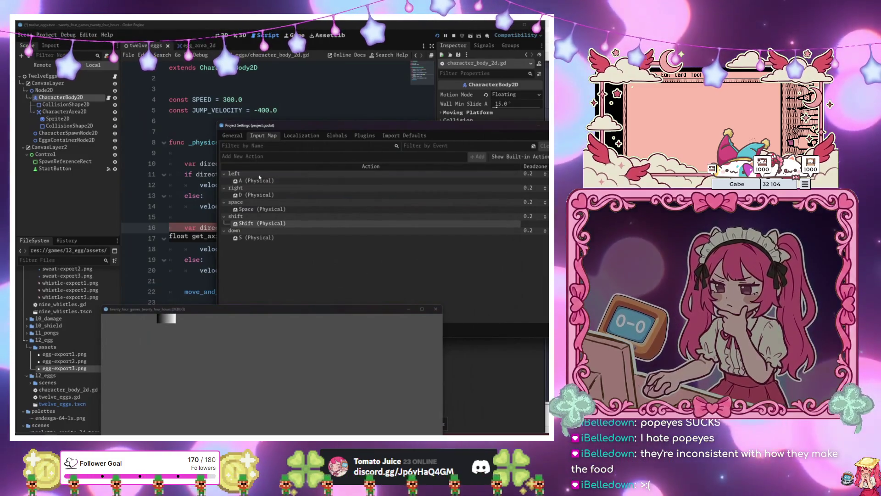
Add a new "up" action bound to the W key.
left_click(248, 158)
type("up")
key("Return")
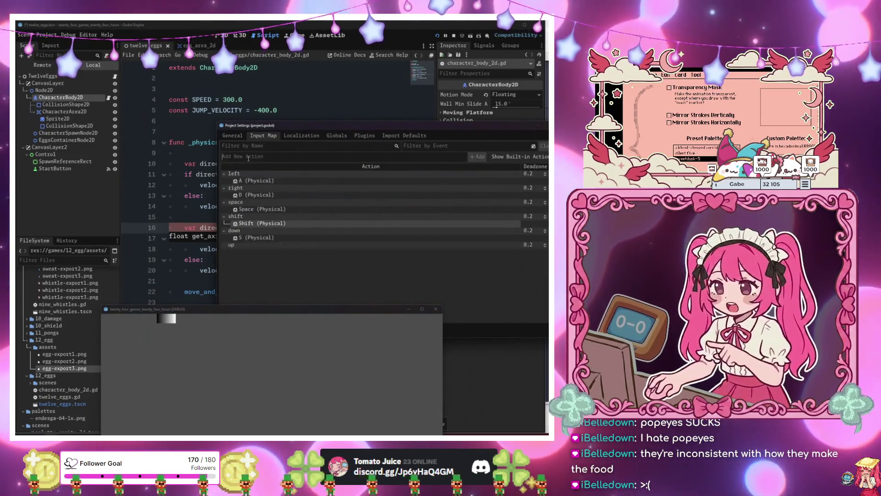
key("w")
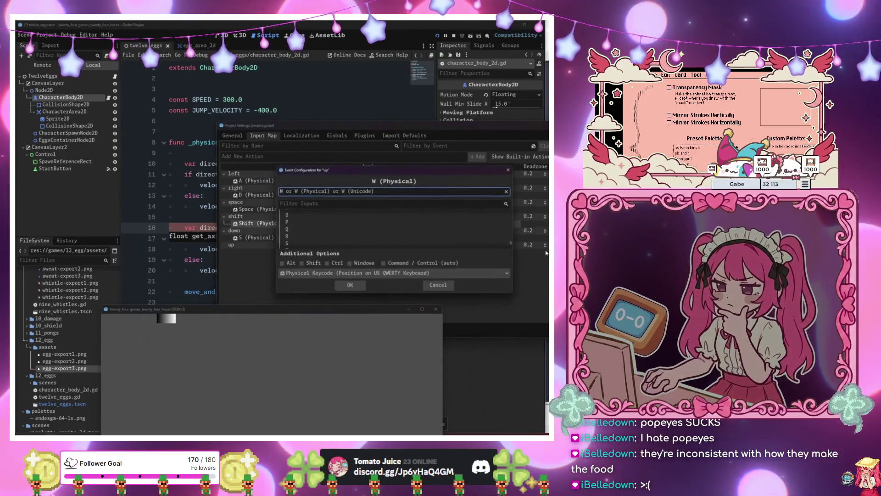
left_click(351, 288)
Close Project Settings and change velocity.x to velocity.y on line 18.
mouse_move(347, 301)
left_mouse_down()
mouse_move(399, 188)
mouse_move(569, 297)
left_mouse_up()
key("Escape")
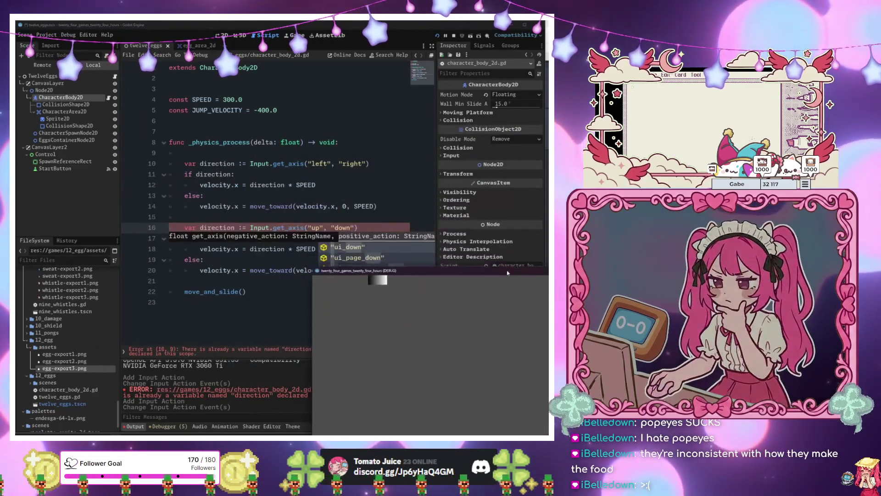
left_click(254, 270)
left_click(380, 228)
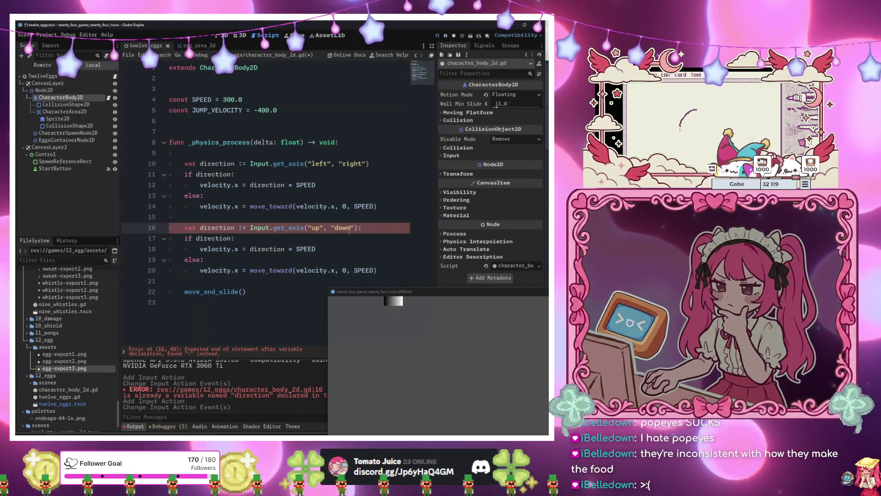
key("Down")
key("Down")
mouse_move(234, 248)
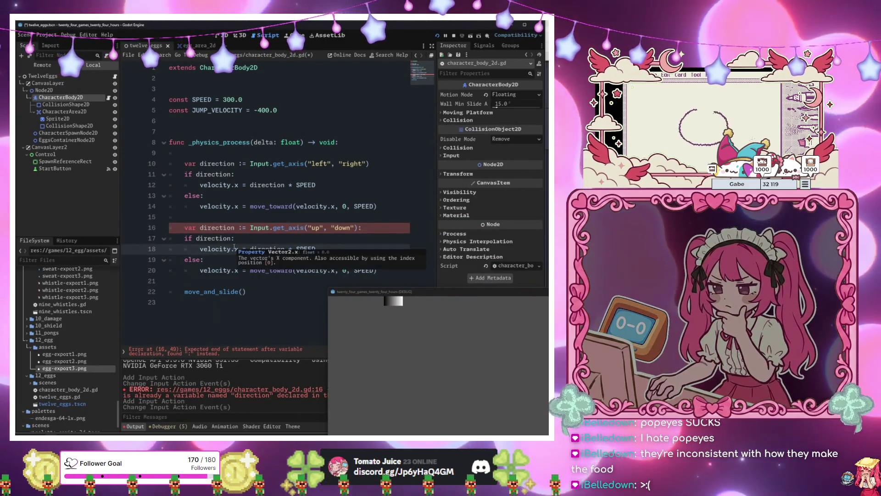
key("Down")
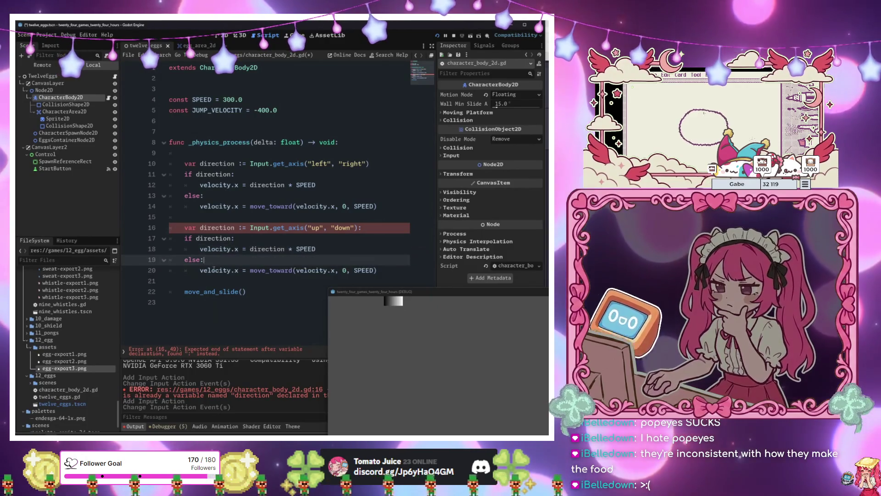
left_click(242, 247)
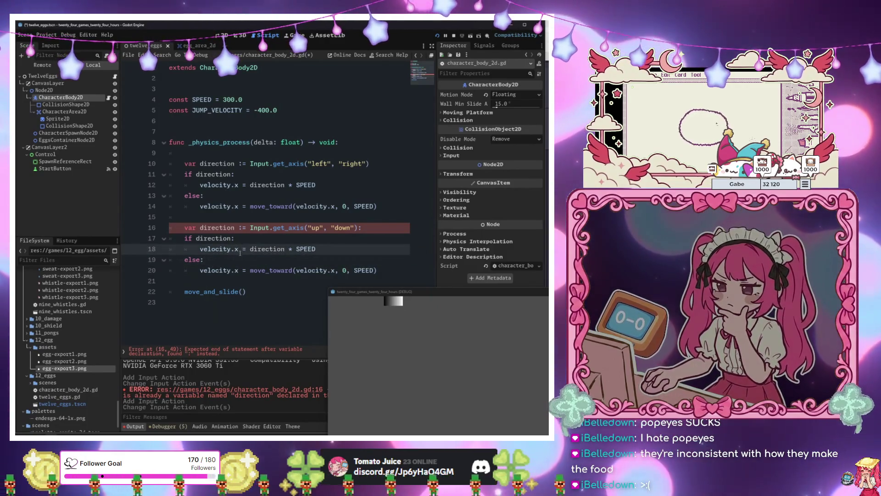
key("BackSpace")
Update line 20 to velocity.y, rename line 16's variable to direction_y, and drop its colon.
left_click(238, 270)
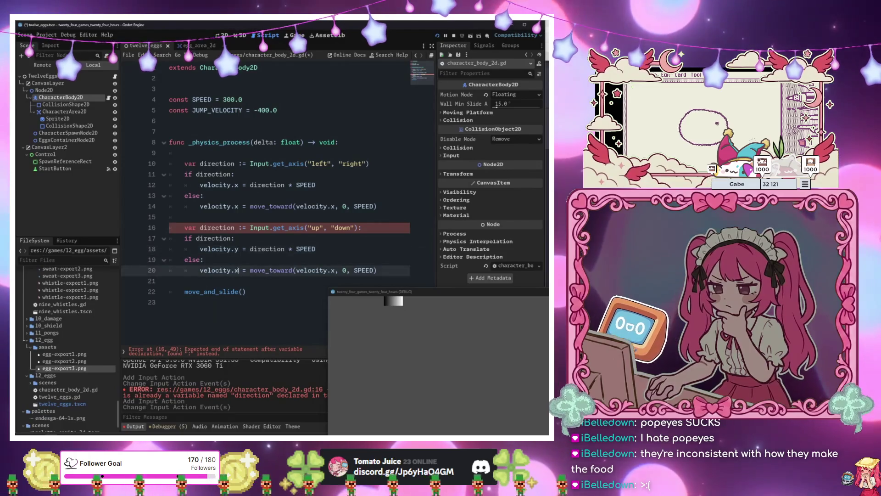
left_click(334, 270)
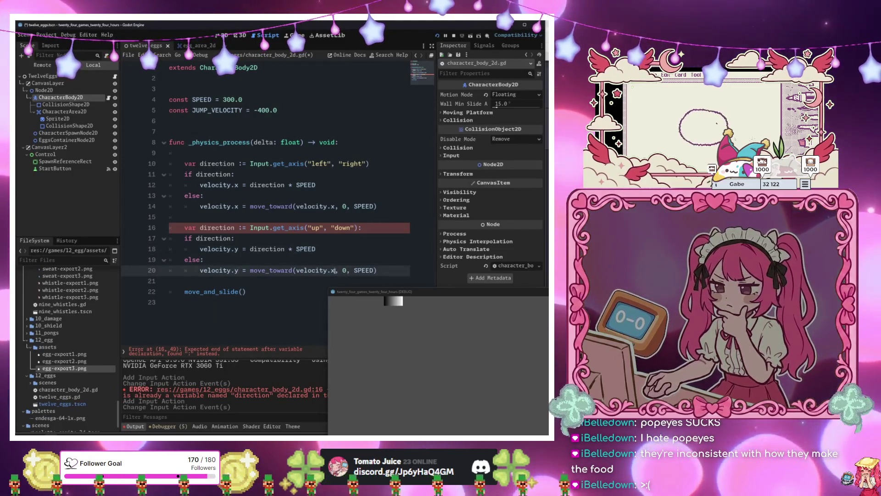
left_click(234, 227)
type("y")
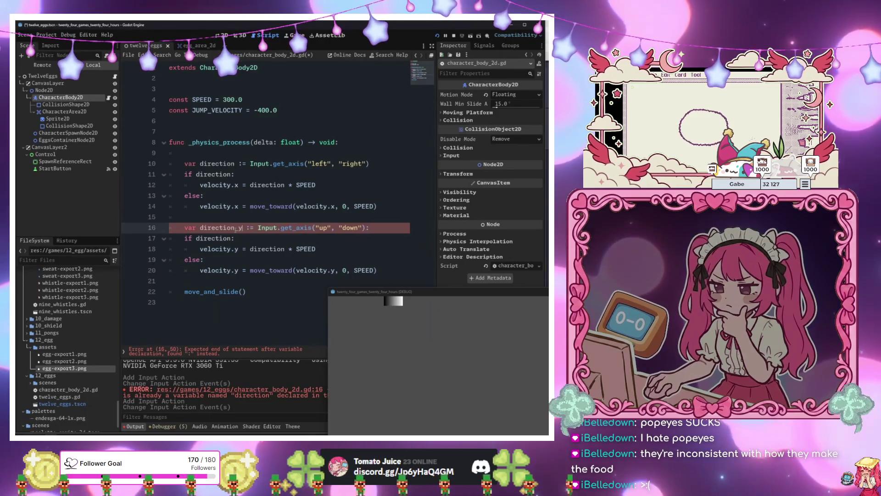
type("y")
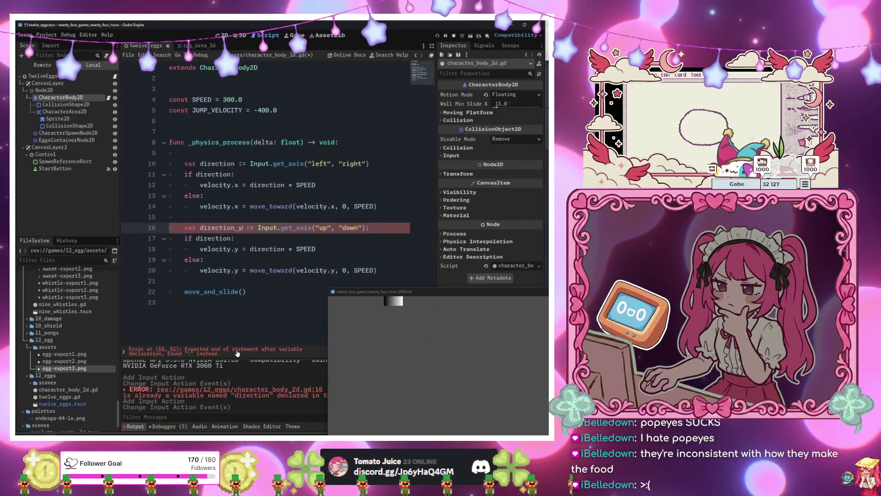
key("BackSpace")
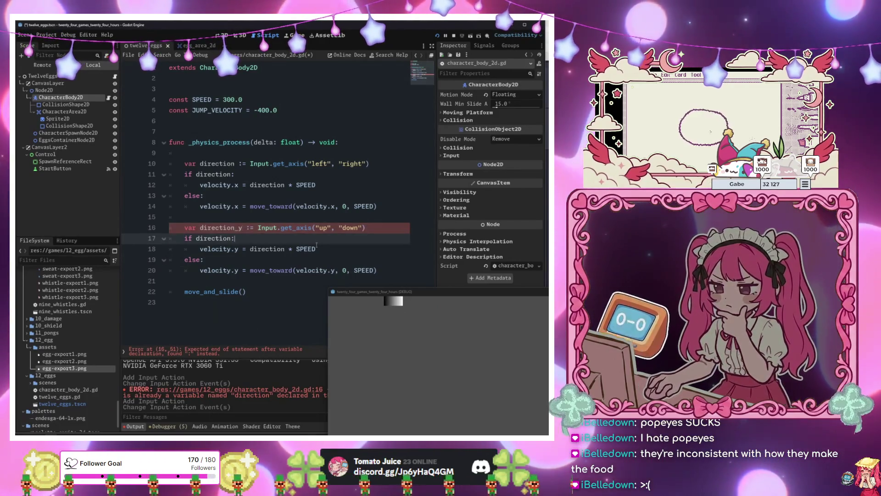
left_click(306, 216)
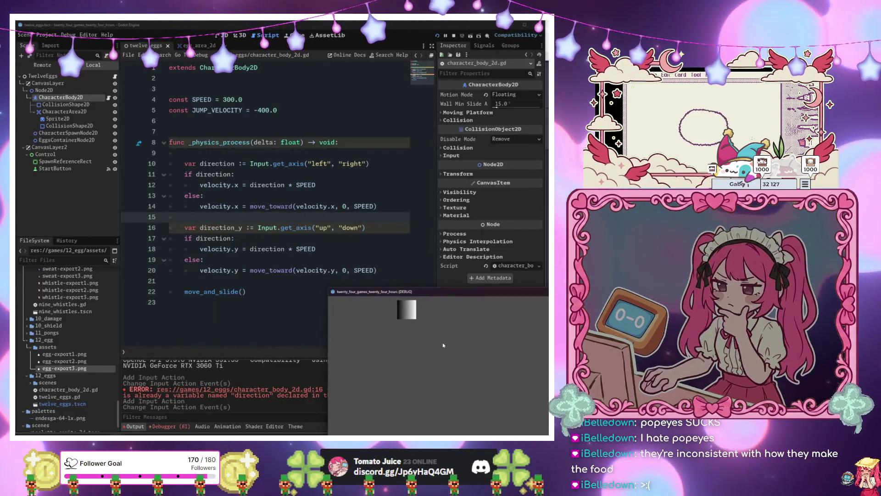
Bring the game window into view and test moving the player up and left.
mouse_move(427, 295)
left_mouse_down()
mouse_move(296, 151)
mouse_move(523, 158)
mouse_move(526, 141)
left_mouse_up()
key("Up")
key("Left")
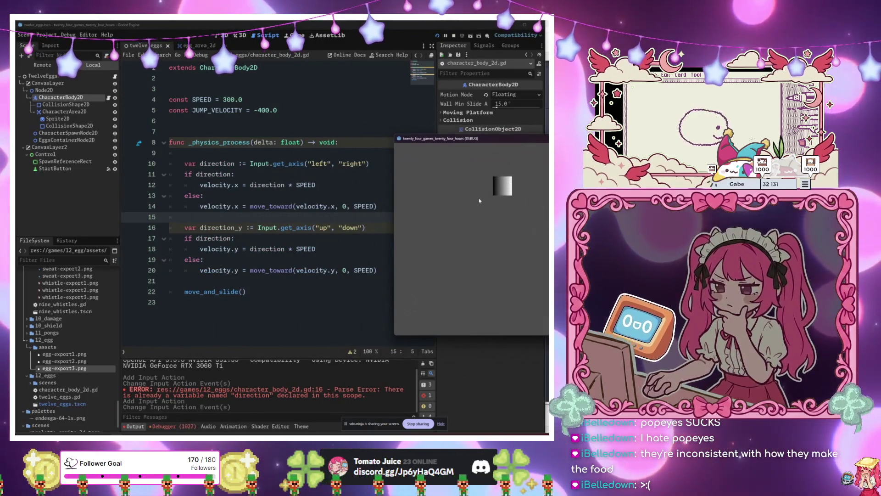
left_click(307, 218)
Relaunch the game with F5 and move the player diagonally down-right.
key("F5")
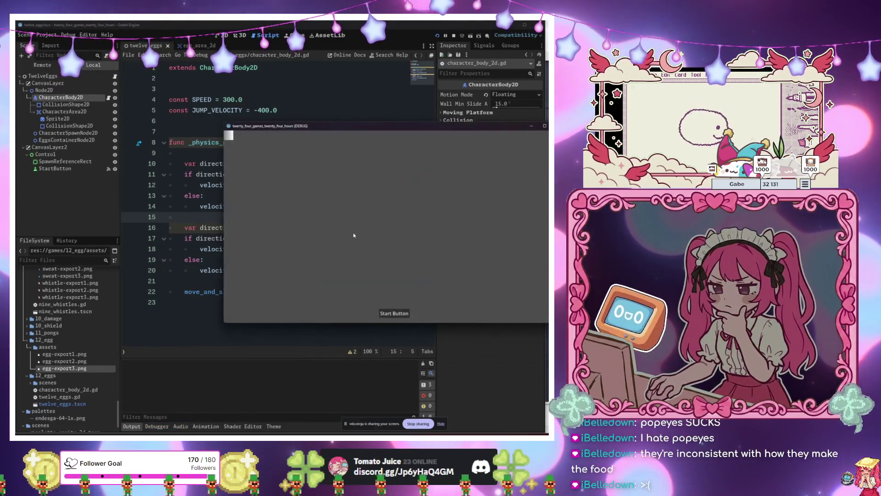
key("Down")
key("Right")
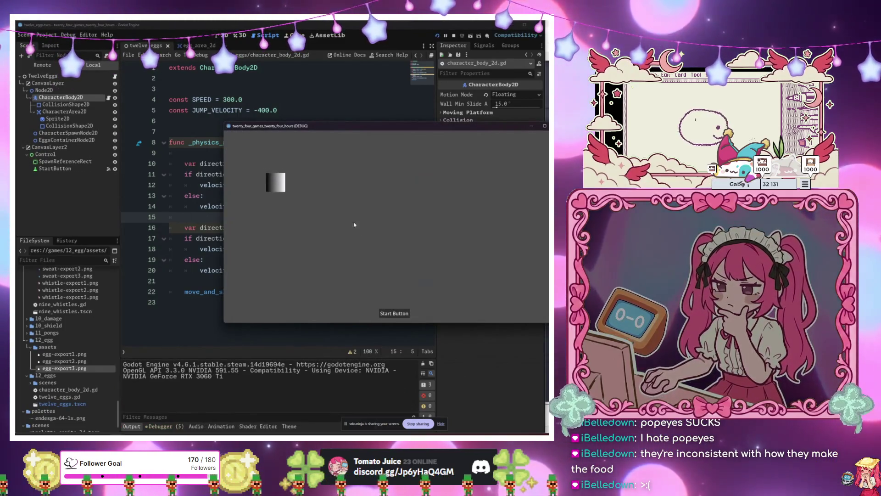
key("Down")
key("Right")
left_click_drag(339, 126, 508, 126)
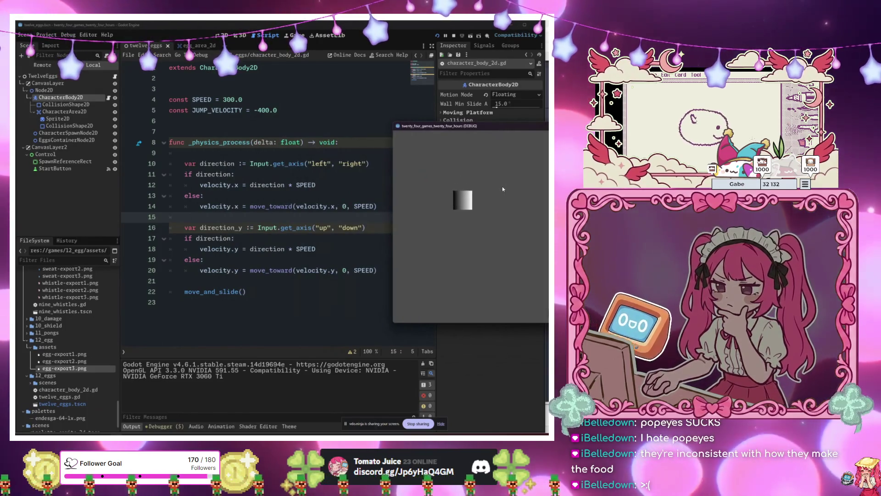
key("Down")
key("Right")
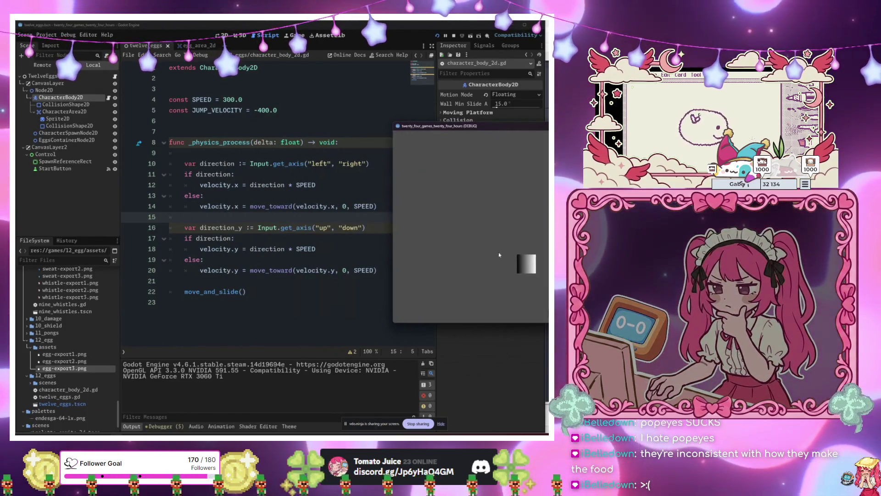
Select the variable name direction_y on line 16.
left_click(326, 196)
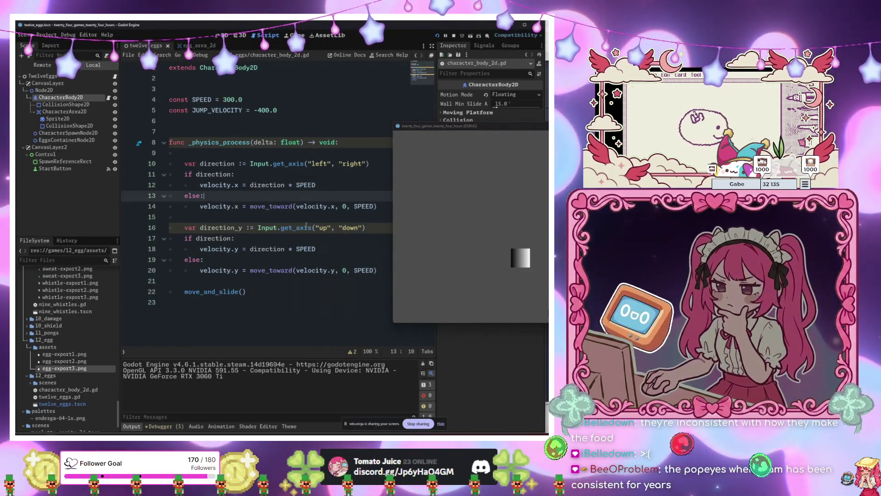
left_click(235, 227)
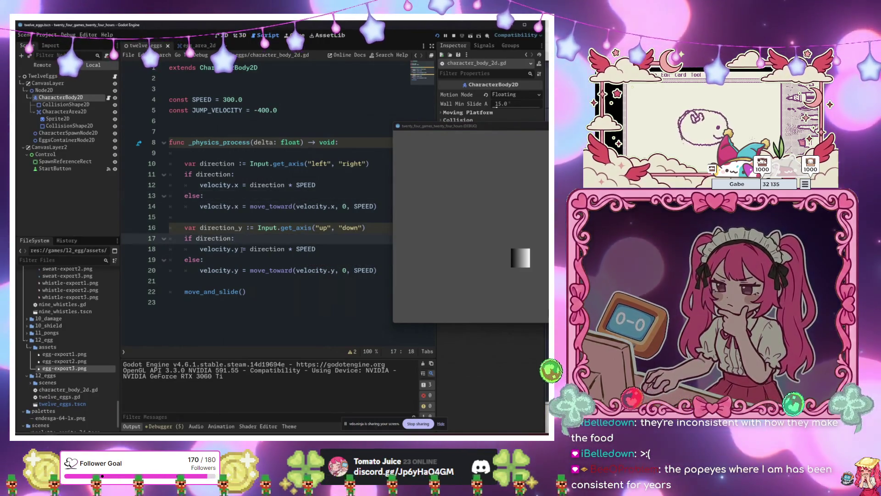
left_click_drag(242, 228, 199, 228)
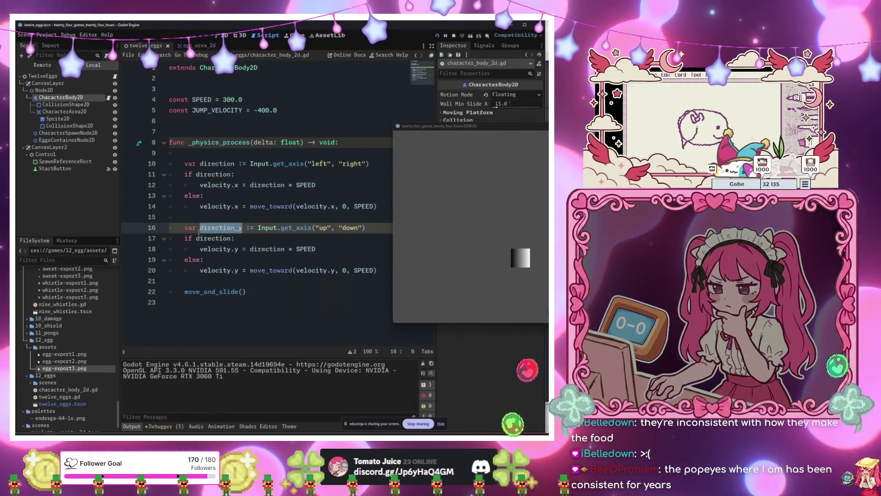
Replace direction with direction_y on lines 17 and 18.
key("ctrl+c")
double_click(215, 238)
key("ctrl+v")
double_click(267, 249)
key("ctrl+v")
left_click(284, 270)
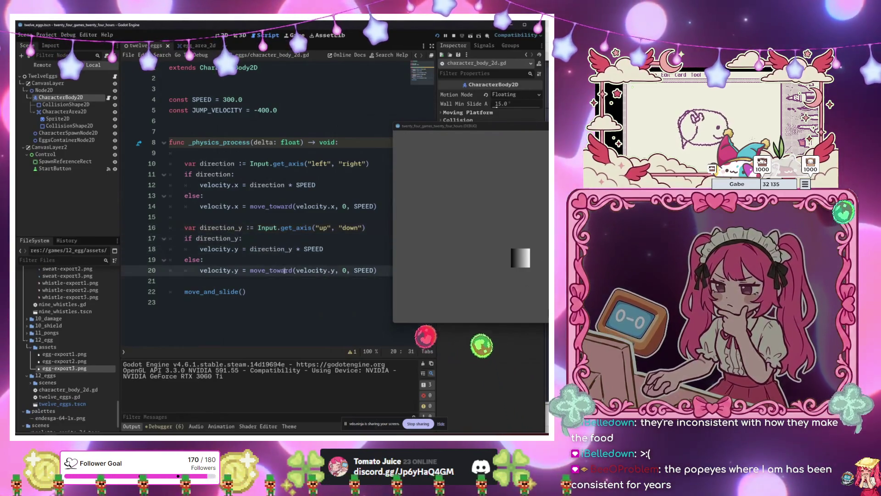
Relaunch the scene with F6 and move the player around the game area.
key("F6")
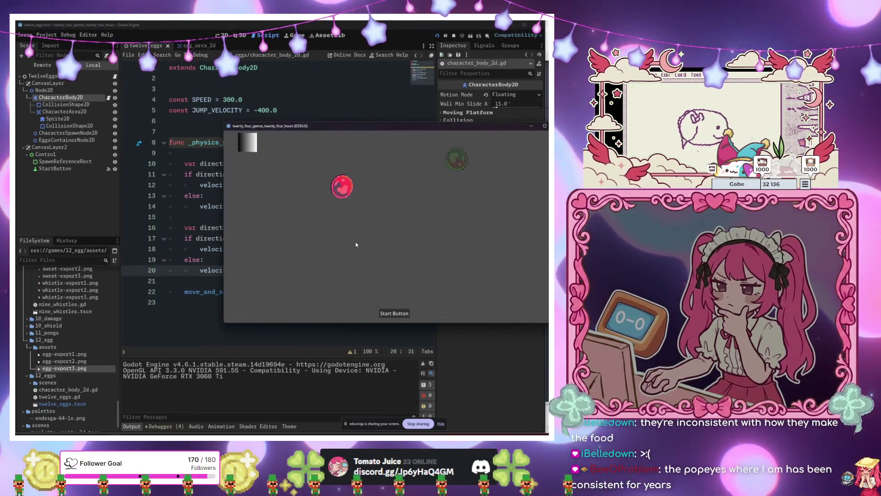
key("Down")
key("Right")
key("Left")
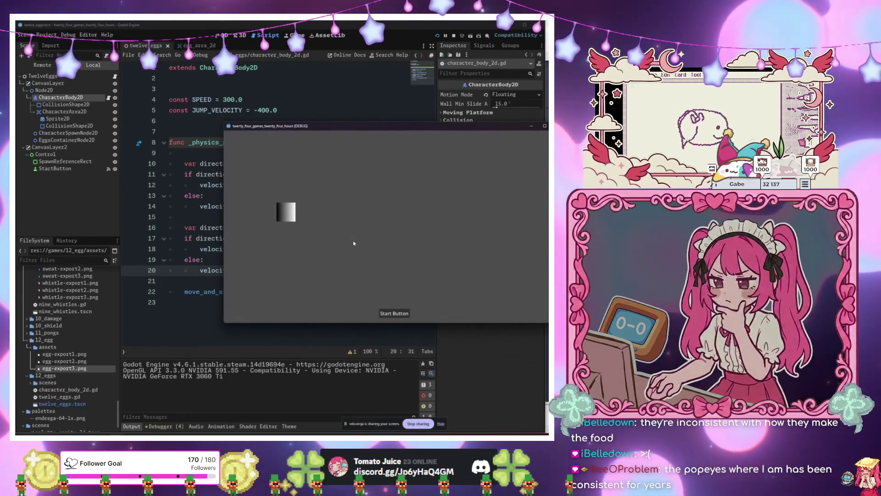
key("Down")
key("Right")
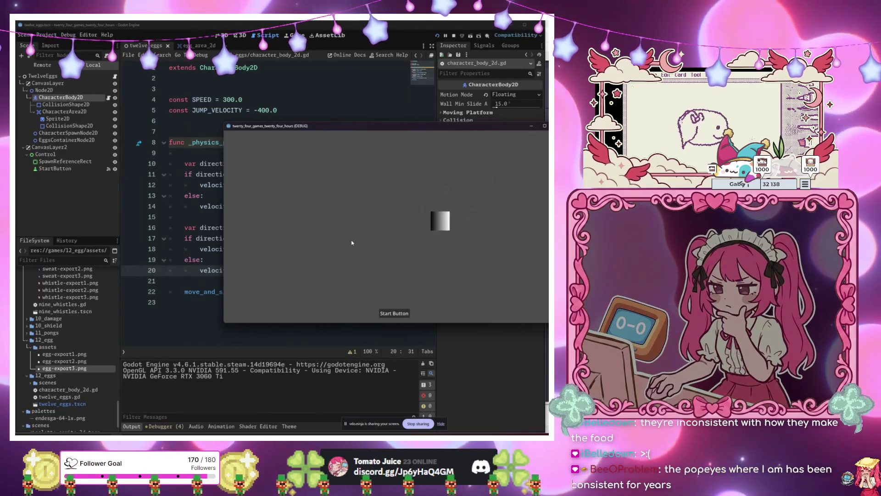
Start the game so eggs spawn and move the player below the eggs.
left_click(388, 313)
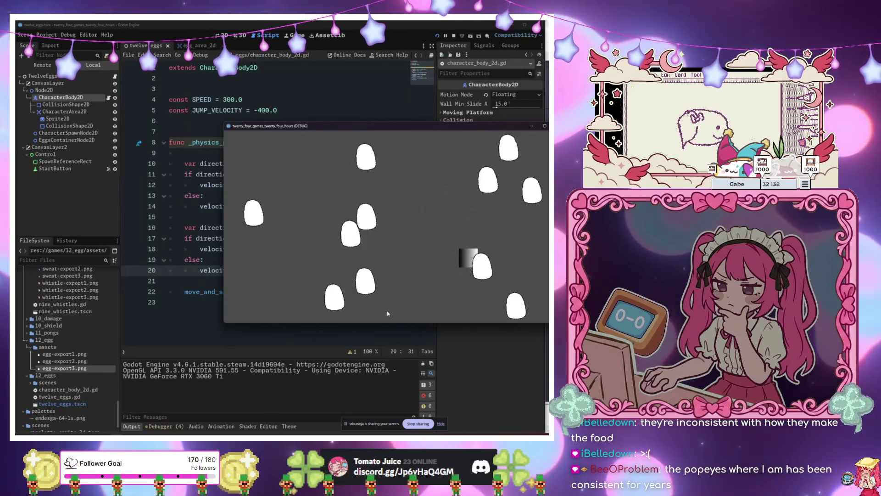
key("Right")
key("Down")
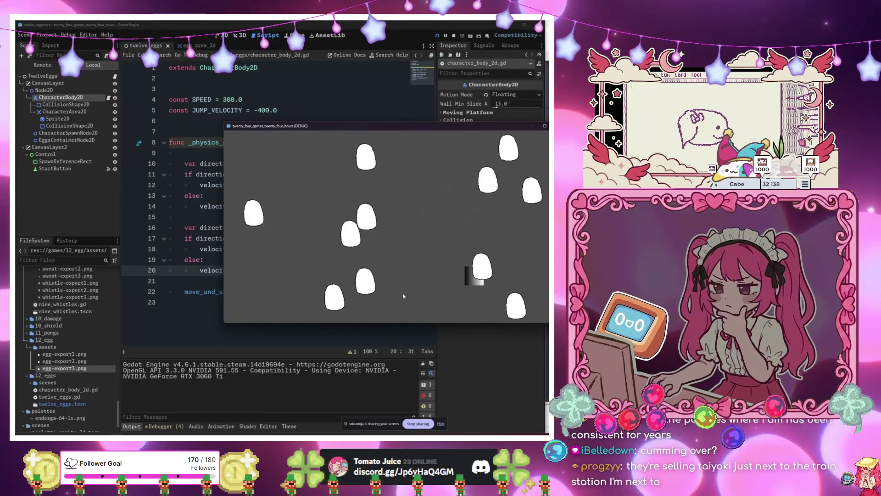
key("Down")
key("Left")
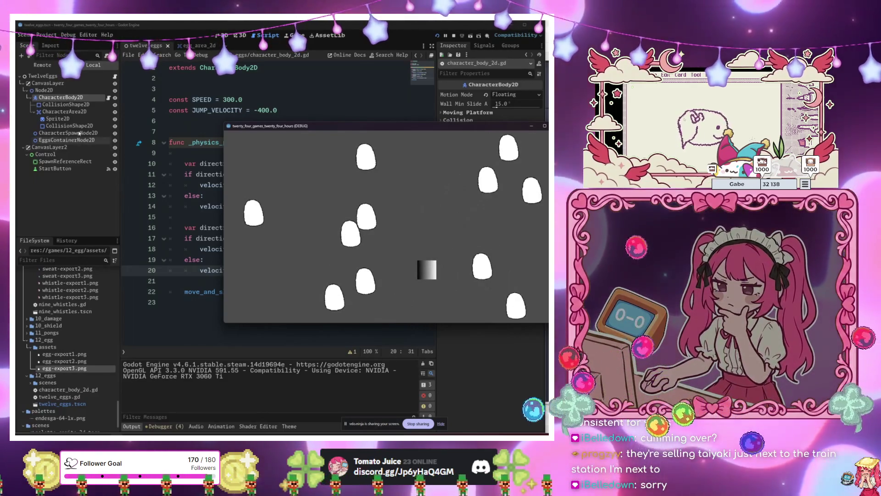
Move CharacterBody2D below the egg container nodes, steer among the eggs, then stop the game.
left_click_drag(60, 97, 48, 145)
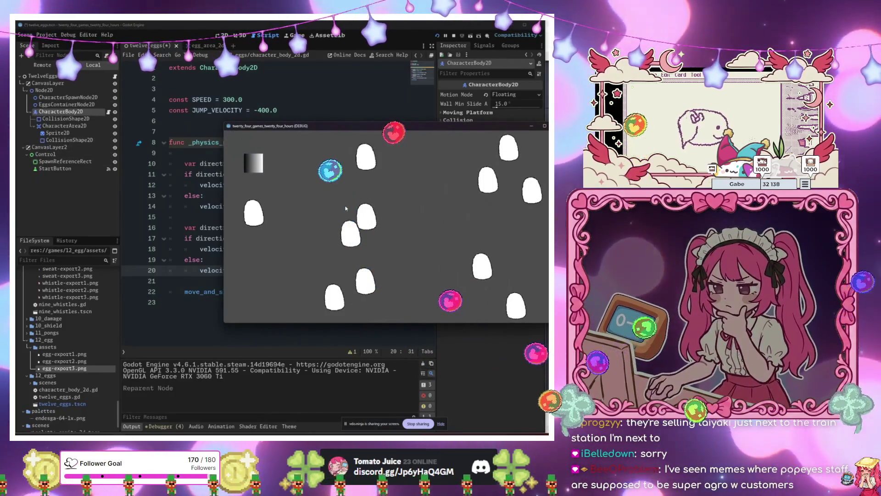
key("Down")
key("Right")
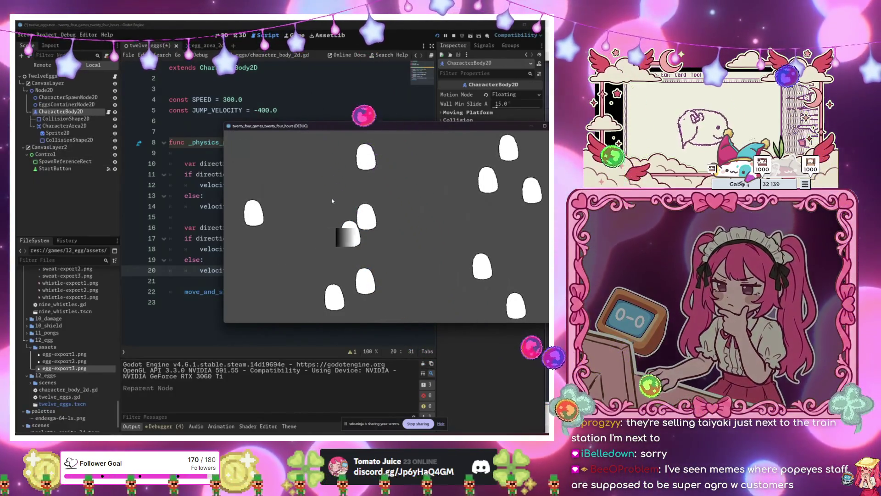
key("Up")
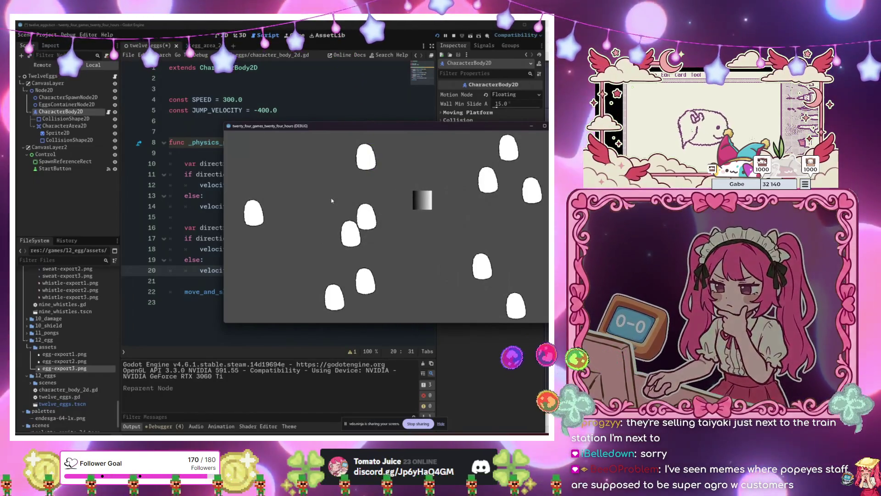
key("Right")
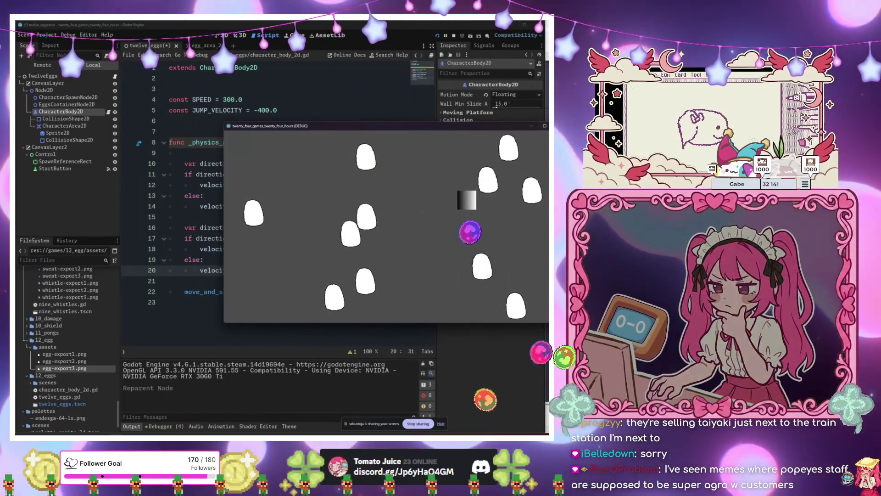
left_click(543, 126)
left_click(64, 115)
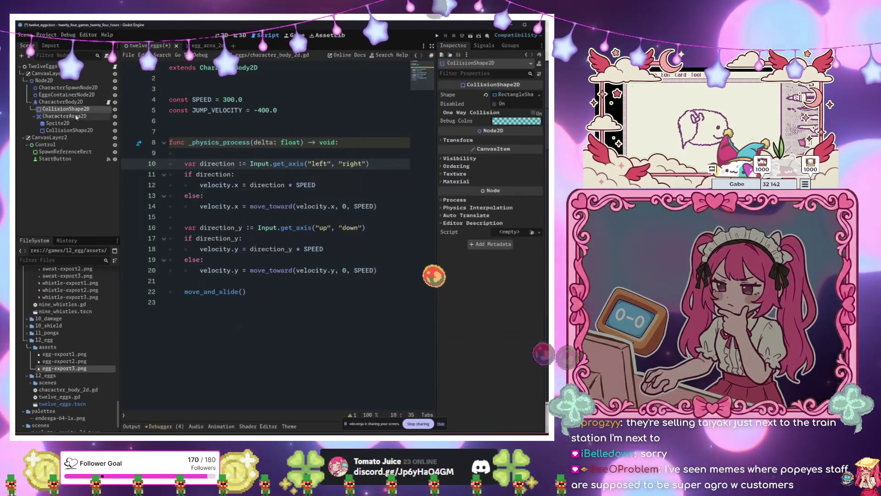
Open twelve_eggs.gd from the Sprite2D node and go to the collected_eggs line in collect_egg.
left_click(72, 124)
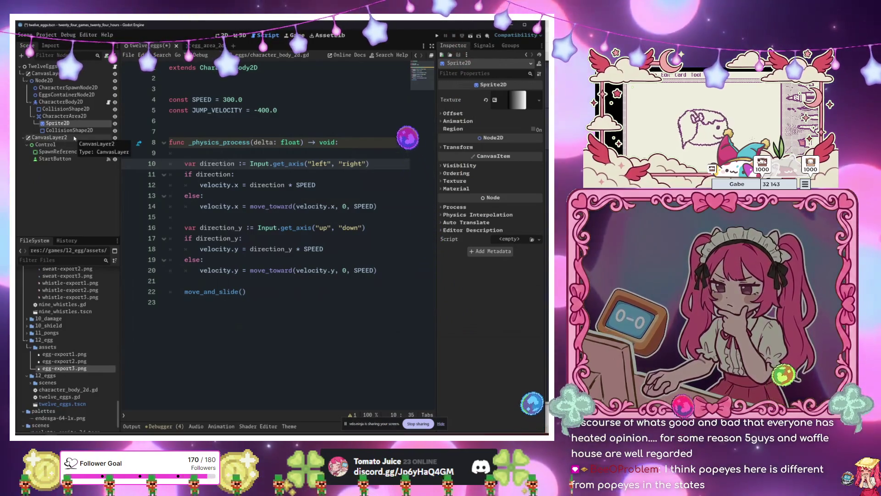
left_click(115, 66)
scroll(280, 262, "down", 5)
left_click(280, 262)
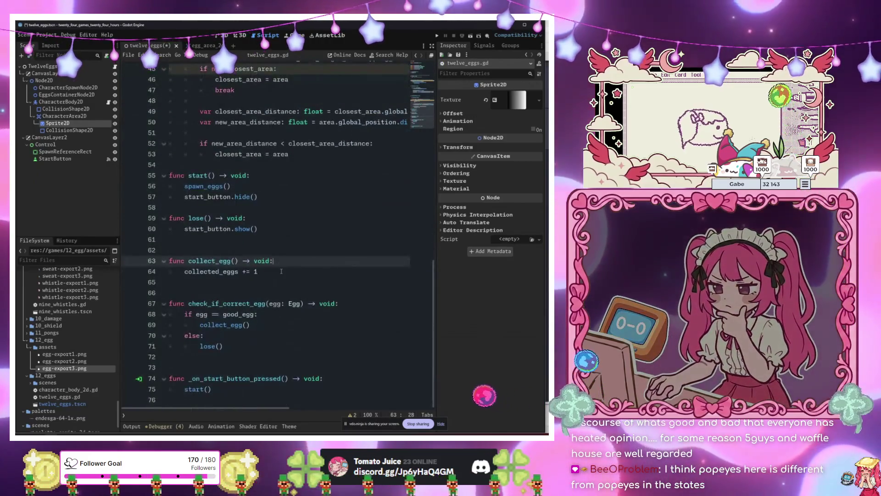
left_click(282, 267)
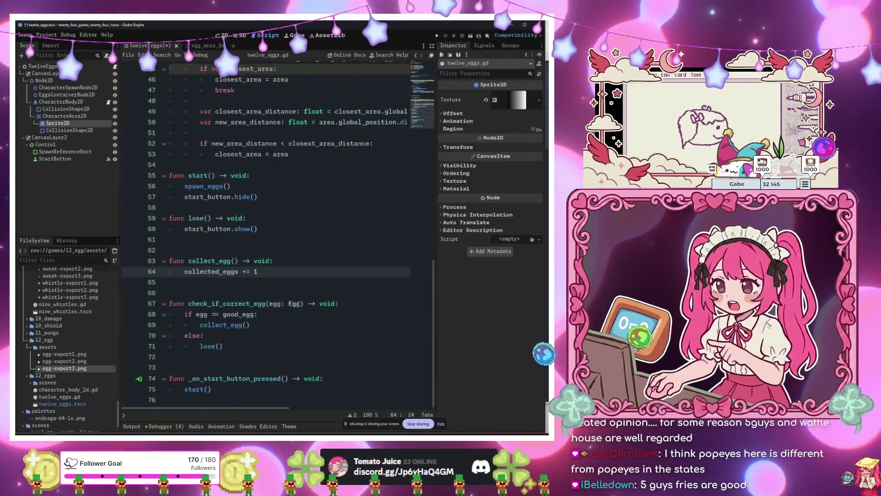
Insert a blank line after line 53, then place the cursor in the spawn_eggs loop.
left_click(280, 186)
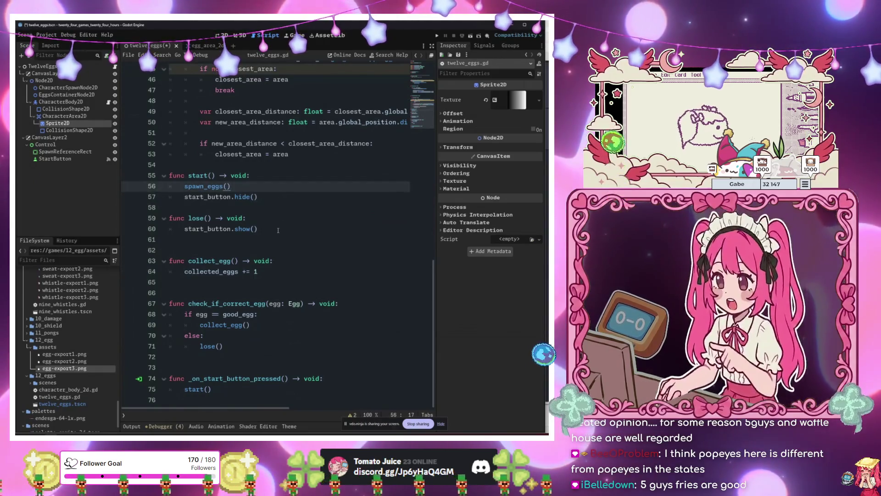
scroll(277, 230, "up", 4)
left_click(309, 282)
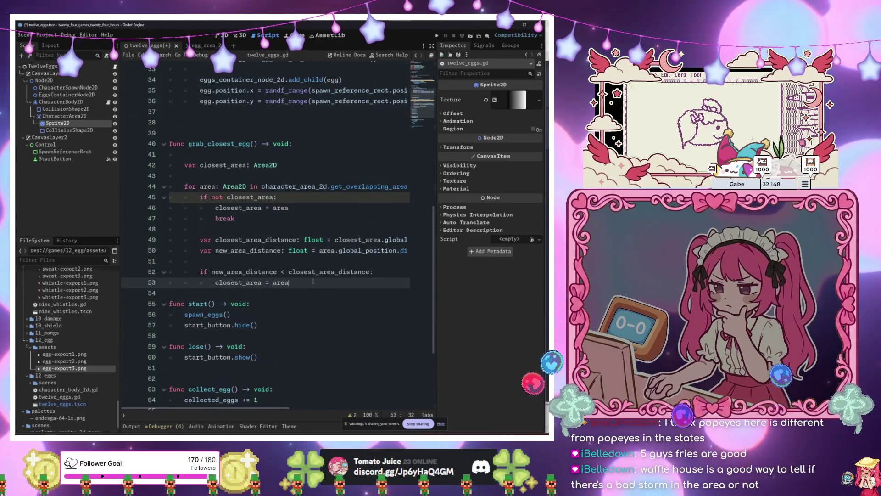
key("Return")
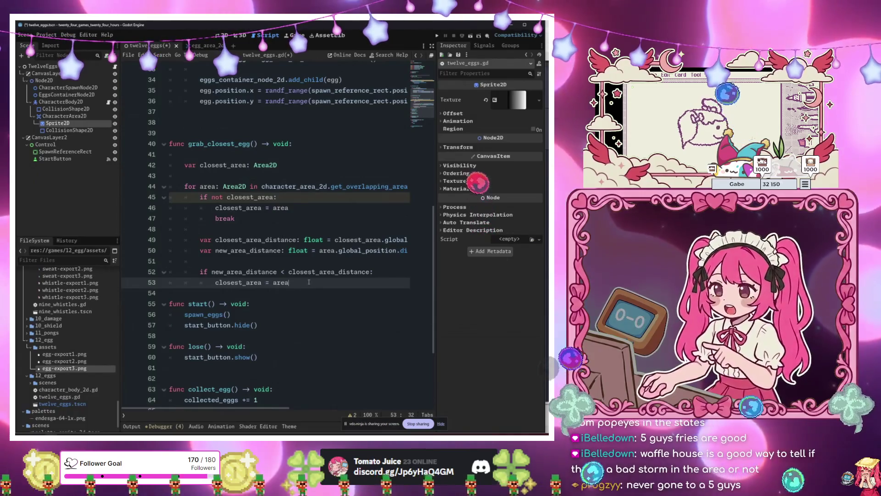
scroll(275, 275, "up", 7)
left_click(260, 281)
Tint each spawned egg with egg.modulate = Color(randf(), randf(), randf()).
left_click(286, 328)
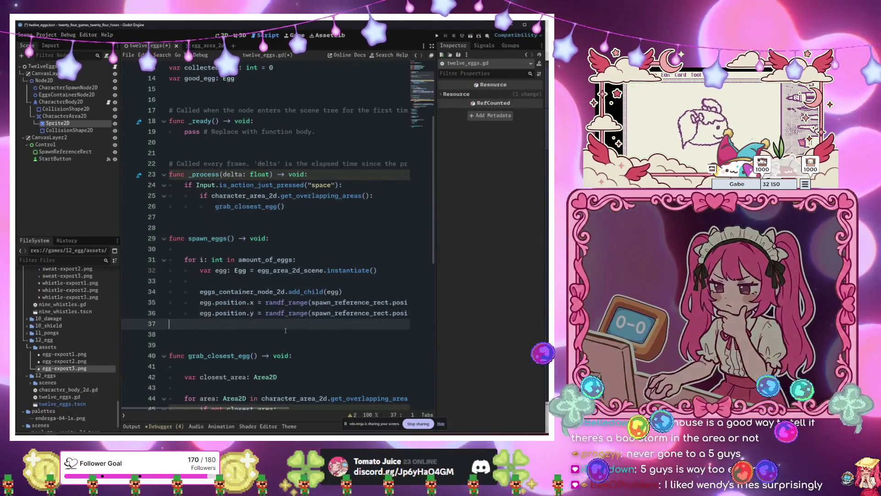
type("egg.m")
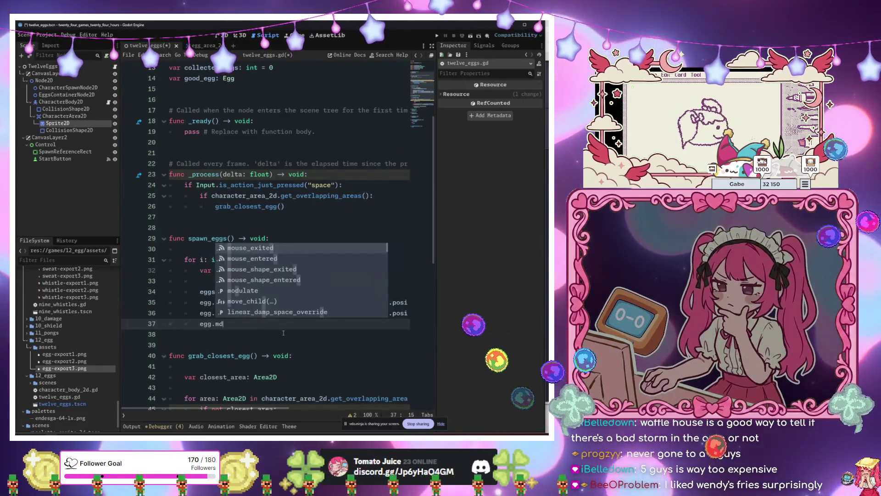
type("oo")
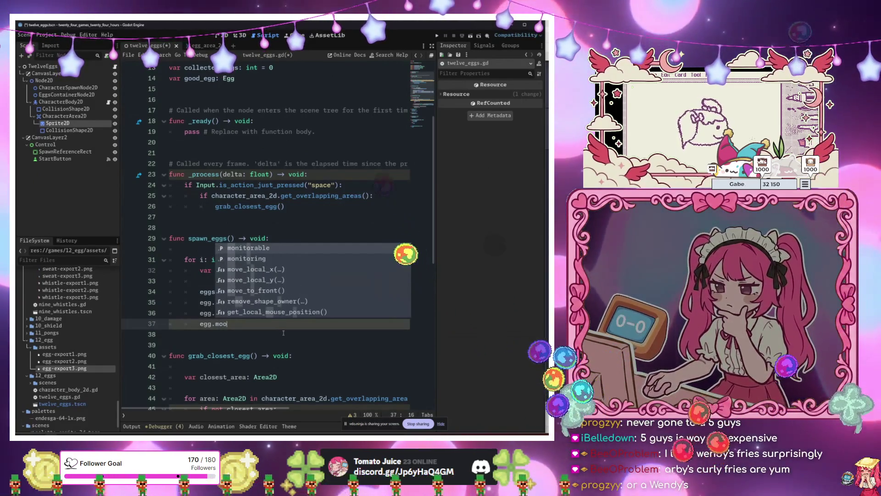
type("dul")
key("Return")
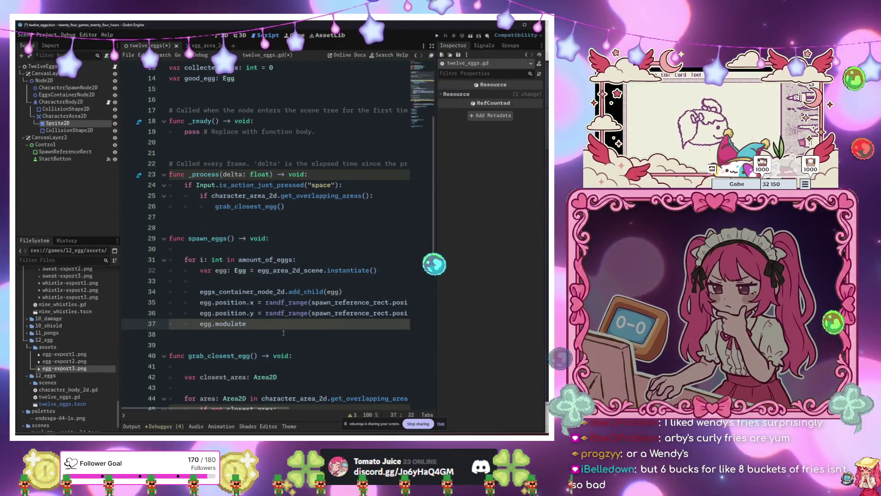
type("= Color.")
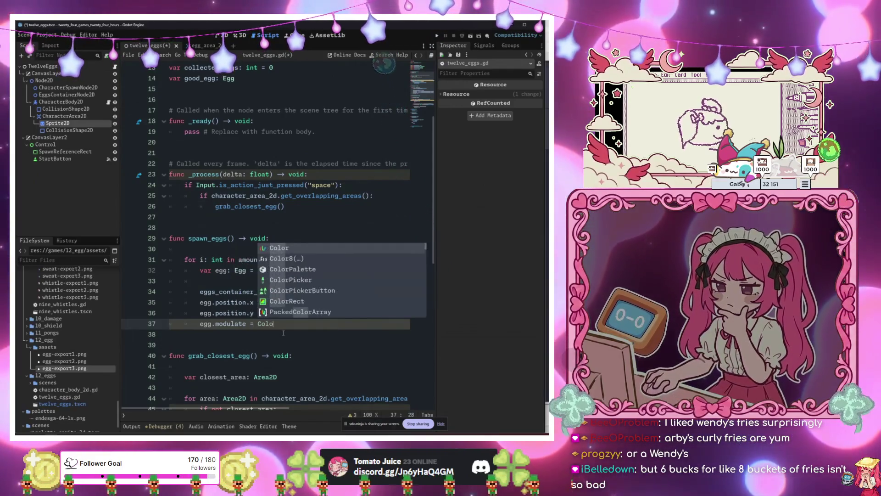
key("BackSpace")
type("(")
type("ran")
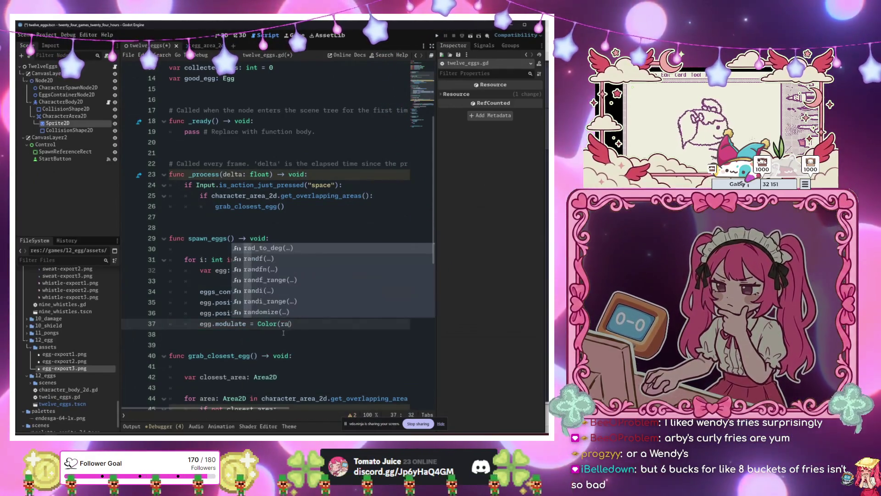
key("Return")
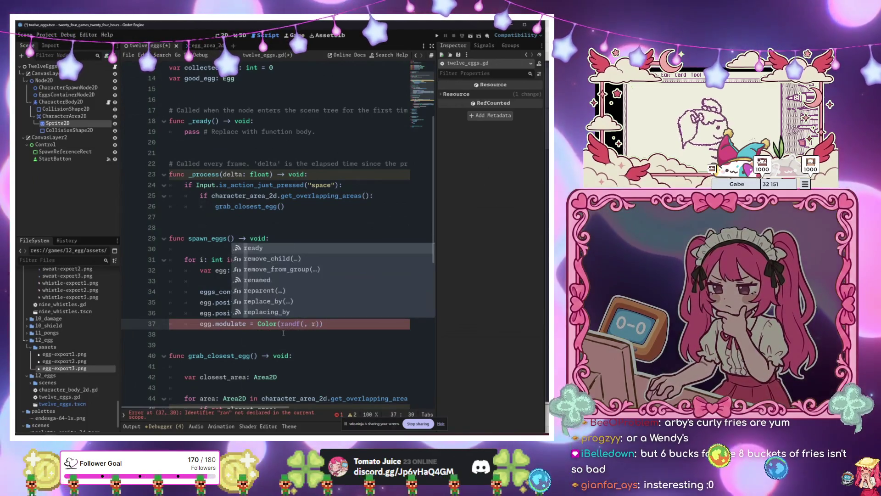
type("), ran")
key("Return")
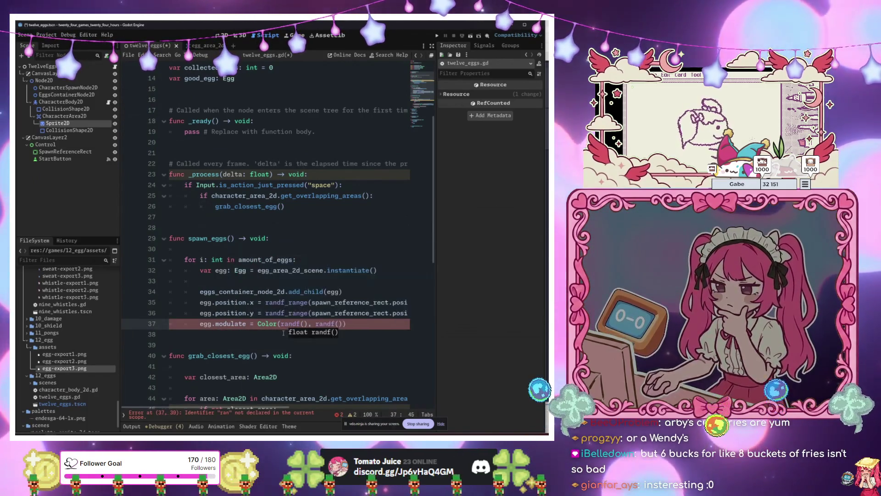
type("), ran")
key("Return")
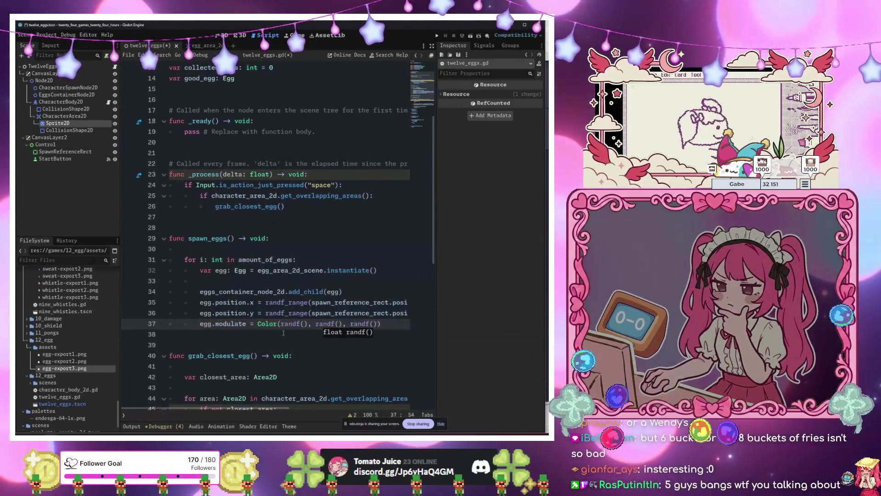
Add egg.modulate.v = 1.0 for full brightness, then save and run the game.
key("Return")
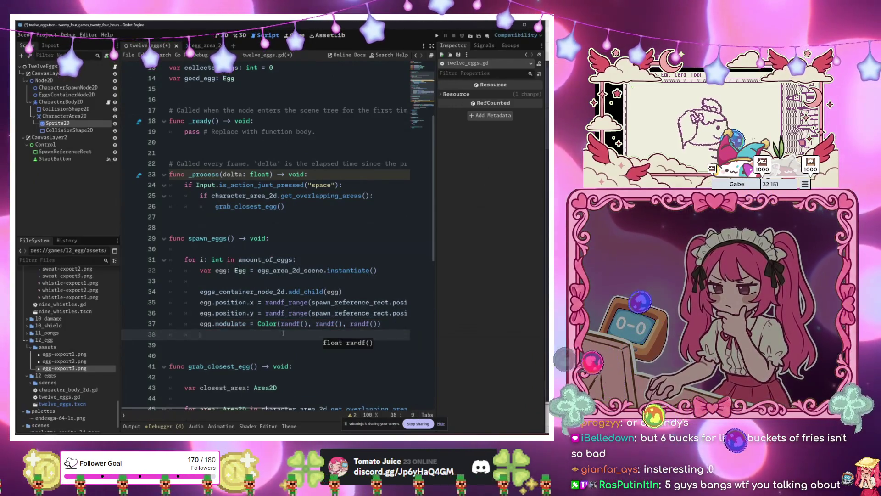
type("egg.")
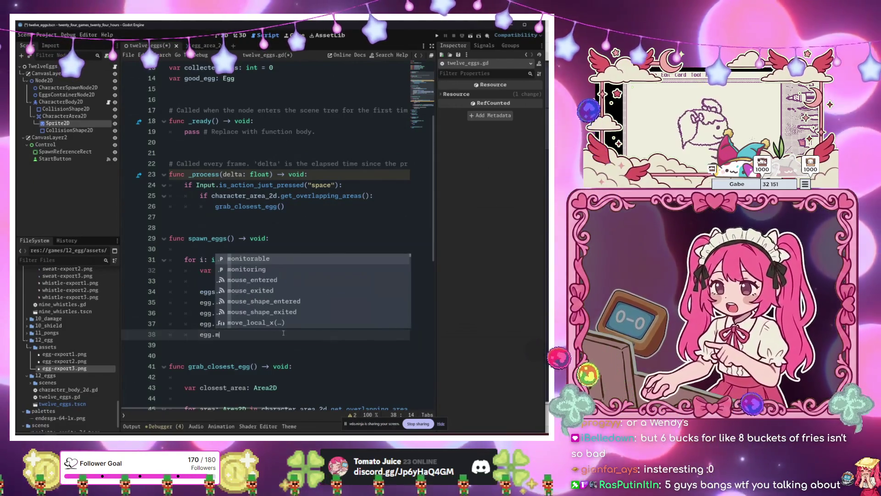
type("modul")
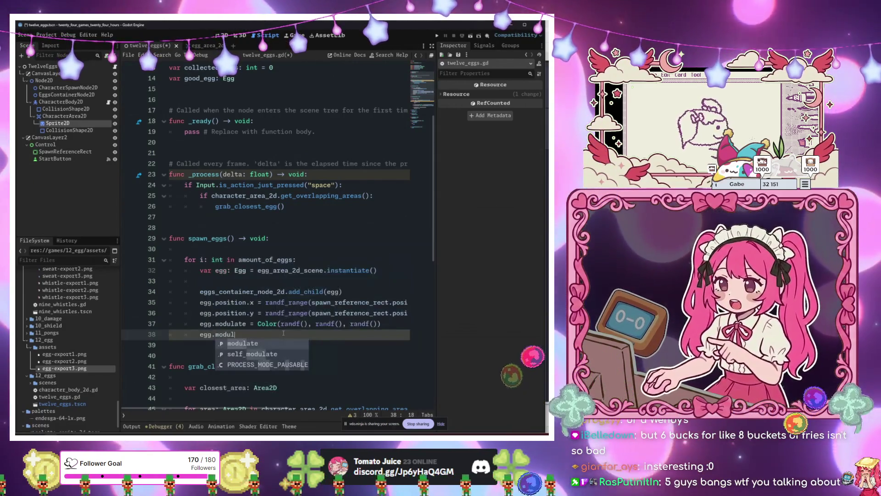
key("Return")
type(".v")
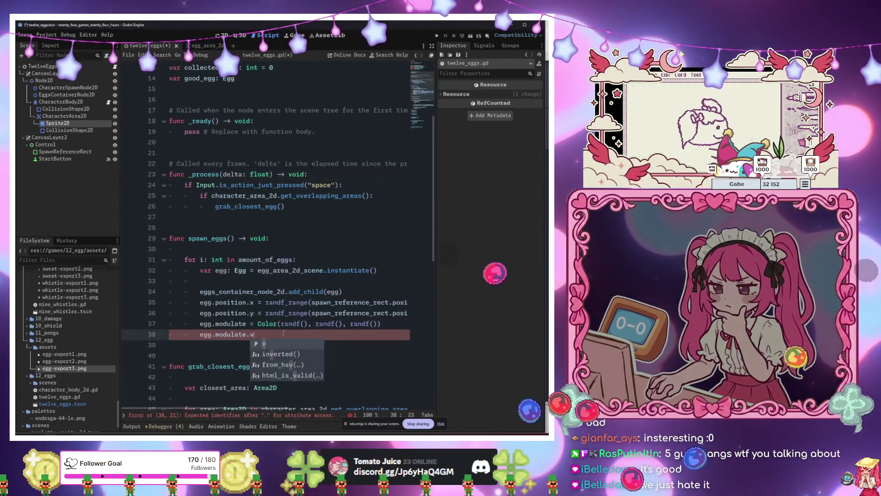
type(" = ")
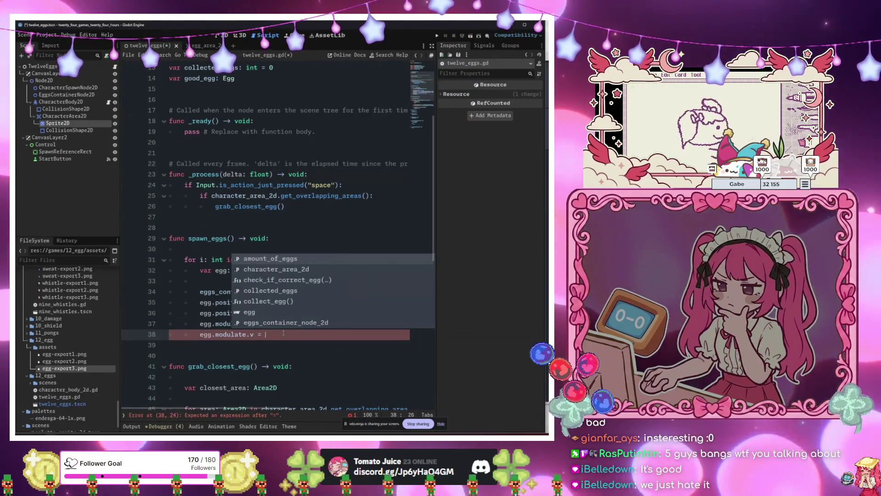
type("1.0")
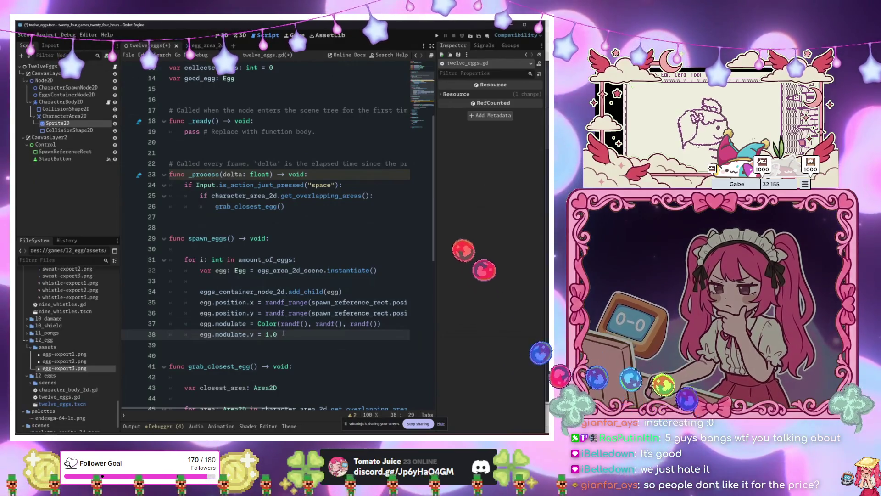
key("F5")
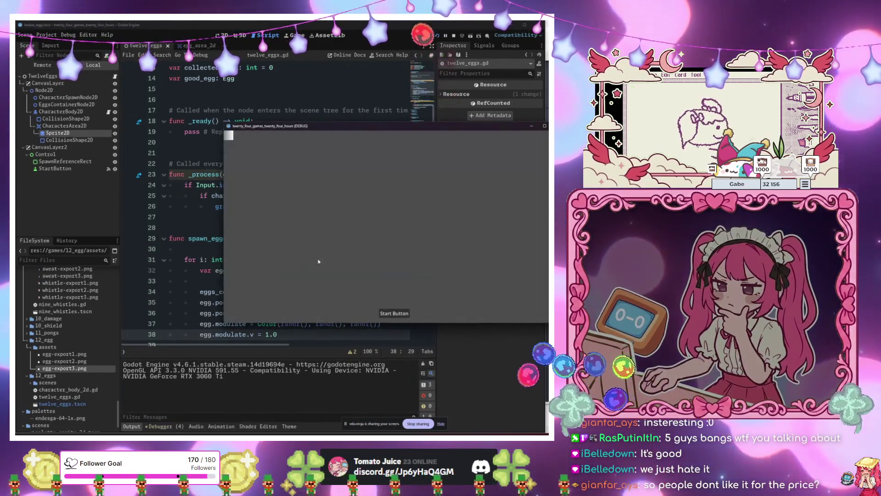
Start the test run, steer the player past the pink and cyan eggs, then stop the game.
left_click(396, 309)
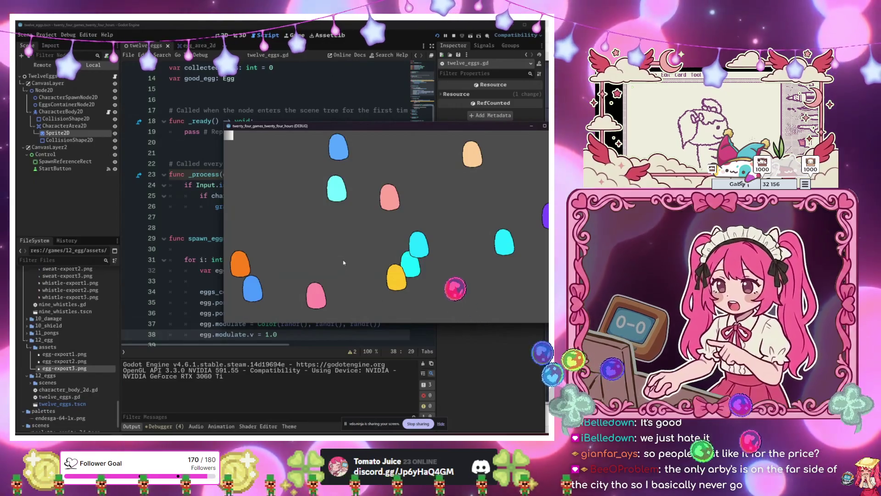
key("Right")
key("Down")
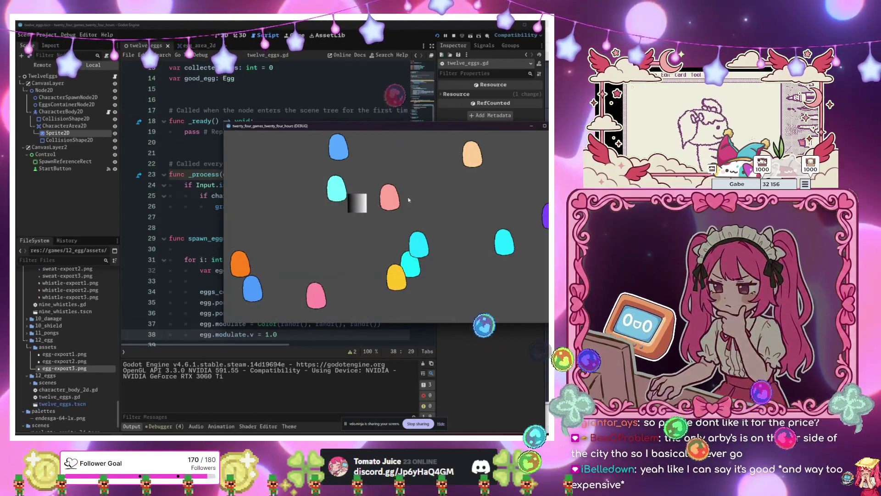
key("Down")
key("Left")
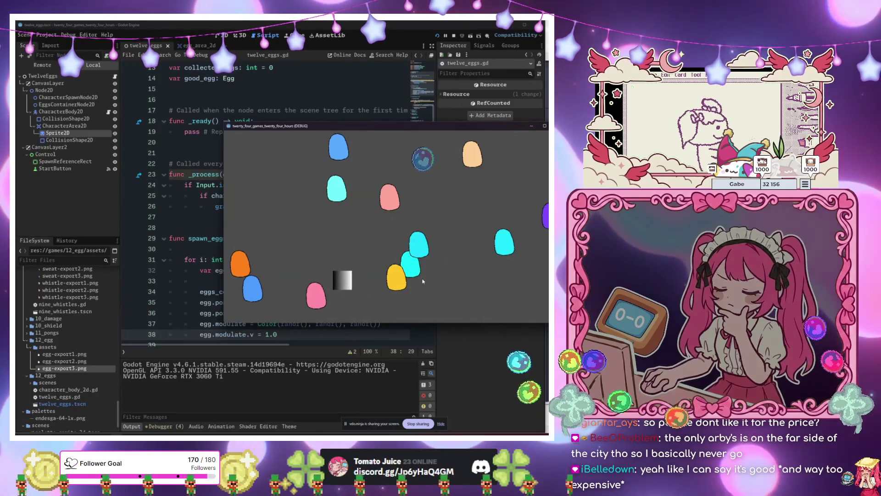
key("Right")
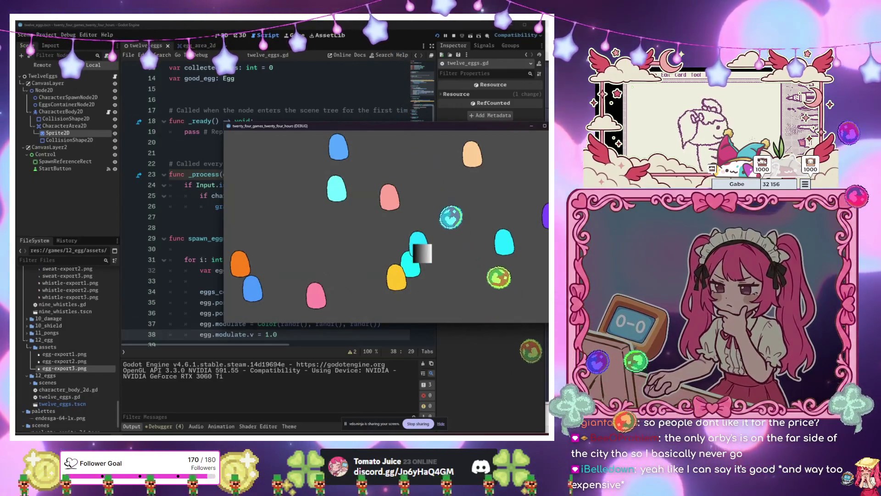
key("Up")
key("Right")
key("F8")
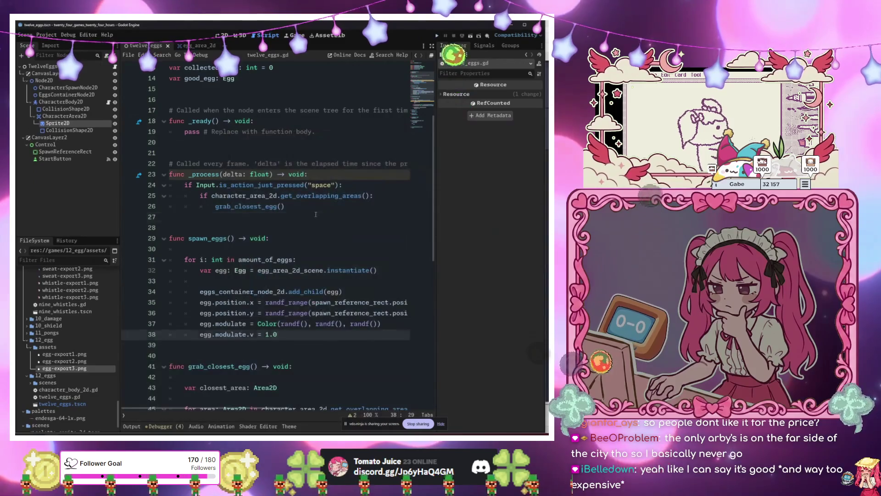
Search for ColorRect in the Create New Node dialog and add it as a child of Control.
left_click(67, 143)
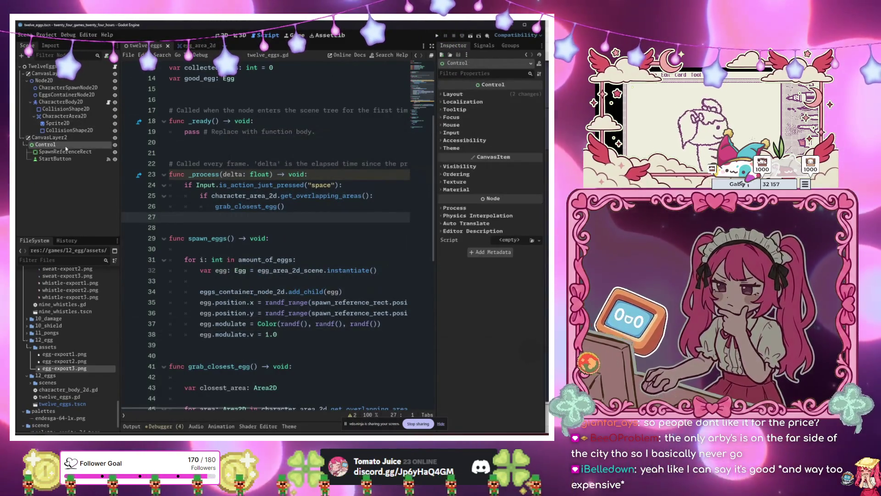
key("ctrl+a")
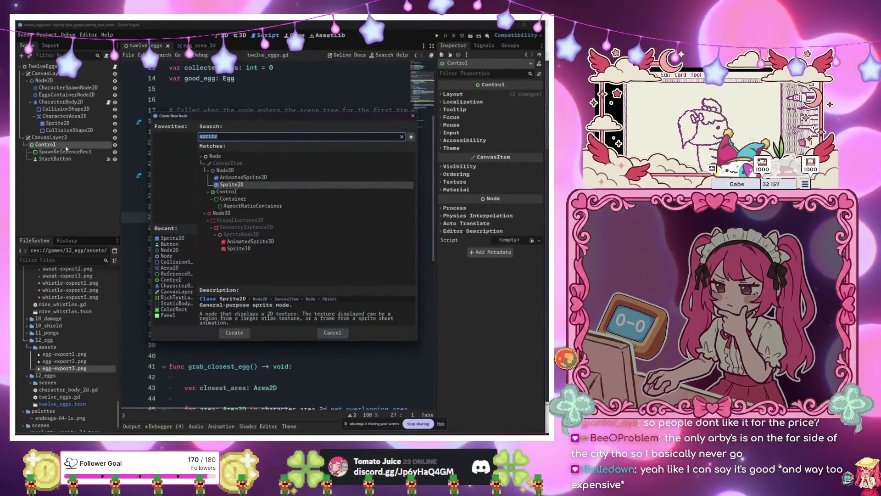
type("colorre")
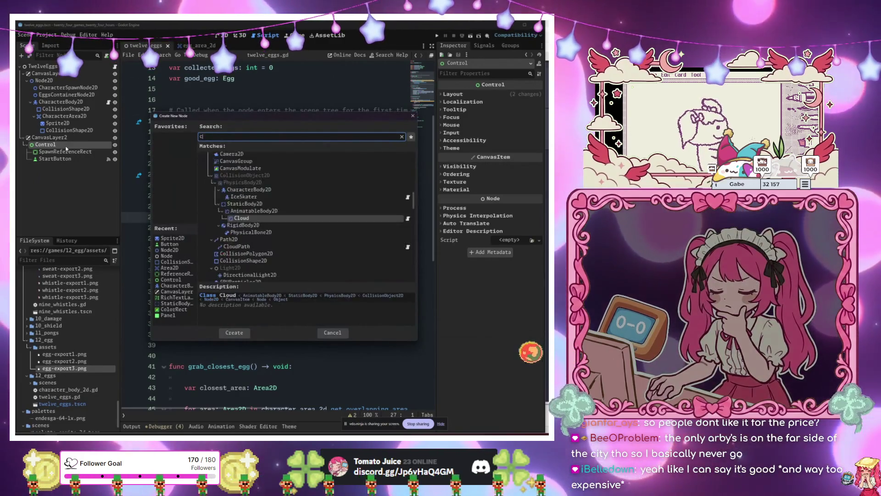
key("Return")
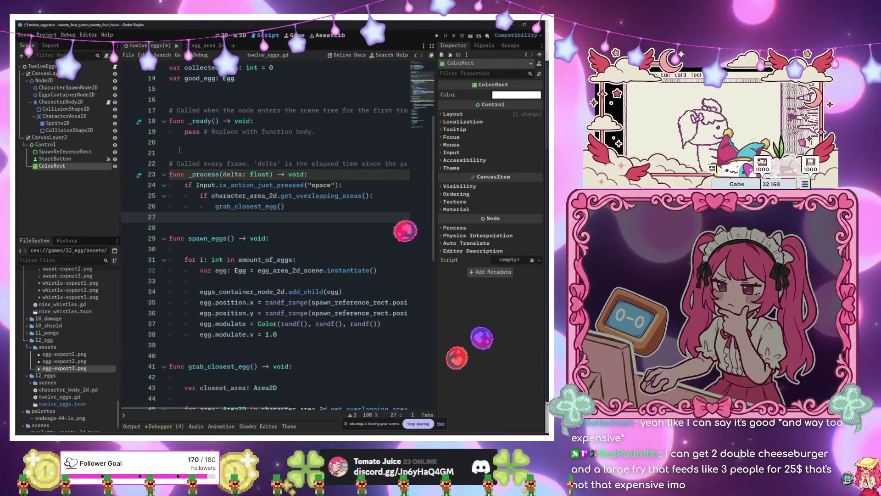
Scroll the script to the closest_area assignment at the end of grab_closest_egg's loop.
left_click(257, 175)
left_click(262, 149)
scroll(262, 149, "down", 5)
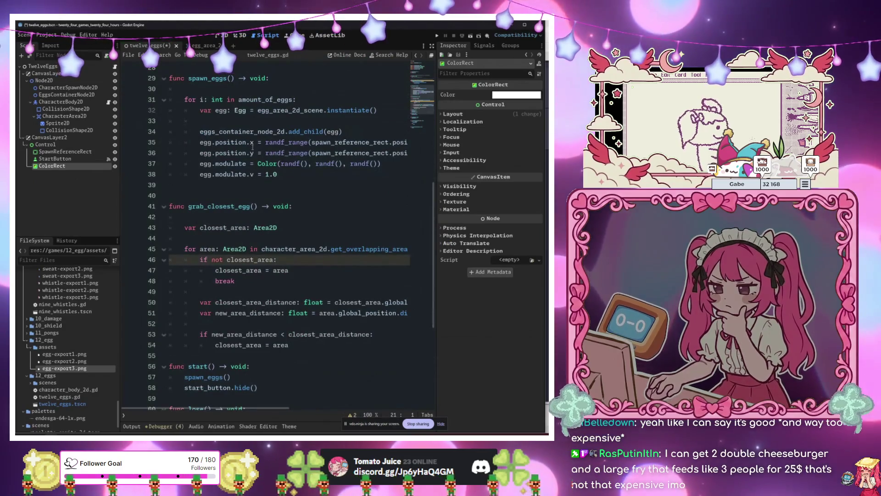
mouse_move(252, 147)
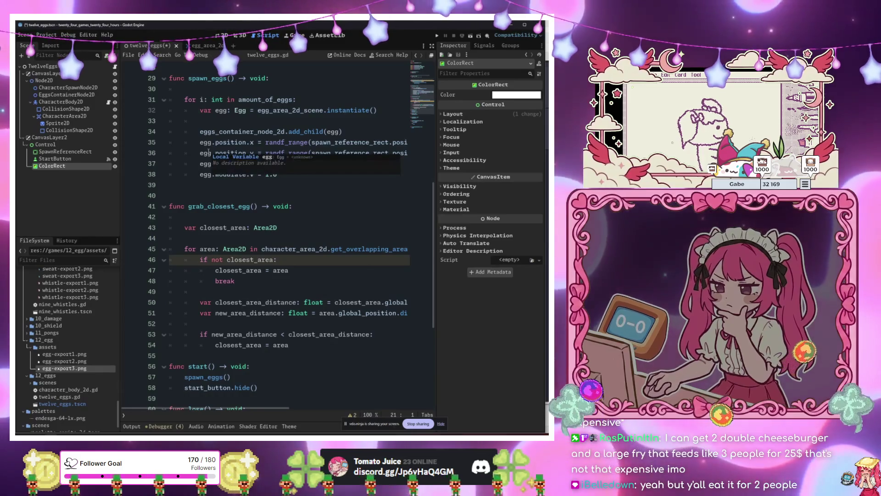
scroll(209, 153, "up", 3)
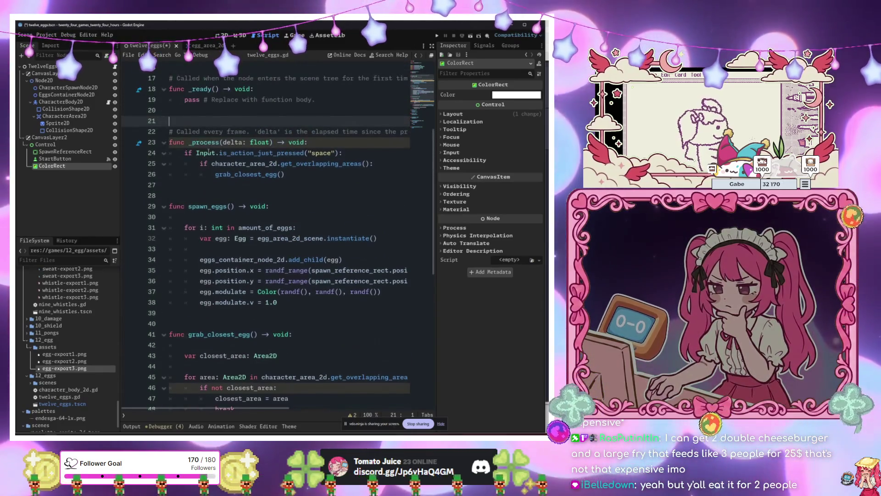
scroll(208, 151, "down", 5)
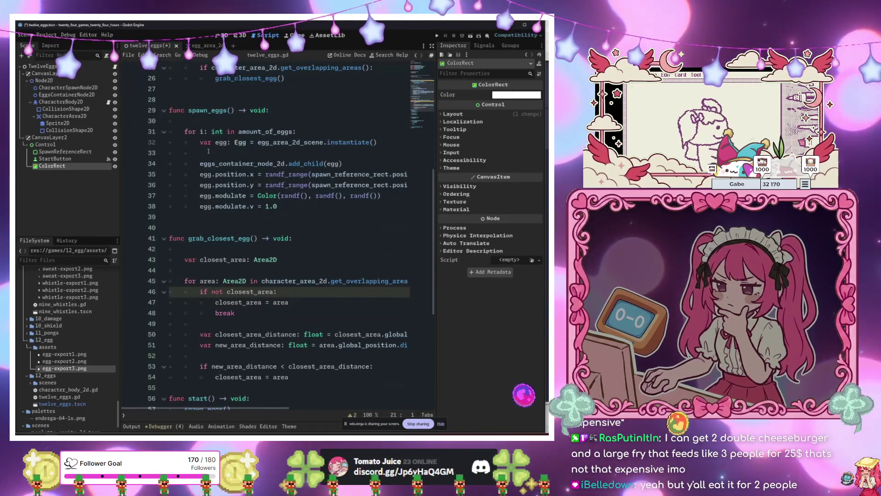
scroll(248, 198, "down", 4)
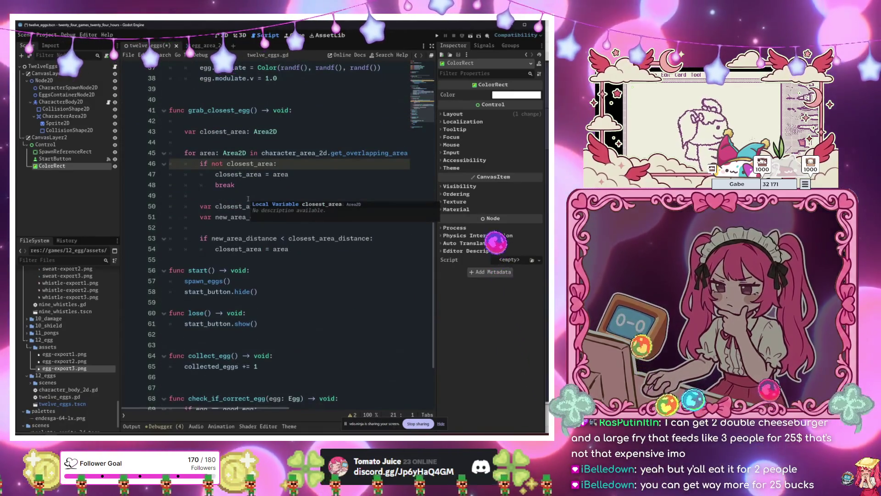
left_click(317, 252)
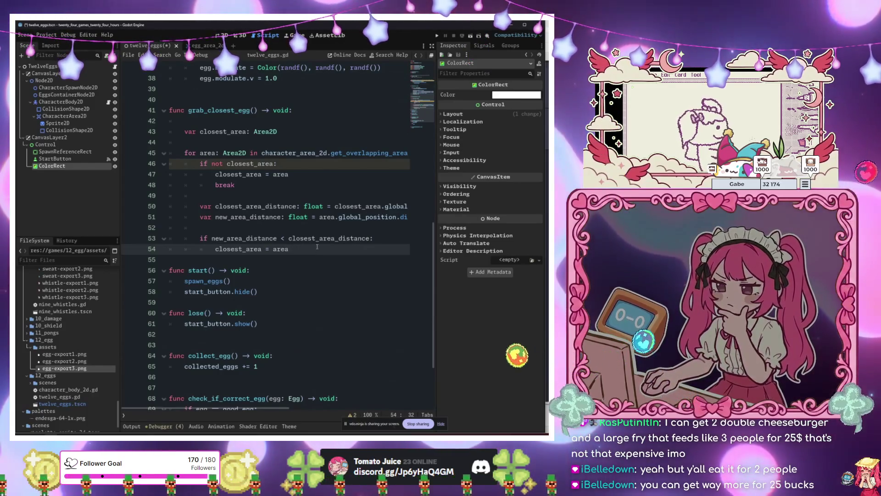
Add closest_area.queue_free() after the for loop, then save and run the scene to test.
key("Return")
key("BackSpace")
key("BackSpace")
key("Return")
type("egg")
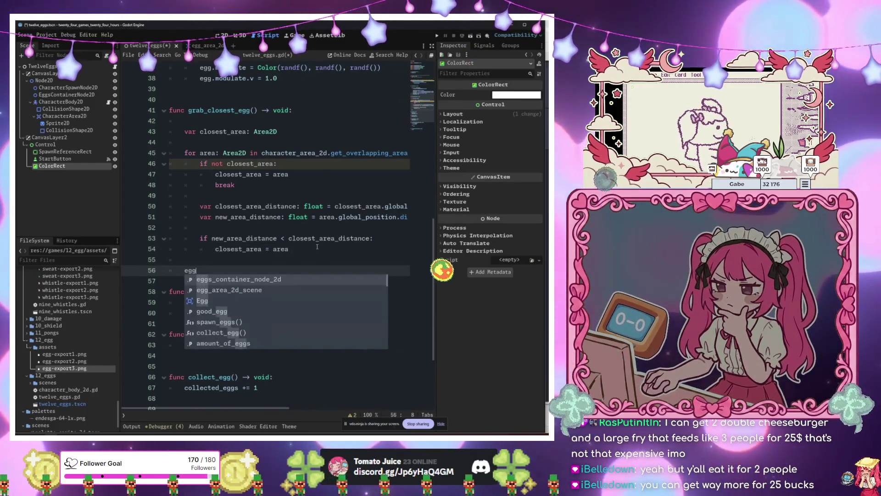
key("BackSpace")
key("BackSpace")
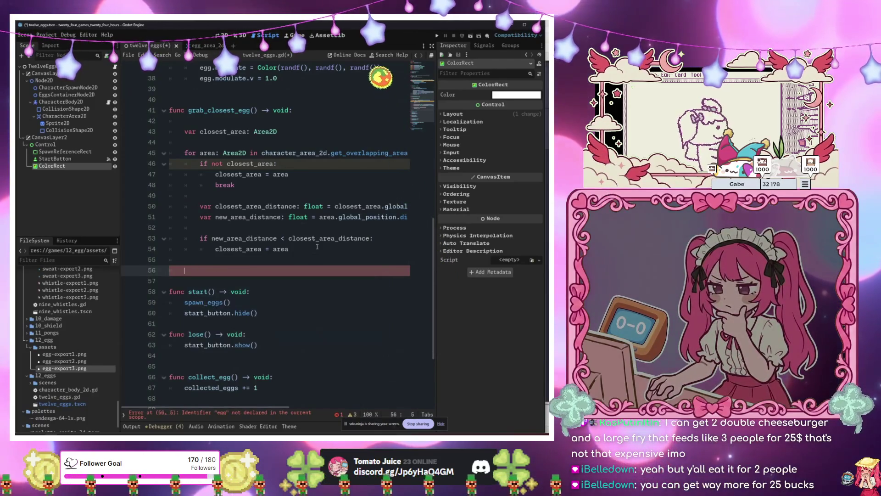
type("losest_area.qu")
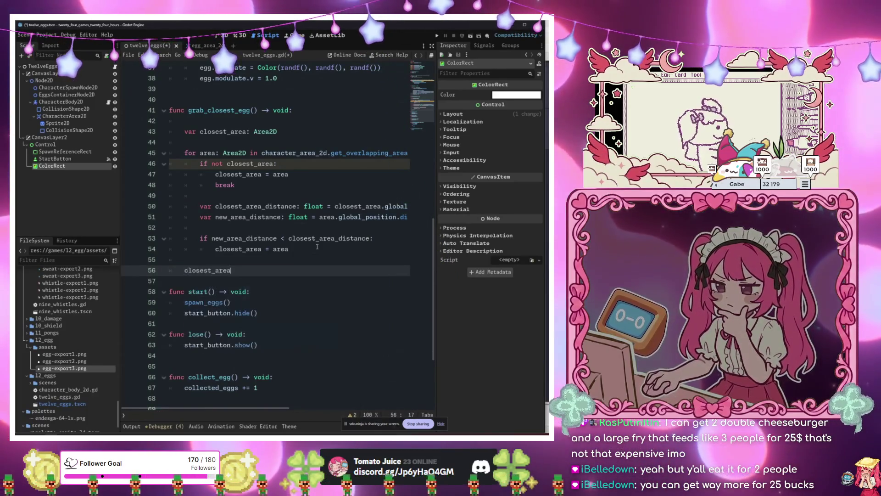
type("eue_f")
key("Return")
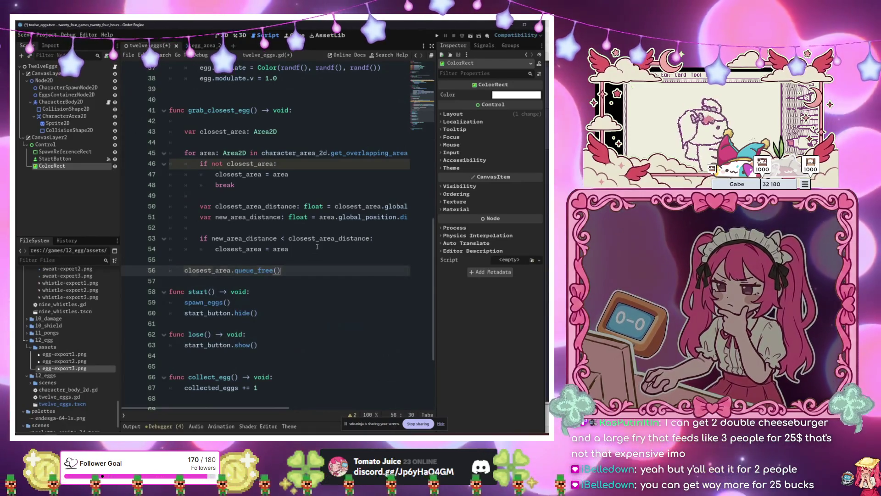
left_click(317, 247)
key("F6")
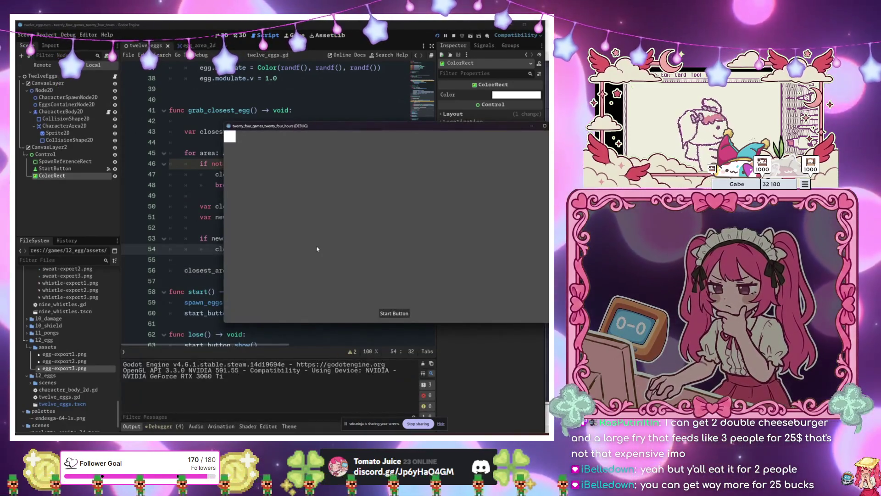
Start the game and collect the blue, peach, light-blue and orange eggs.
left_click(399, 317)
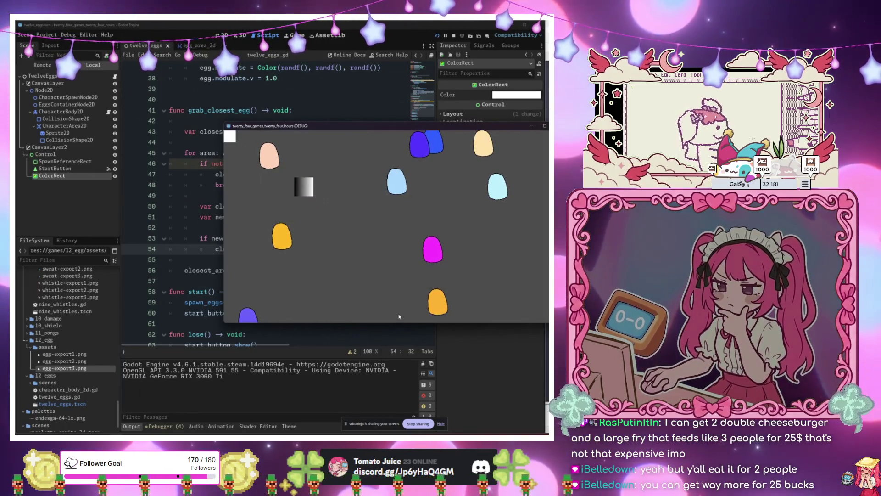
key("Up")
key("Right")
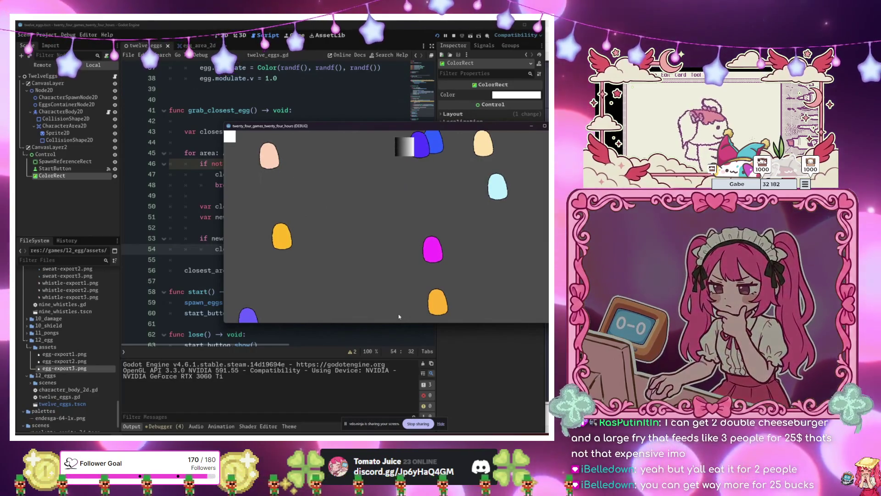
key("Right")
key("Down")
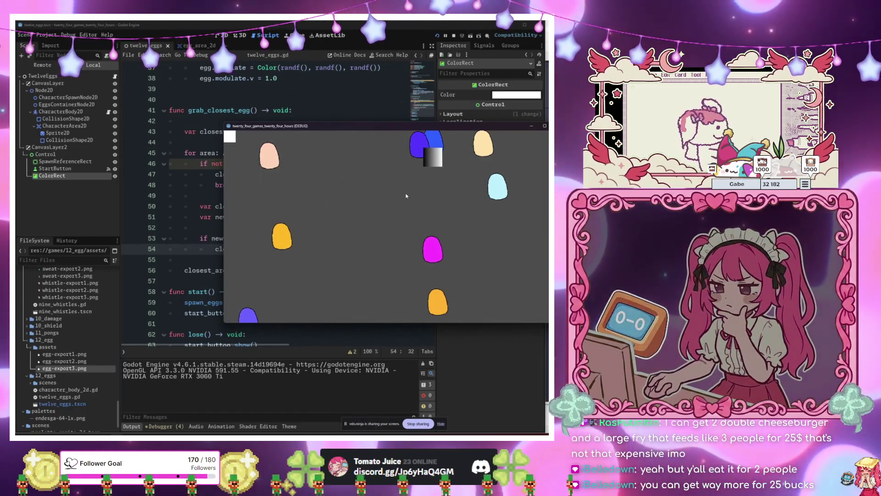
key("Down")
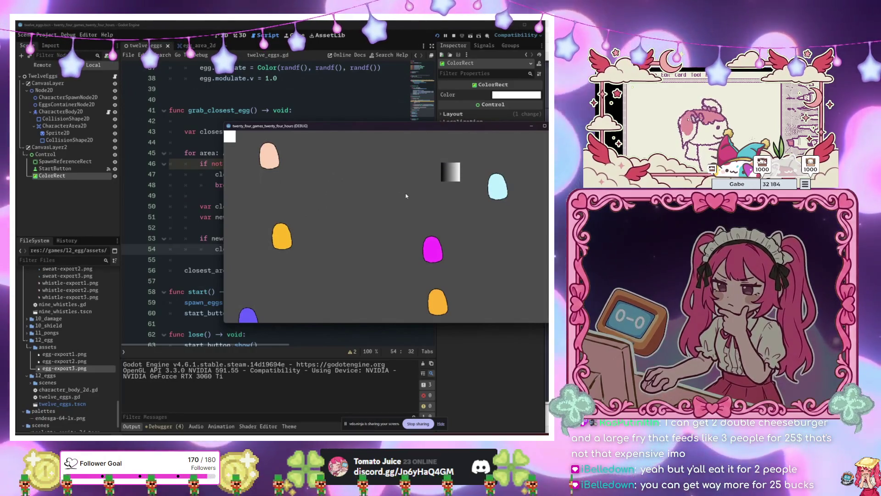
key("Up")
key("Right")
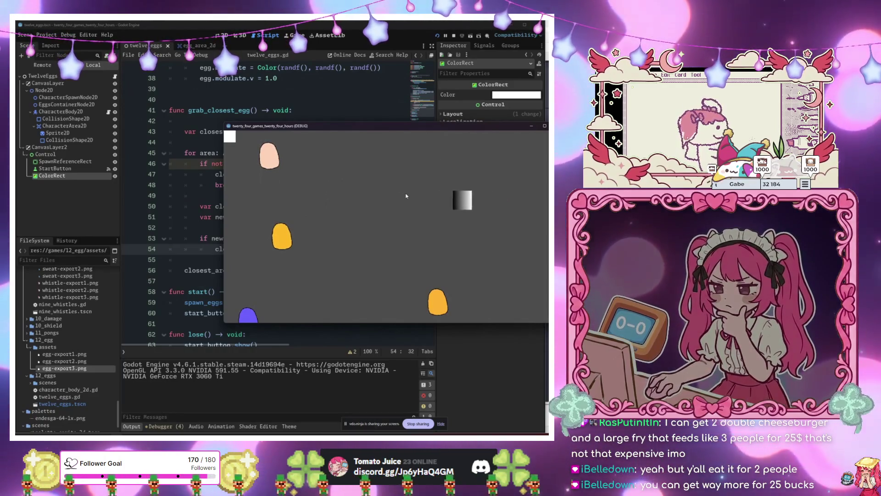
key("Down")
key("Left")
key("Left")
key("Up")
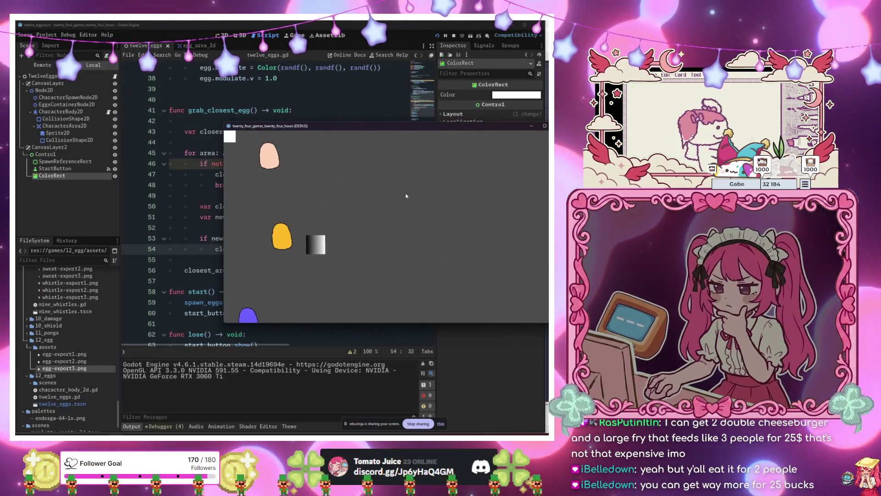
key("Down")
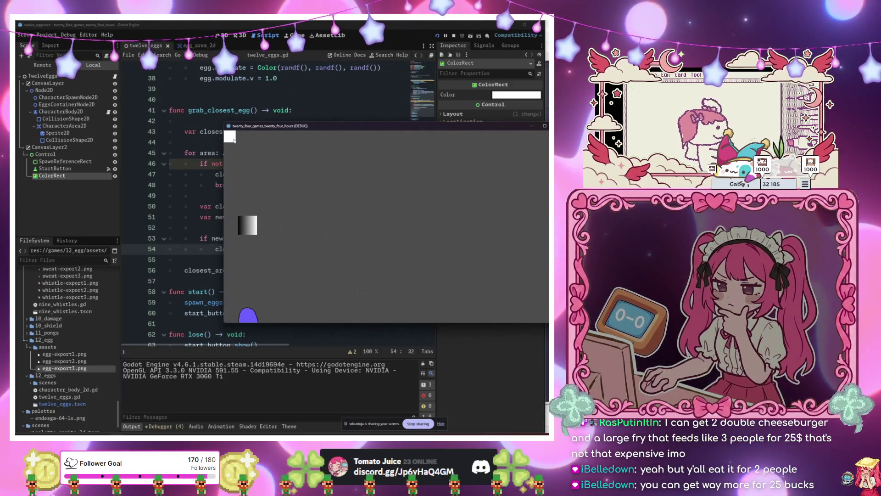
Restart with fresh eggs and collect the purple and green eggs.
left_click(184, 234)
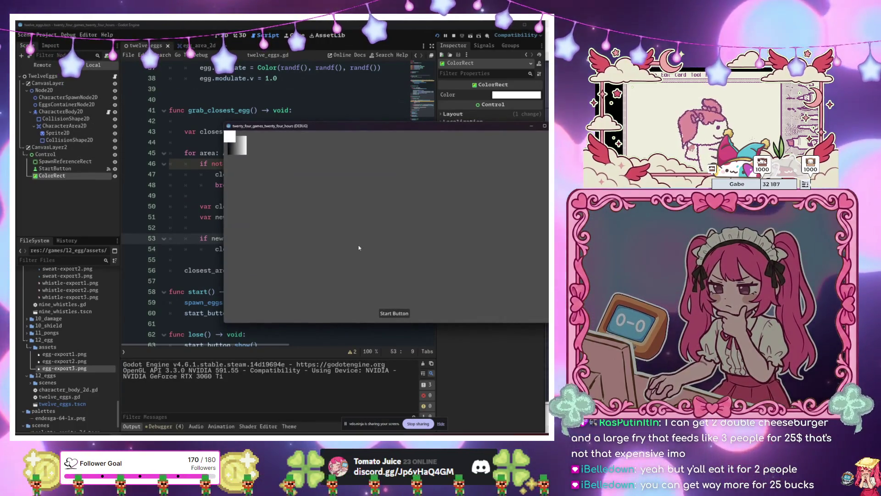
left_click(396, 314)
key("Up")
key("Left")
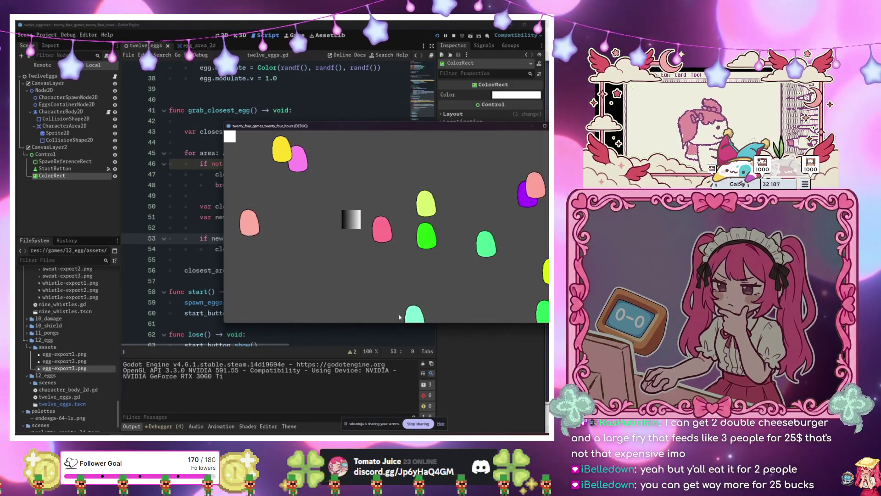
key("Down")
key("Right")
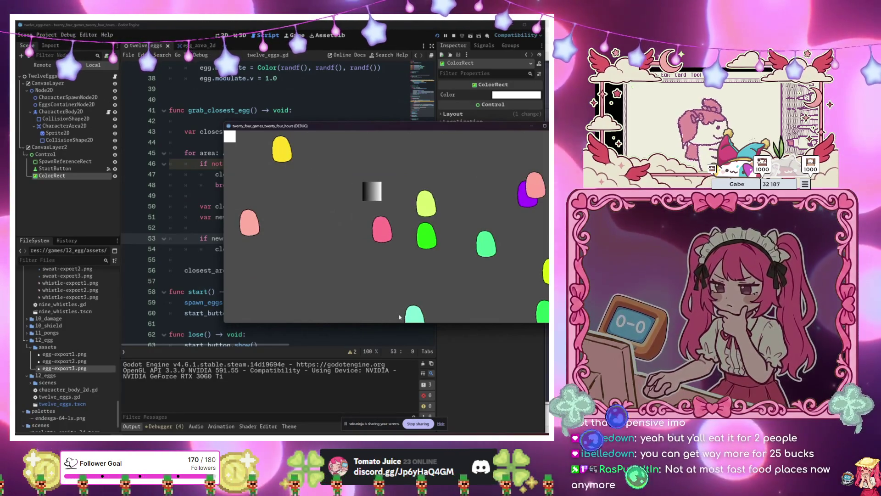
key("Right")
key("Down")
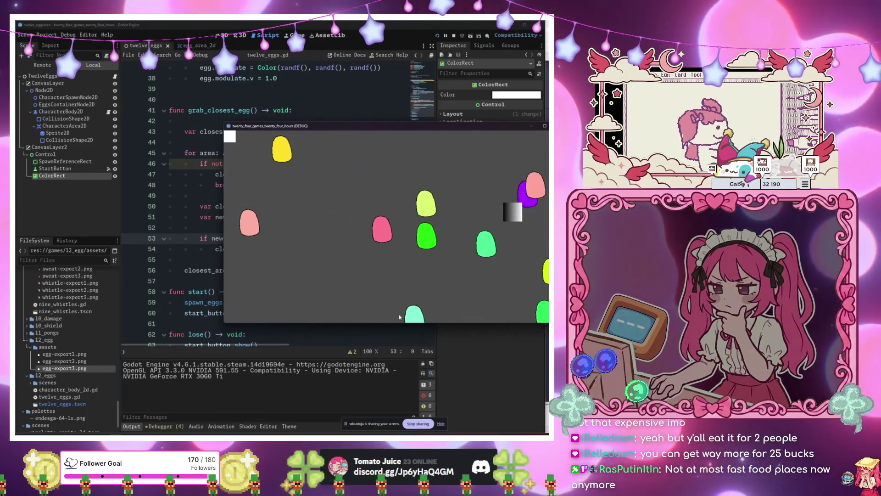
key("Left")
key("Down")
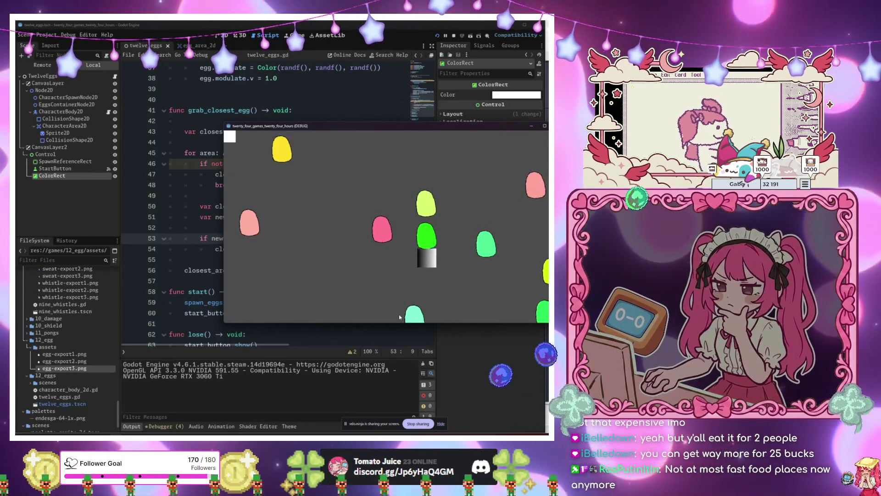
key("Up")
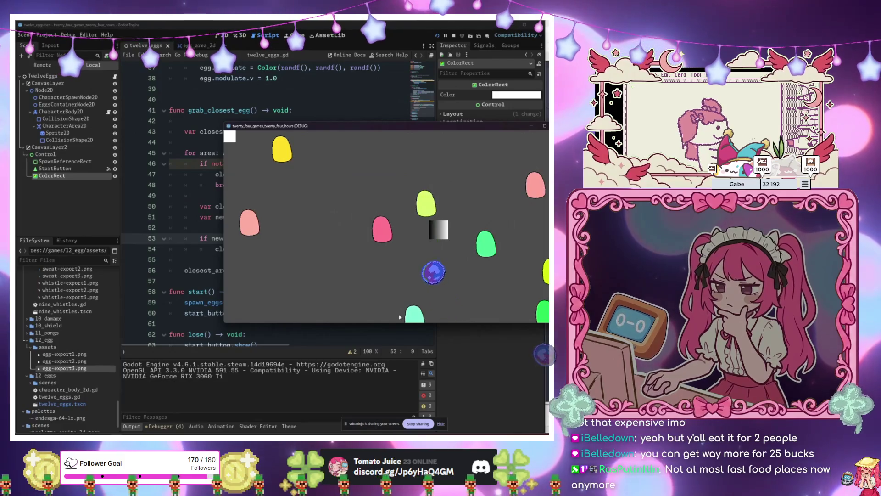
key("Right")
key("Down")
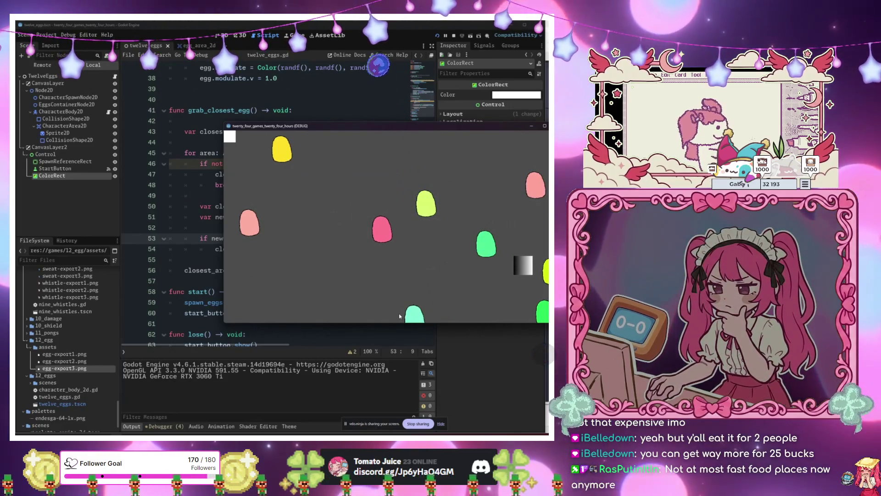